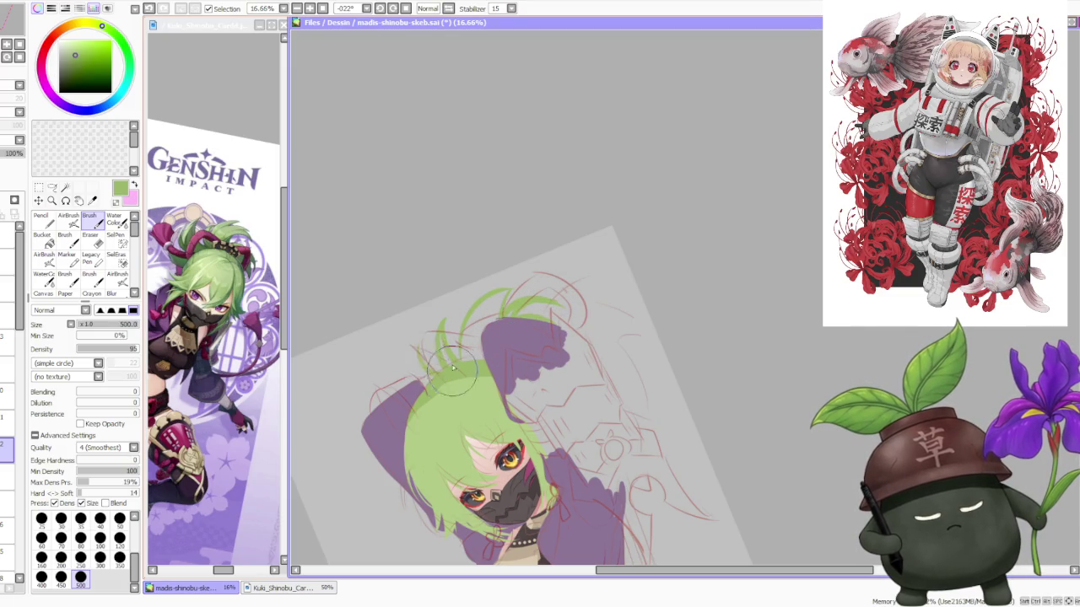
# Paint extra green strands on top of the spiky hair, undoing one stray stroke
pyautogui.moveTo(420, 346); pyautogui.dragTo(429, 348)
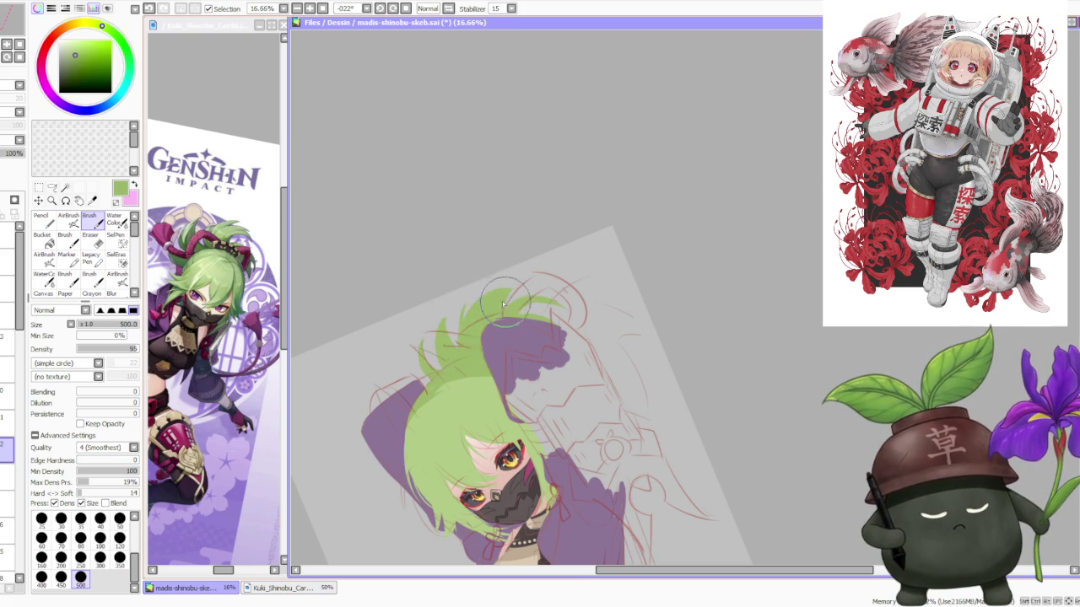
pyautogui.scroll(-1, 510, 251)
pyautogui.scroll(1, 528, 287)
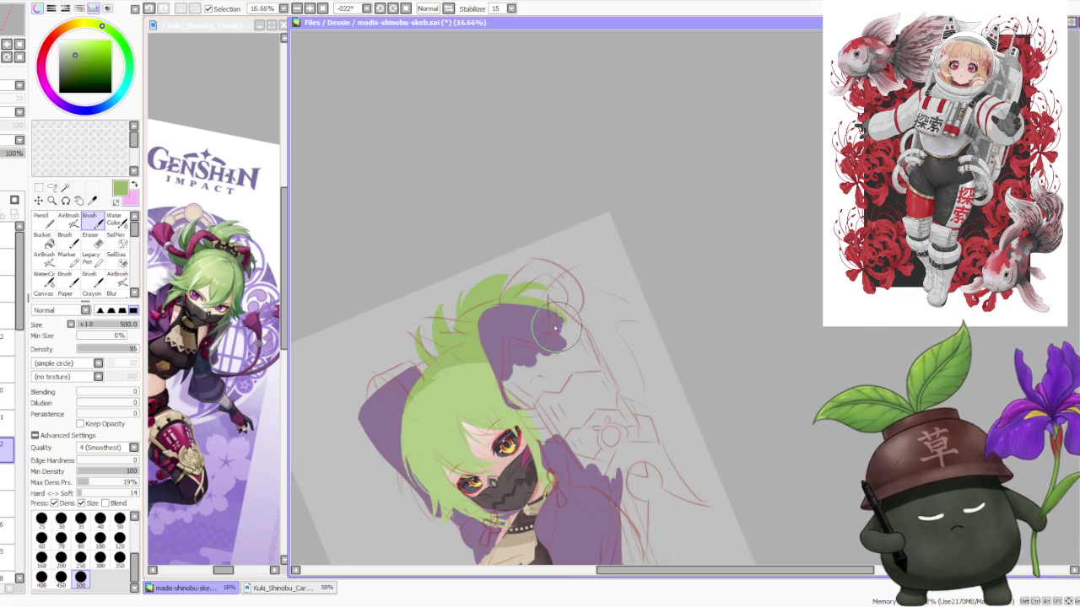
pyautogui.moveTo(510, 308); pyautogui.dragTo(564, 342)
pyautogui.hotkey('ctrl', 'z')
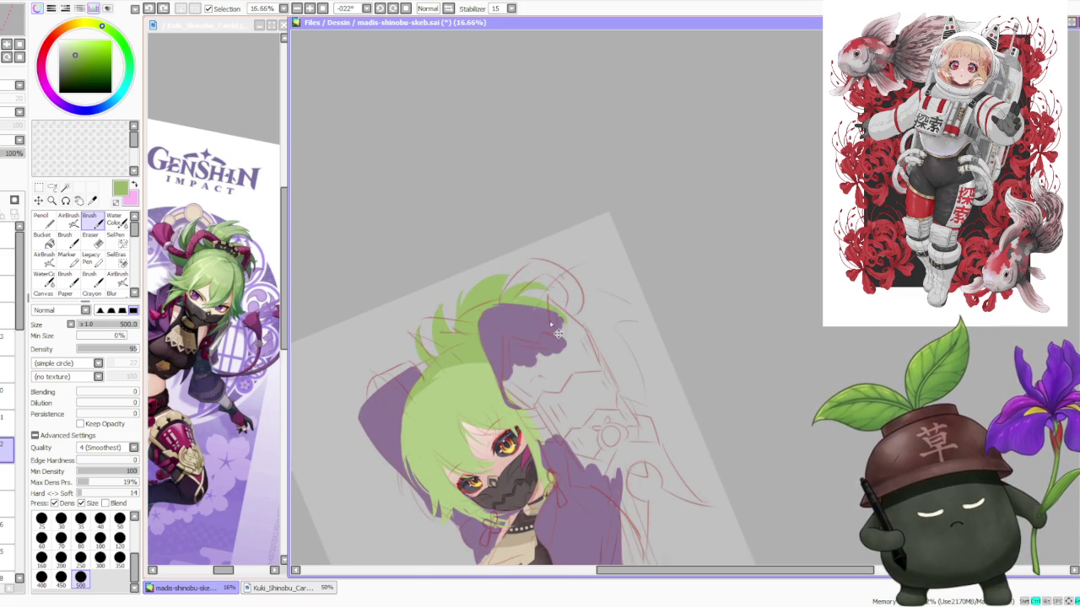
pyautogui.scroll(-1, 524, 278)
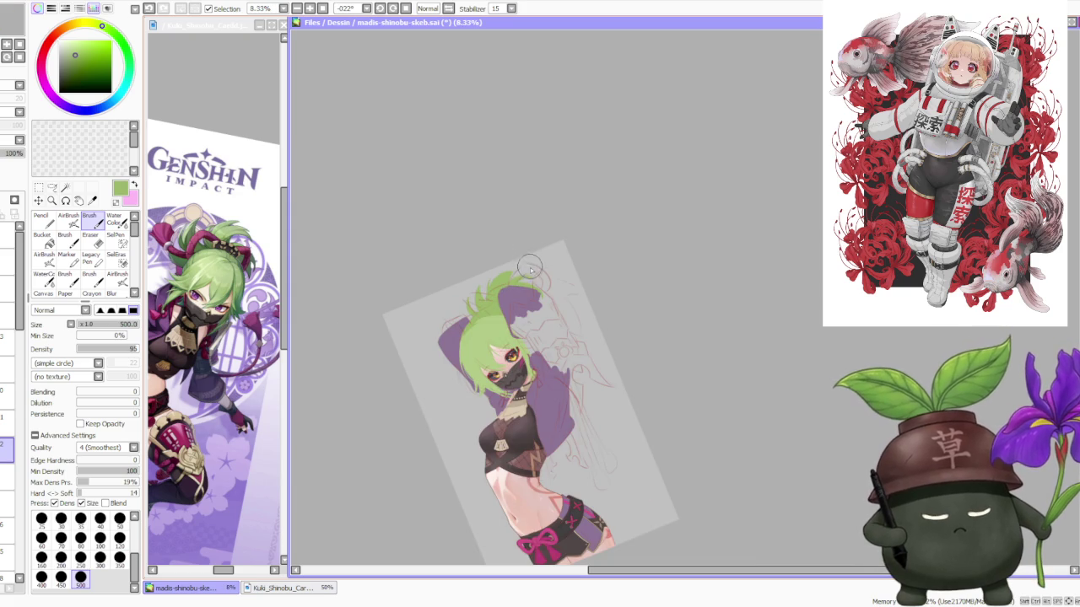
# Reset the canvas rotation to upright and switch to the Move/Transform tool
pyautogui.click(408, 8)
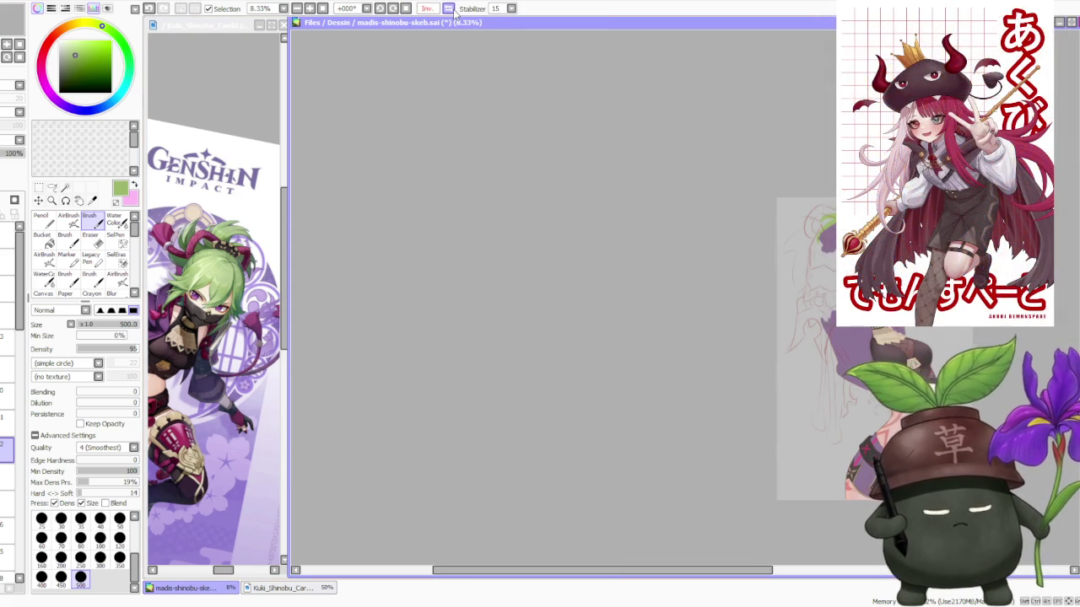
pyautogui.scroll(-1, 594, 238)
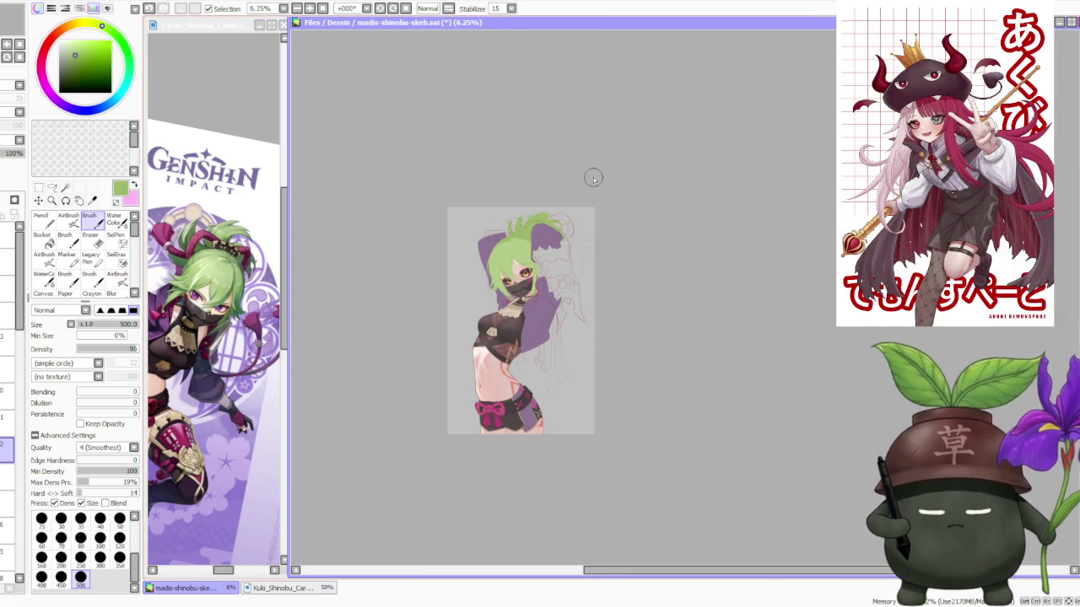
pyautogui.scroll(2, 593, 177)
pyautogui.scroll(1, 548, 206)
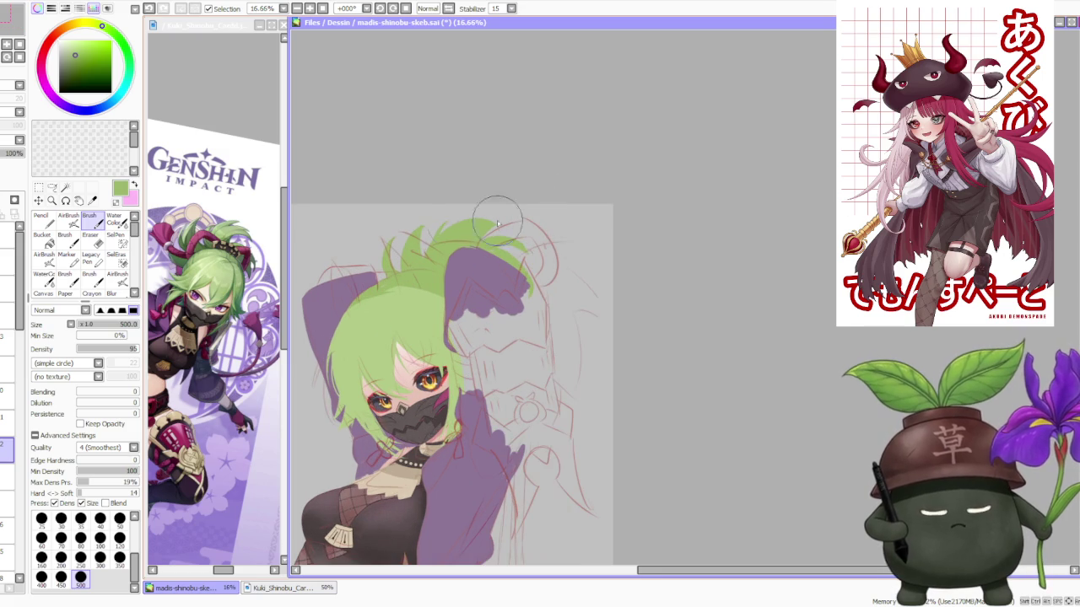
pyautogui.click(39, 200)
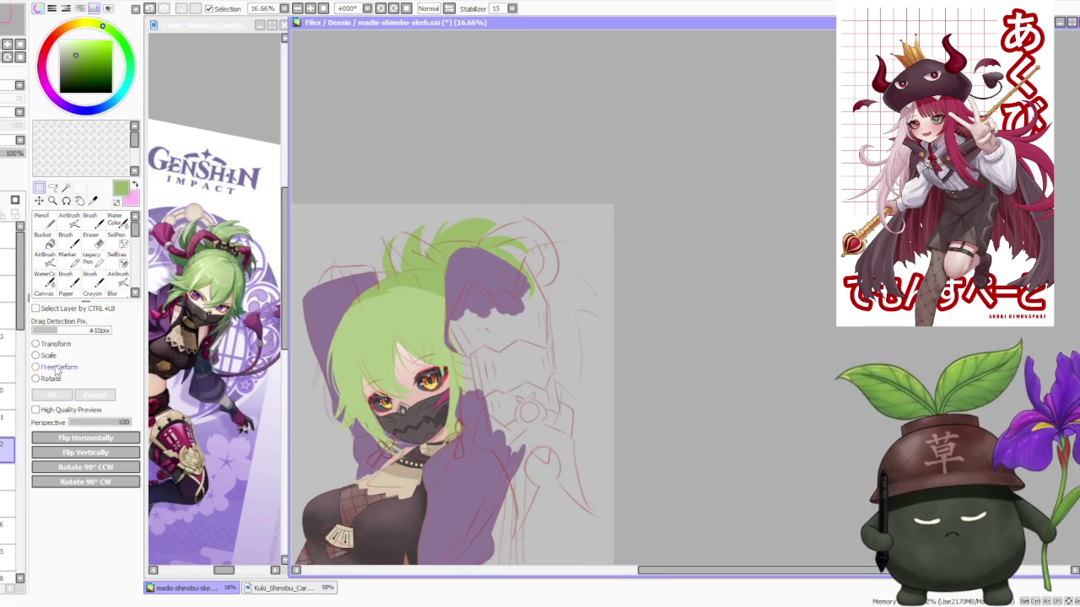
# Free-deform the hair tuft by adjusting all four corners, then apply it with OK
pyautogui.click(56, 372)
pyautogui.scroll(1, 381, 261)
pyautogui.moveTo(389, 267); pyautogui.dragTo(389, 278)
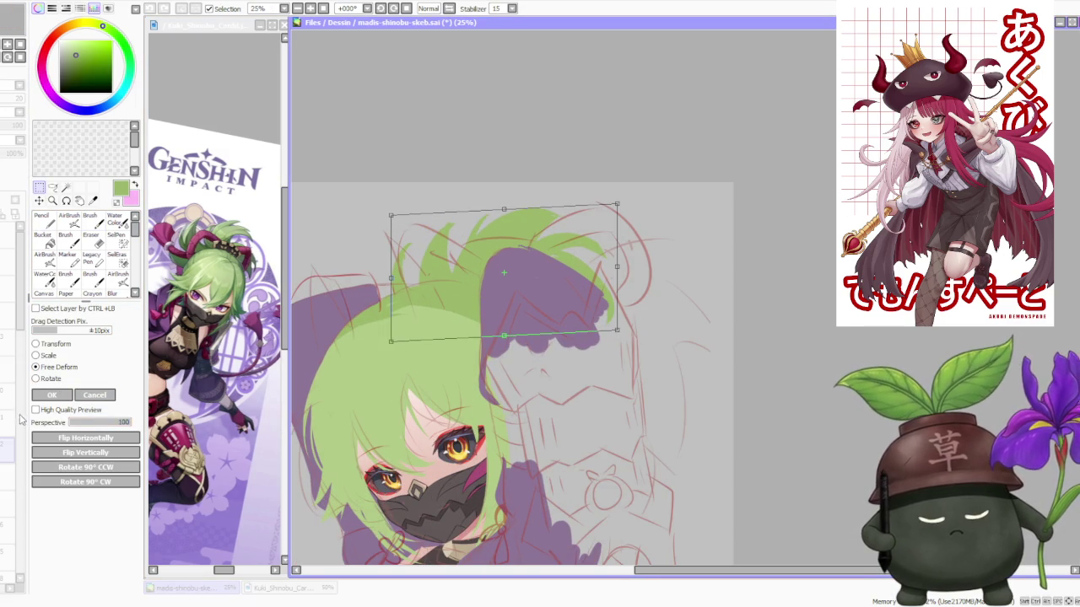
pyautogui.moveTo(625, 204); pyautogui.dragTo(613, 185)
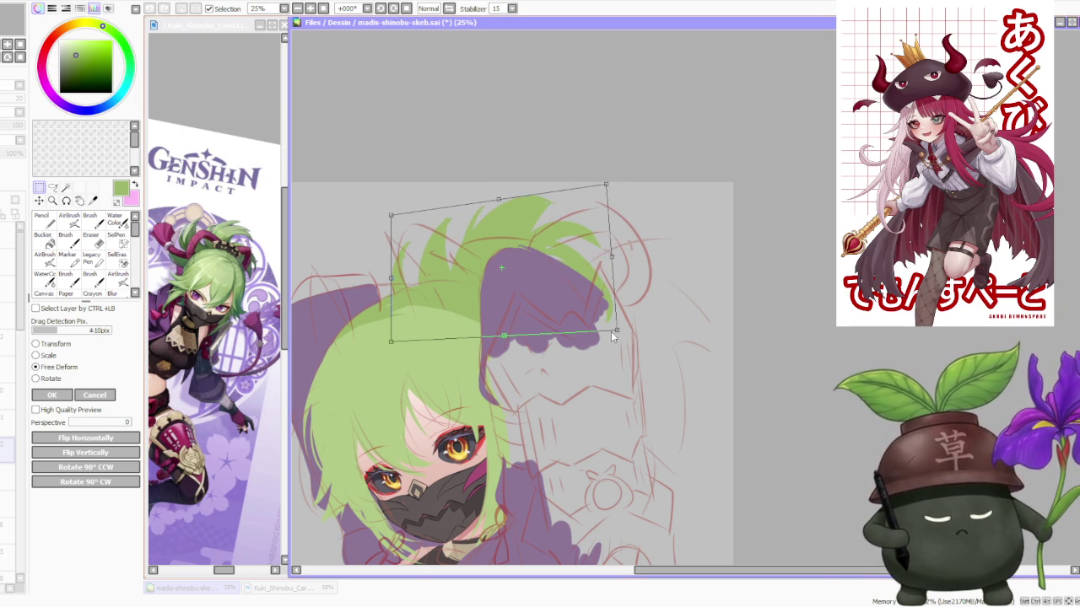
pyautogui.moveTo(617, 334); pyautogui.dragTo(604, 330)
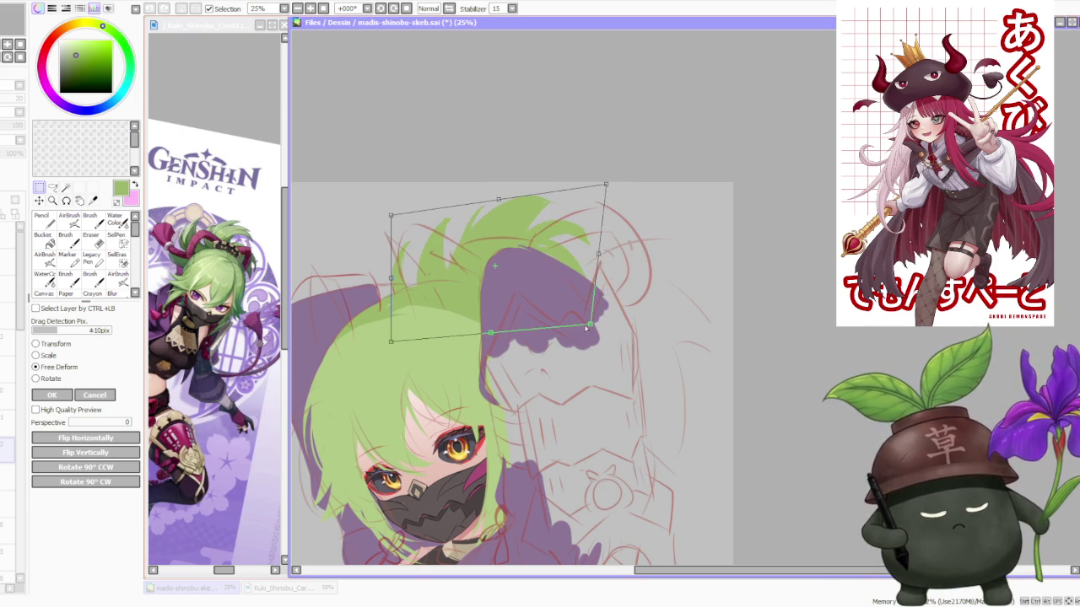
pyautogui.moveTo(390, 216); pyautogui.dragTo(386, 207)
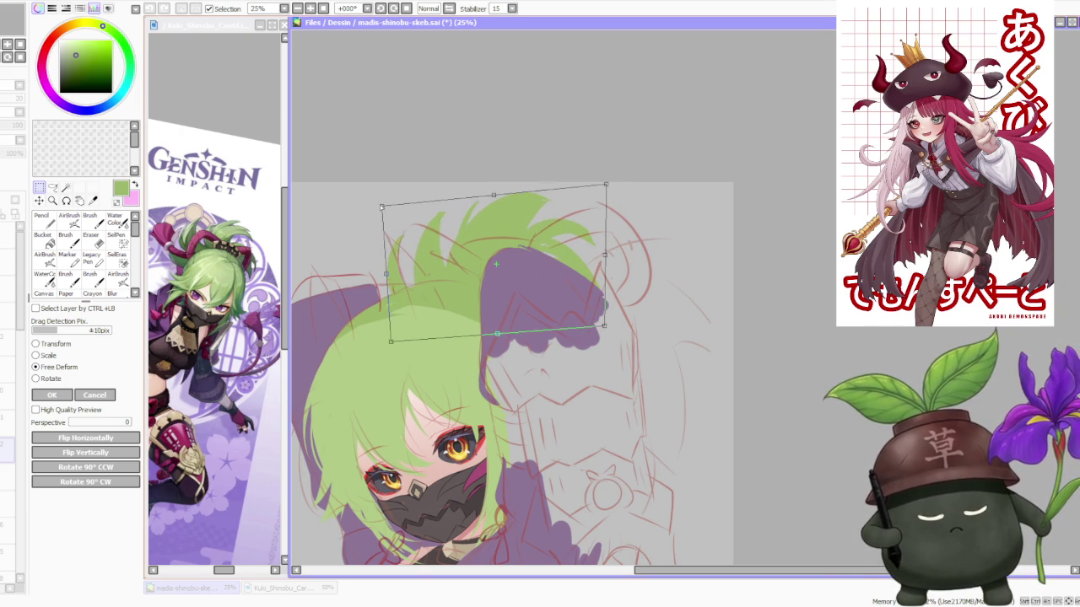
pyautogui.moveTo(390, 341); pyautogui.dragTo(397, 341)
pyautogui.scroll(-1, 405, 308)
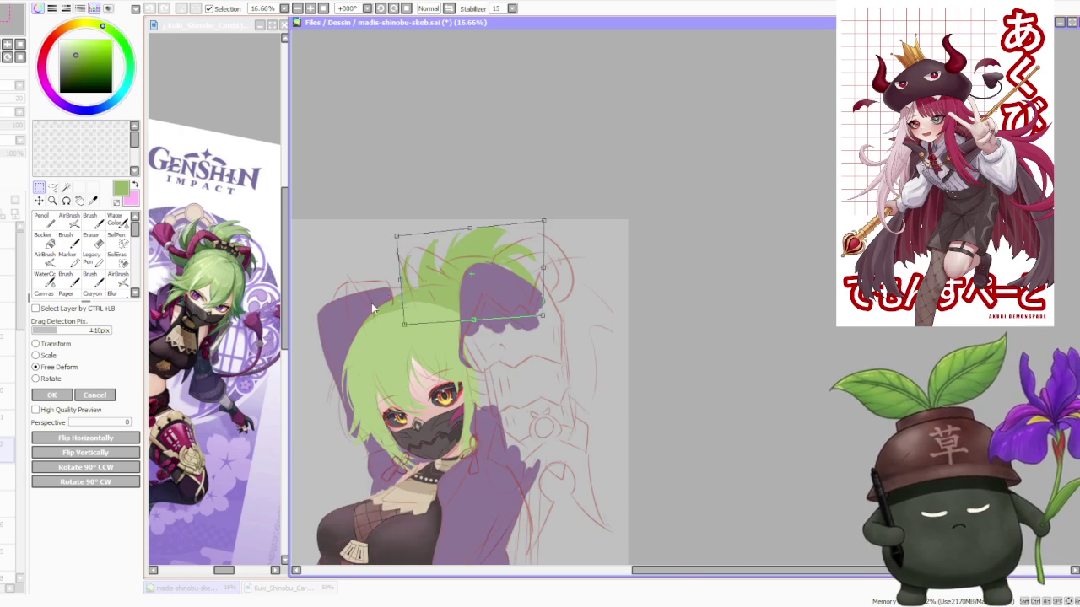
pyautogui.click(52, 395)
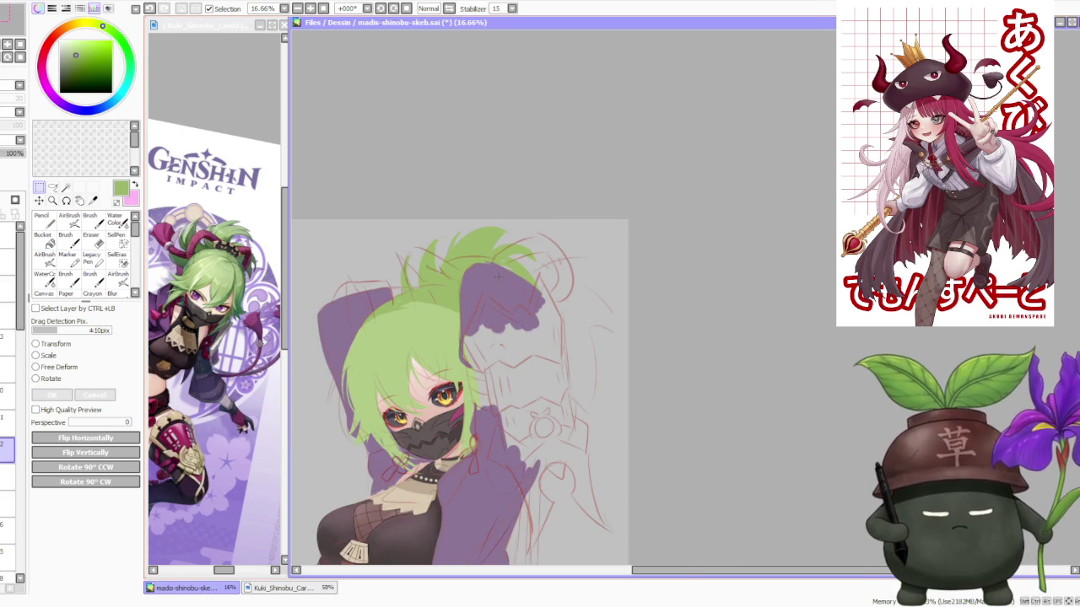
# With the Brush, paint extra green strokes filling out the left side of the hair tuft
pyautogui.press('b')
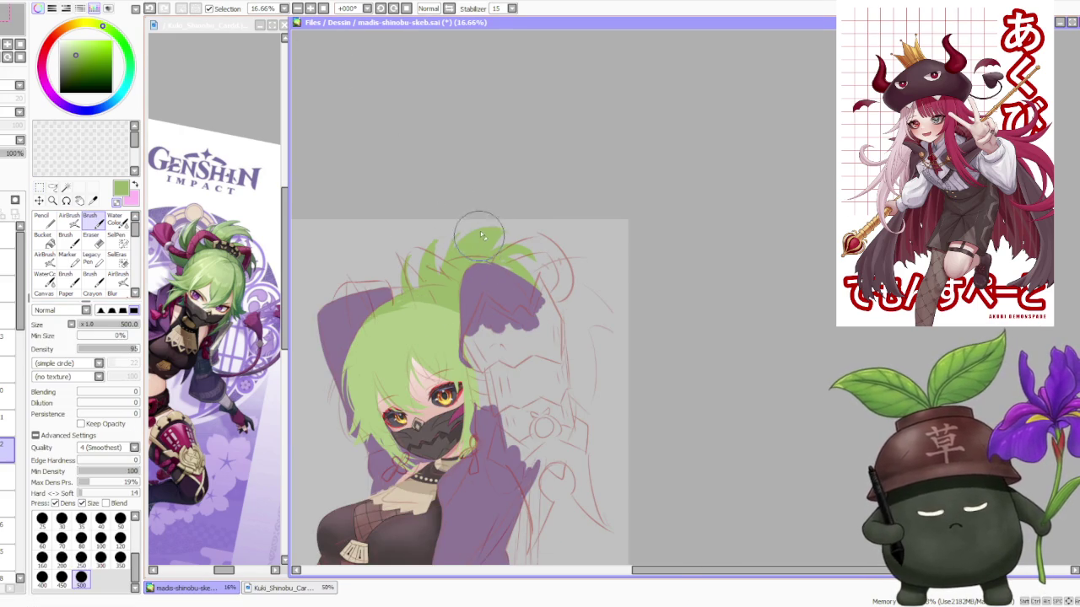
pyautogui.scroll(2, 481, 242)
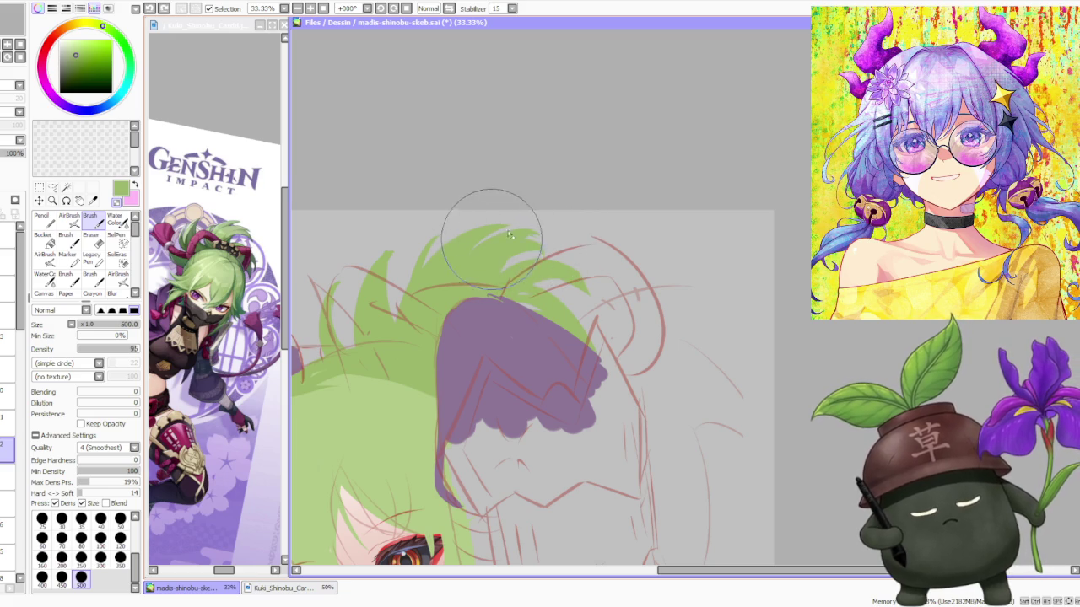
pyautogui.scroll(-1, 547, 236)
pyautogui.scroll(-1, 546, 234)
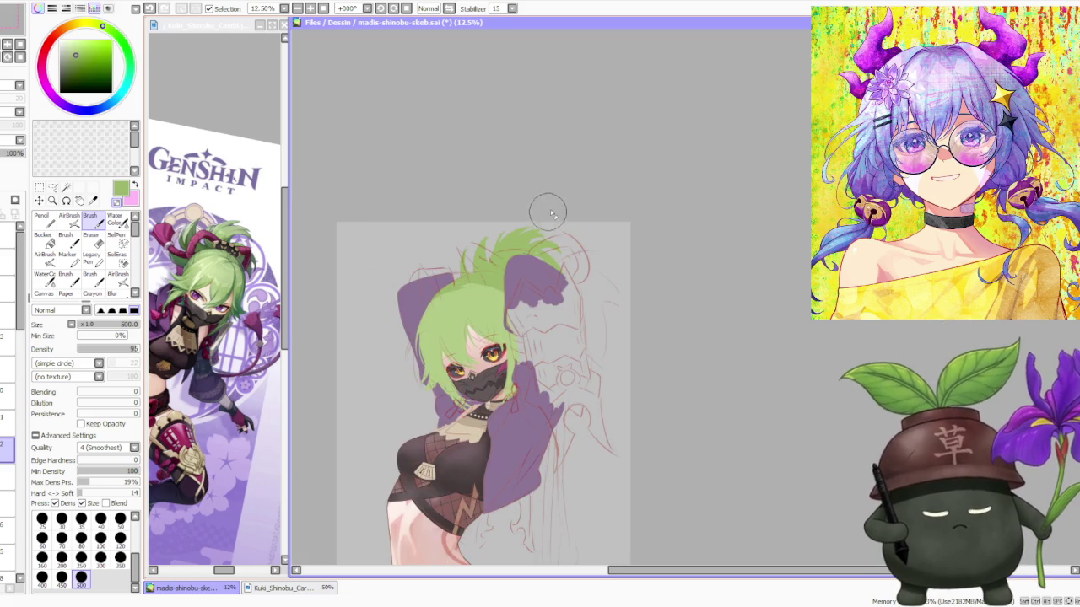
pyautogui.scroll(1, 549, 215)
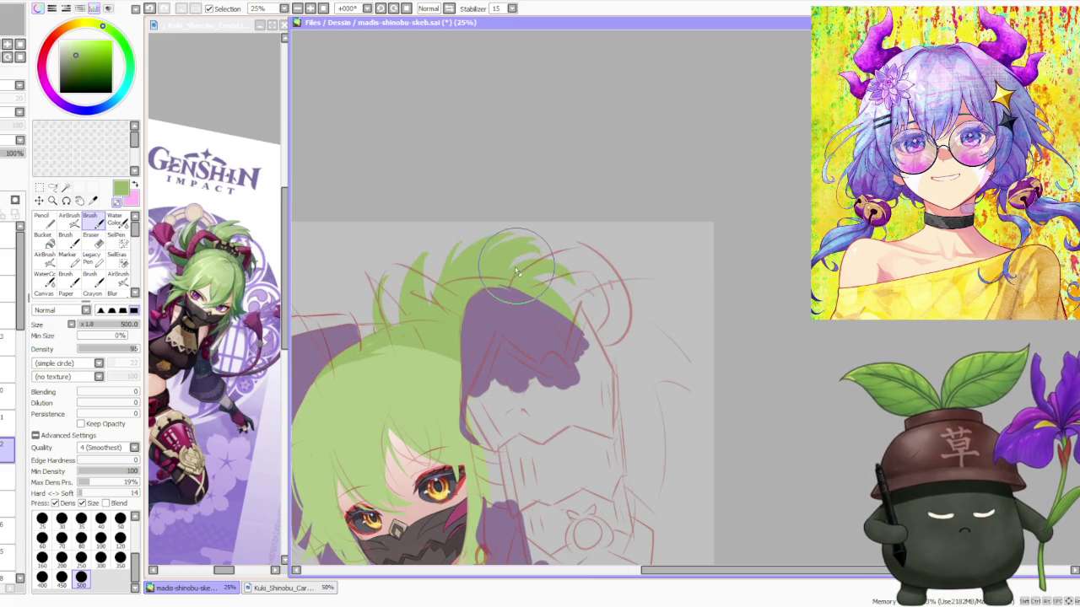
pyautogui.scroll(-3, 505, 187)
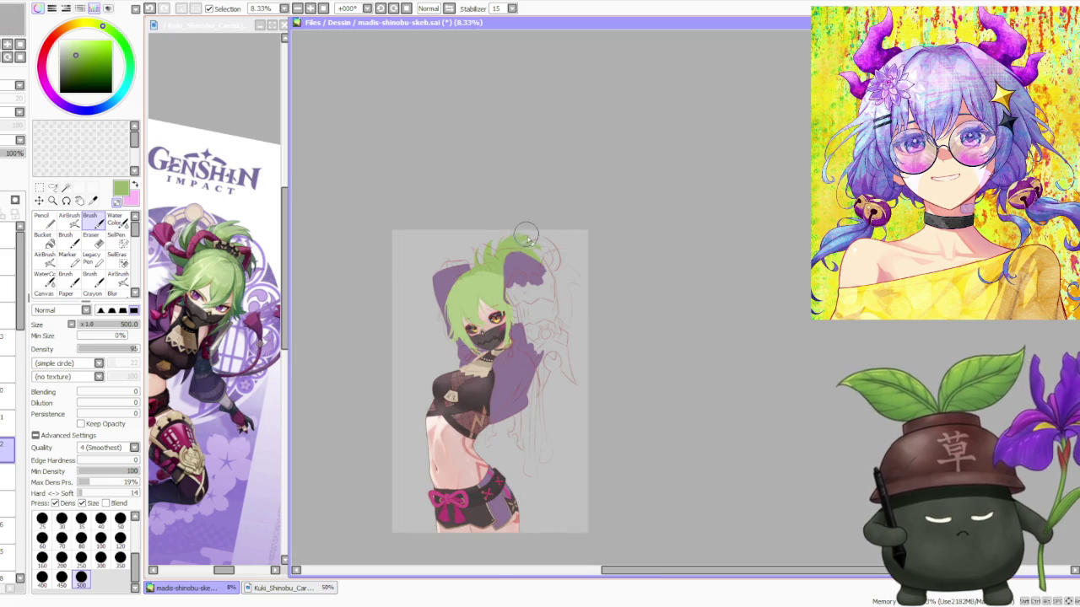
pyautogui.scroll(1, 525, 238)
pyautogui.scroll(1, 512, 227)
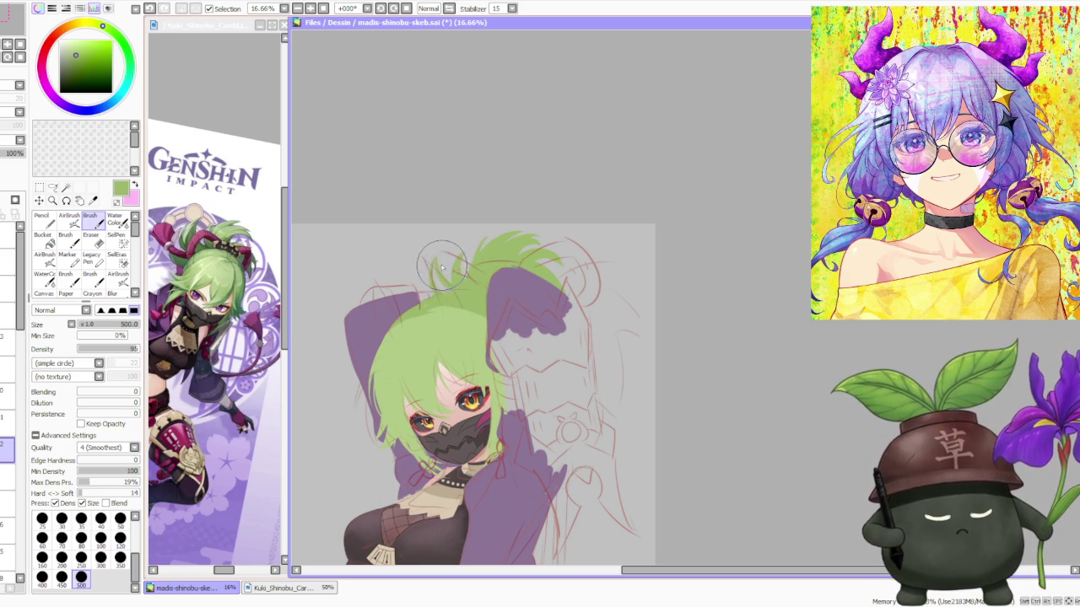
pyautogui.moveTo(436, 264)
pyautogui.mouseDown()
pyautogui.moveTo(447, 287)
pyautogui.moveTo(478, 269)
pyautogui.mouseUp()
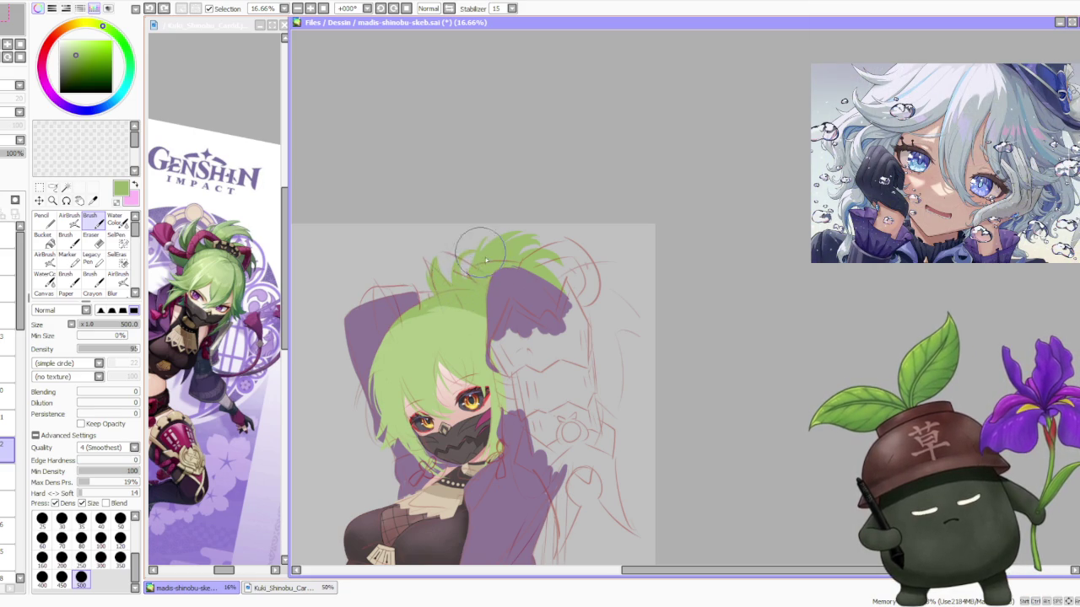
pyautogui.scroll(-2, 484, 222)
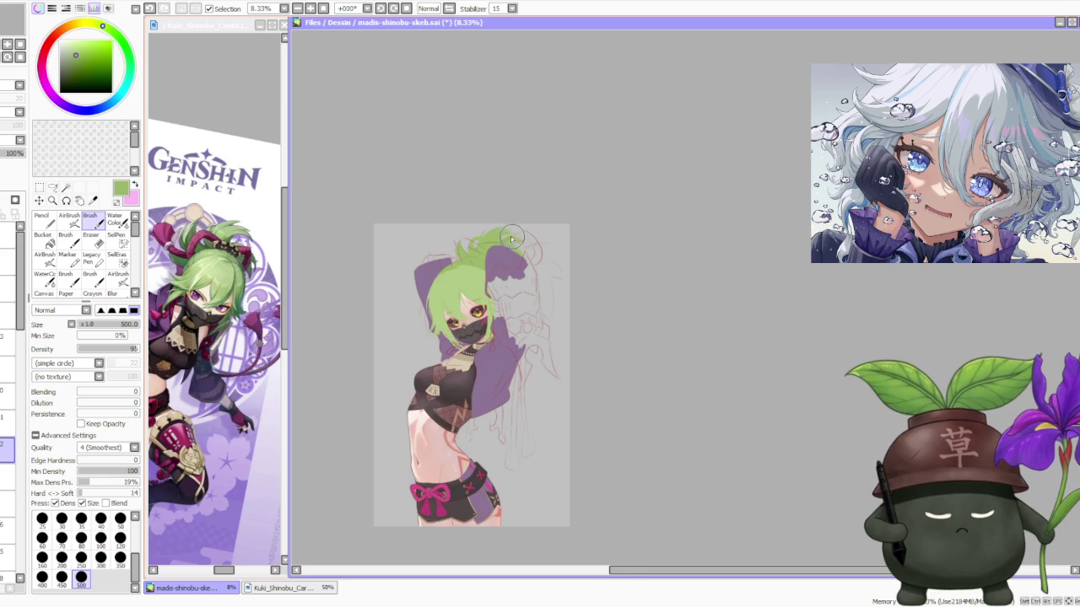
pyautogui.scroll(3, 513, 239)
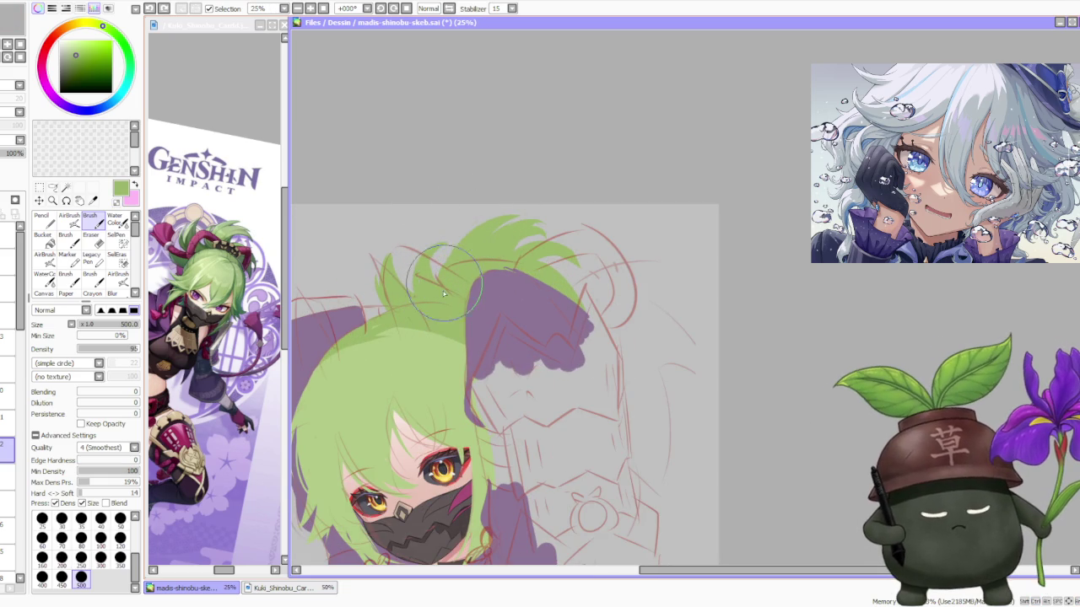
# Paint more green strands into the upper right of the hair tuft, rounding the head top
pyautogui.moveTo(467, 234); pyautogui.dragTo(477, 279)
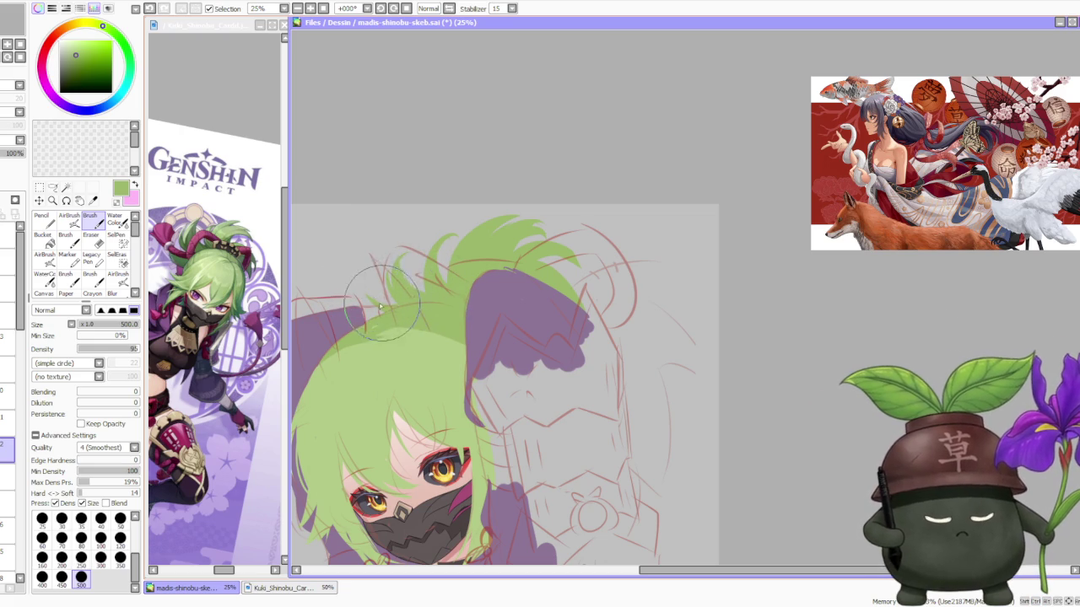
pyautogui.scroll(-3, 490, 173)
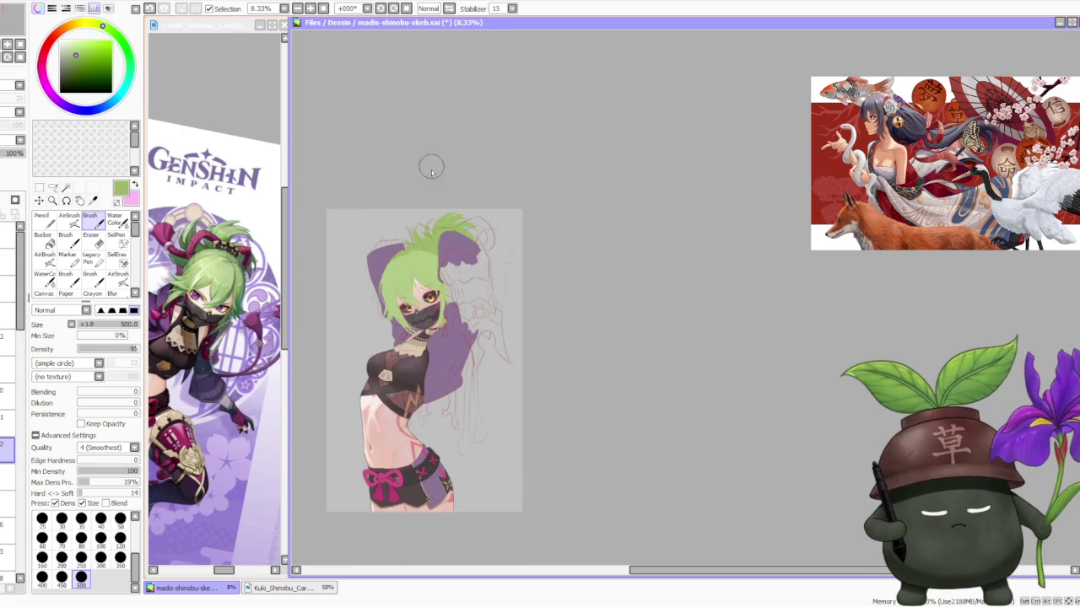
pyautogui.scroll(2, 439, 185)
pyautogui.scroll(1, 437, 224)
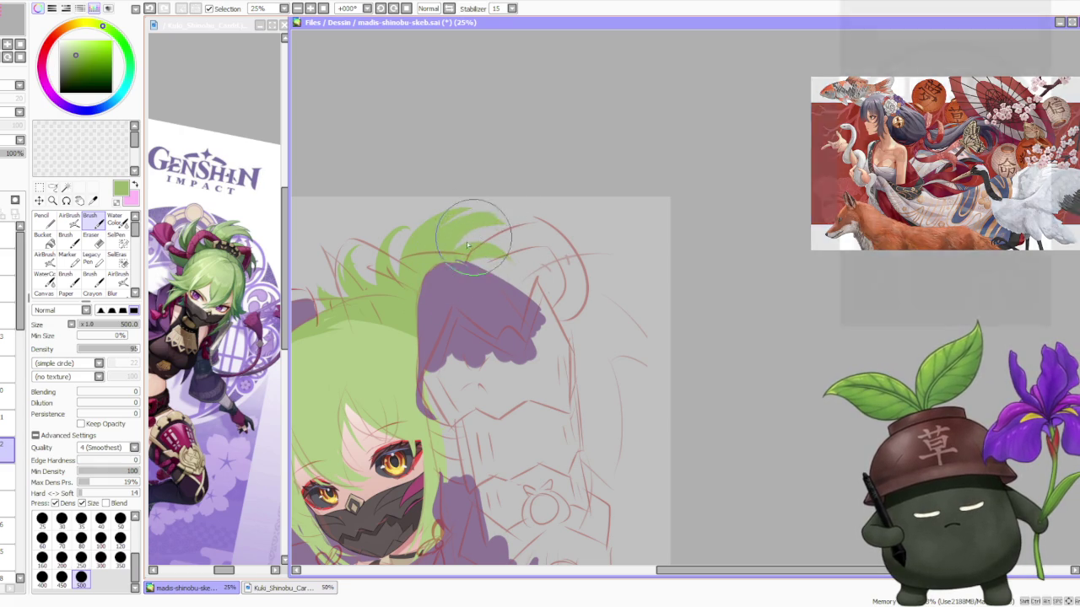
pyautogui.scroll(-3, 482, 216)
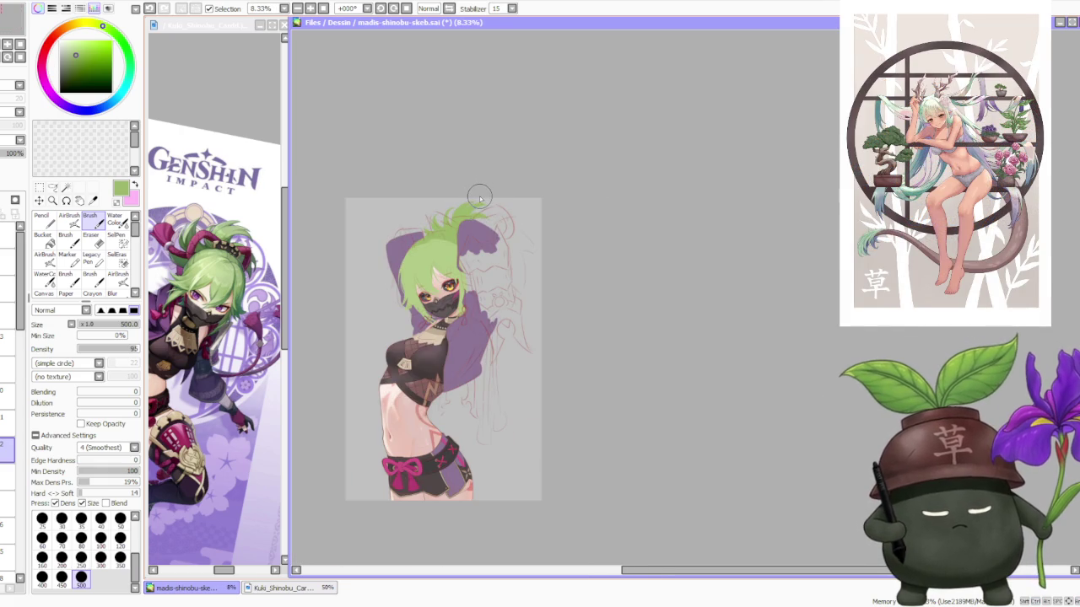
pyautogui.scroll(2, 479, 201)
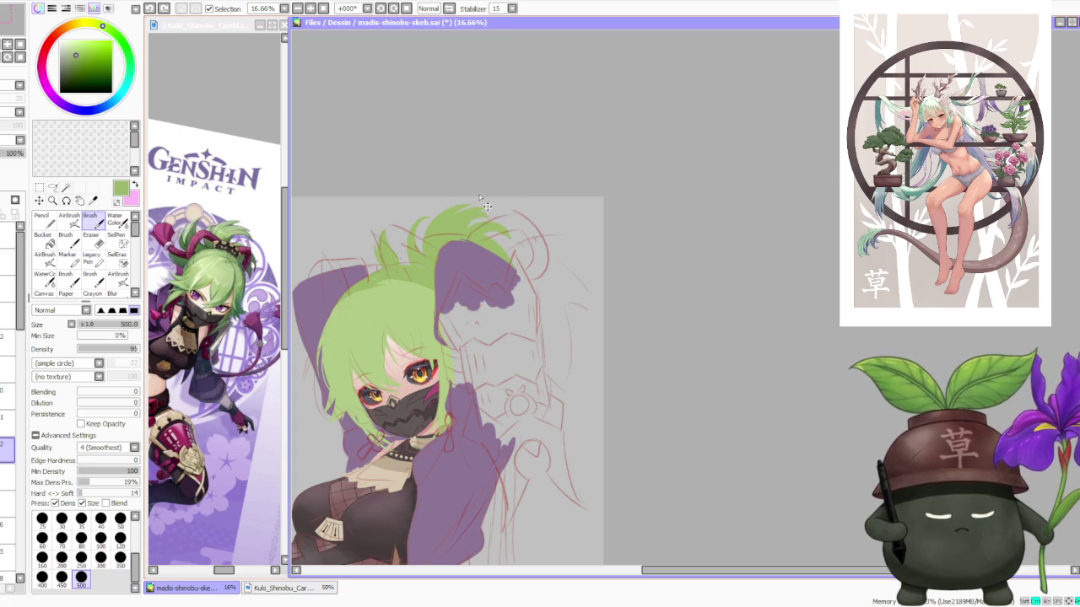
pyautogui.hotkey('ctrl', 'z')
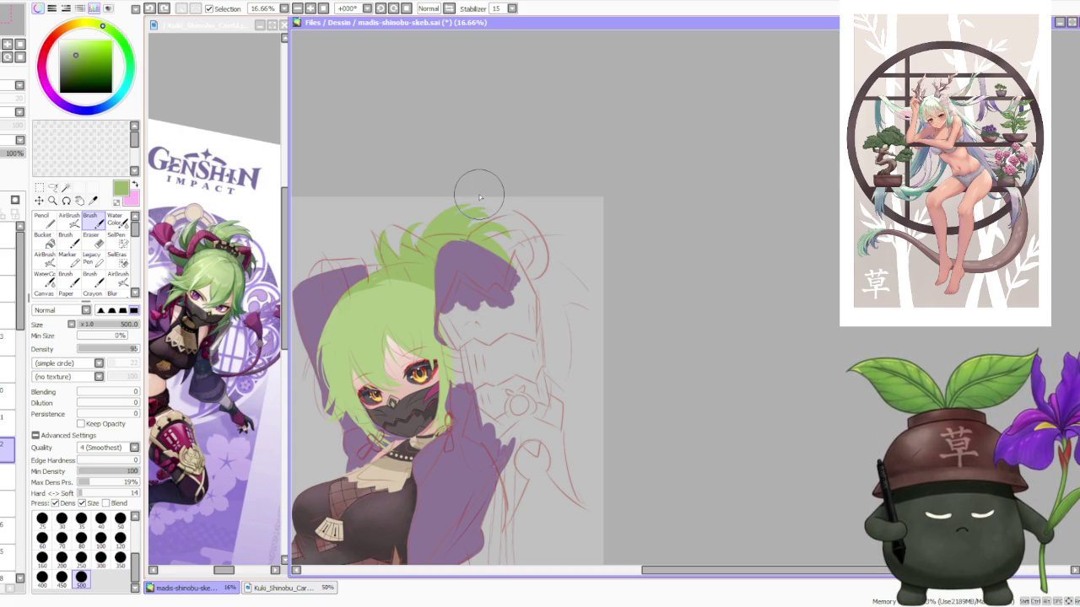
# Free-deform the hair again, nudging its corners and top edge inward, and commit with Enter
pyautogui.hotkey('ctrl', 't')
pyautogui.click(35, 367)
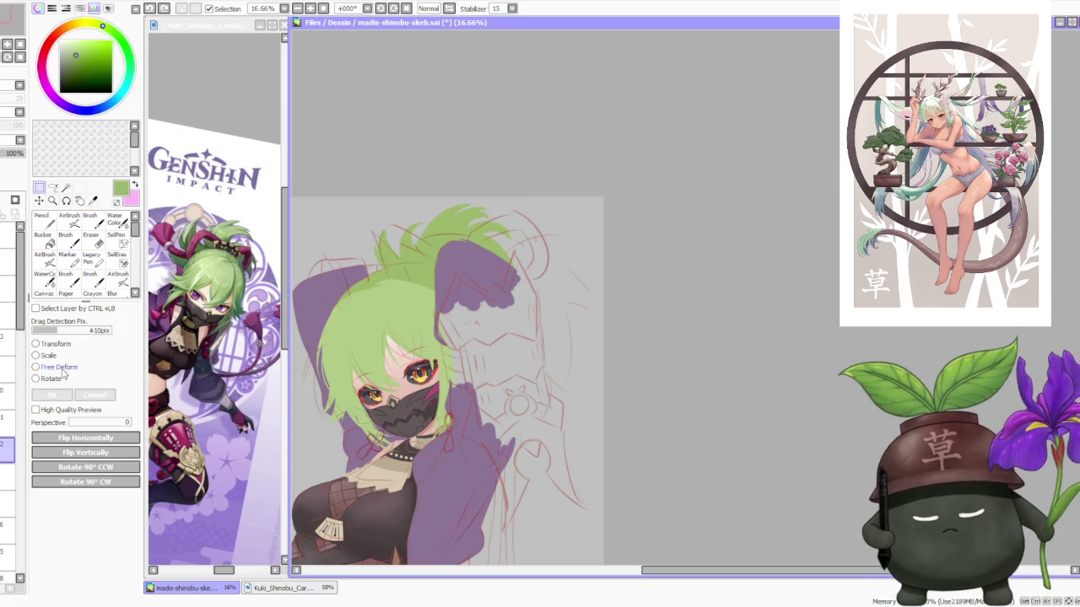
pyautogui.moveTo(374, 205); pyautogui.dragTo(366, 189)
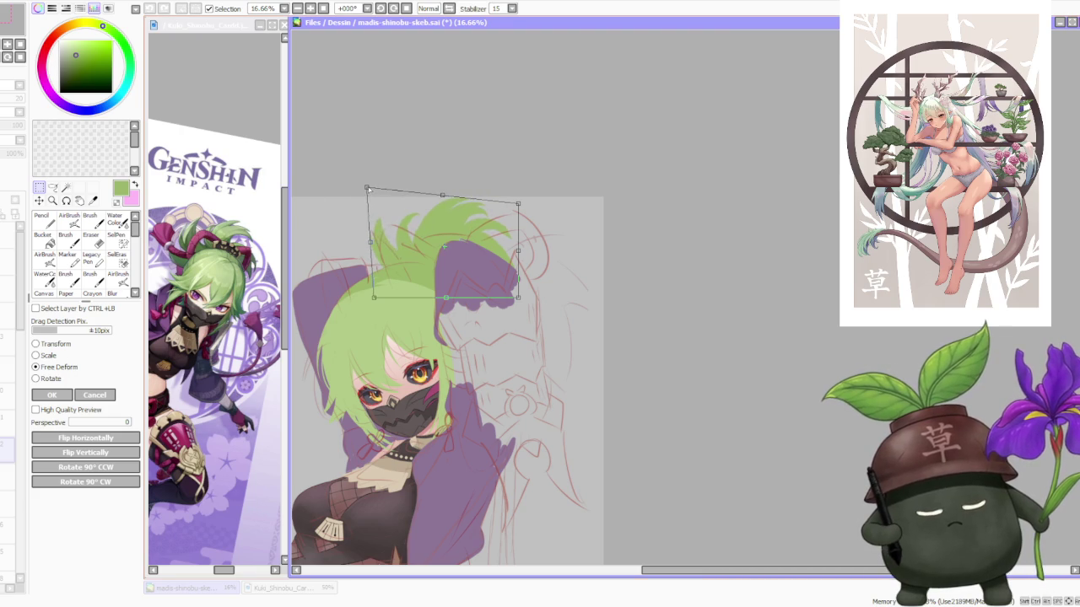
pyautogui.moveTo(518, 203); pyautogui.dragTo(516, 206)
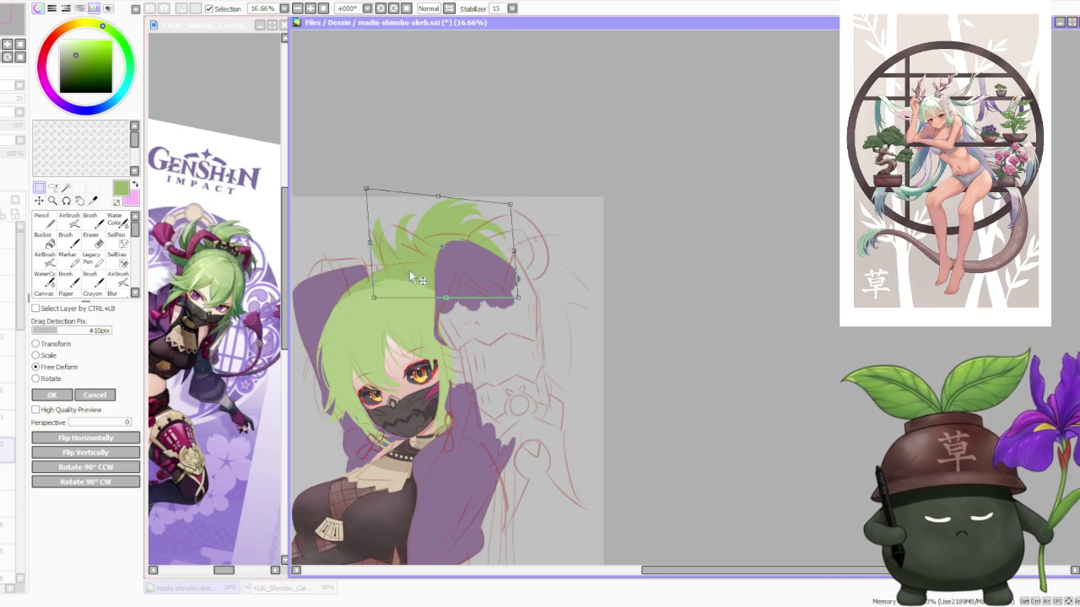
pyautogui.moveTo(375, 300); pyautogui.dragTo(384, 301)
pyautogui.moveTo(516, 297); pyautogui.dragTo(506, 293)
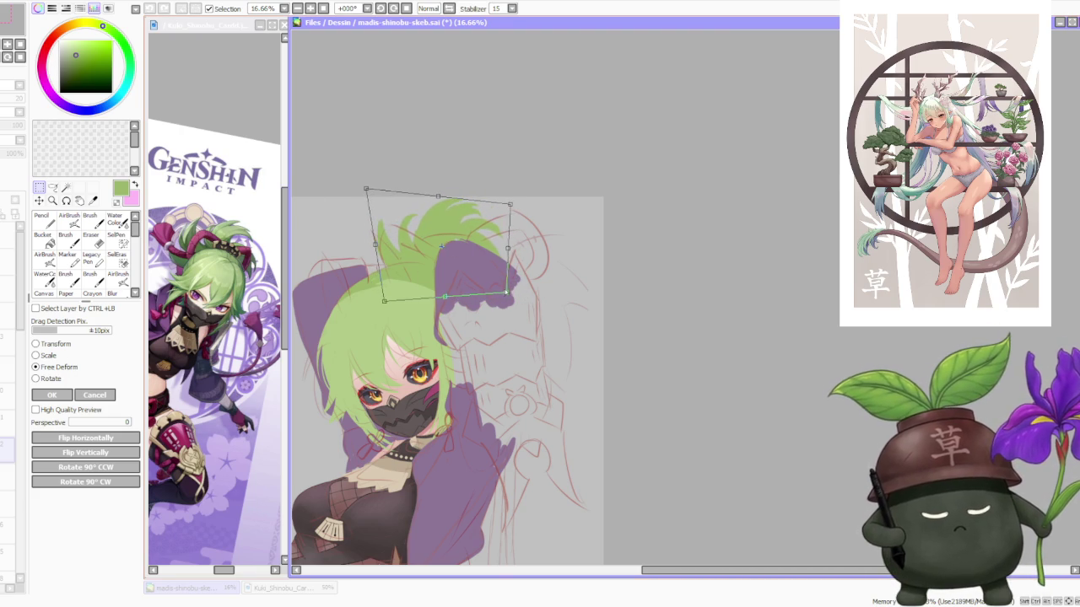
pyautogui.moveTo(443, 194); pyautogui.dragTo(435, 201)
pyautogui.moveTo(364, 192); pyautogui.dragTo(368, 195)
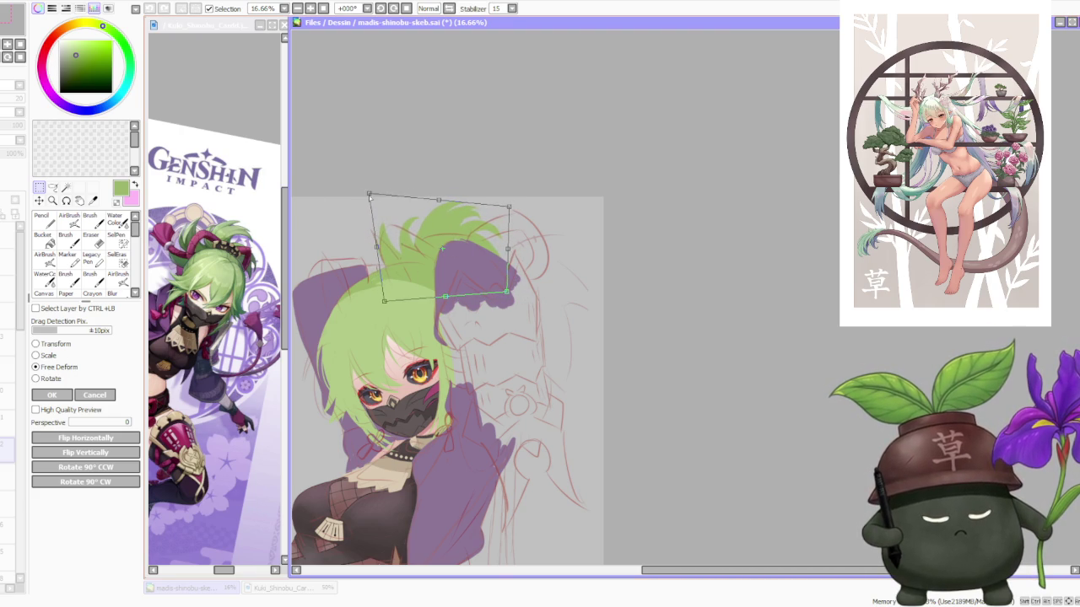
pyautogui.press('-')
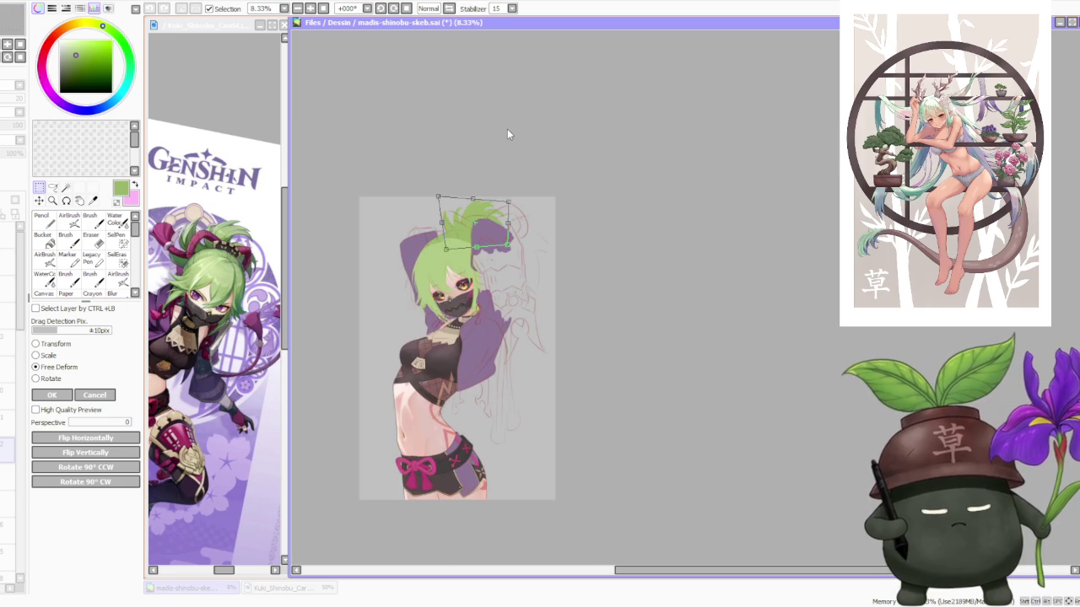
pyautogui.press('Return')
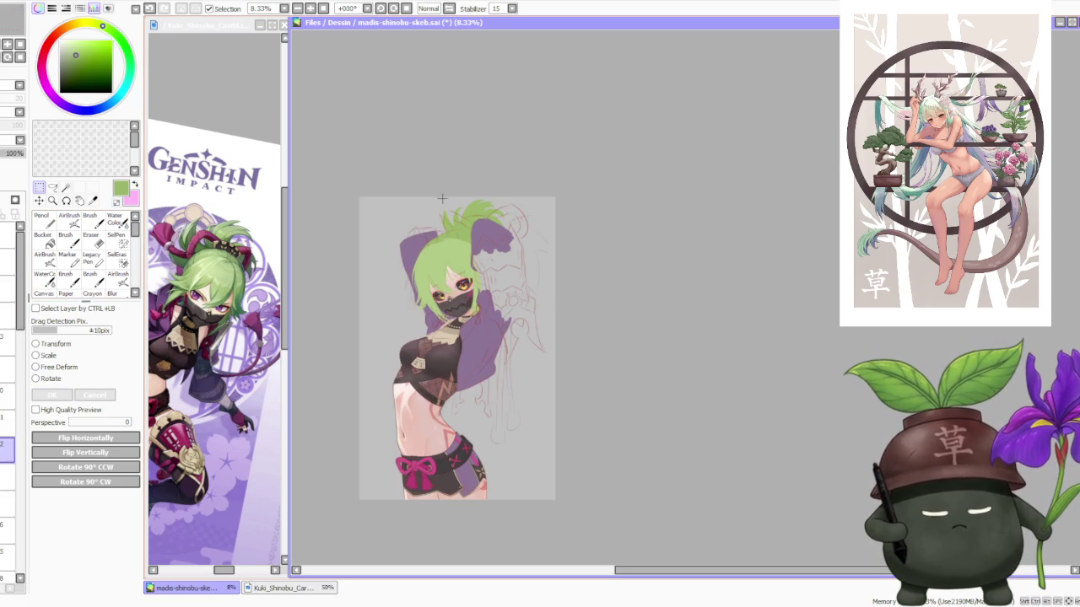
# Flip the view horizontally and back, zoom to 12.5%, and choose Scale for the hair
pyautogui.click(451, 9)
pyautogui.click(451, 9)
pyautogui.press('-')
pyautogui.press('+')
pyautogui.press('+')
pyautogui.click(36, 355)
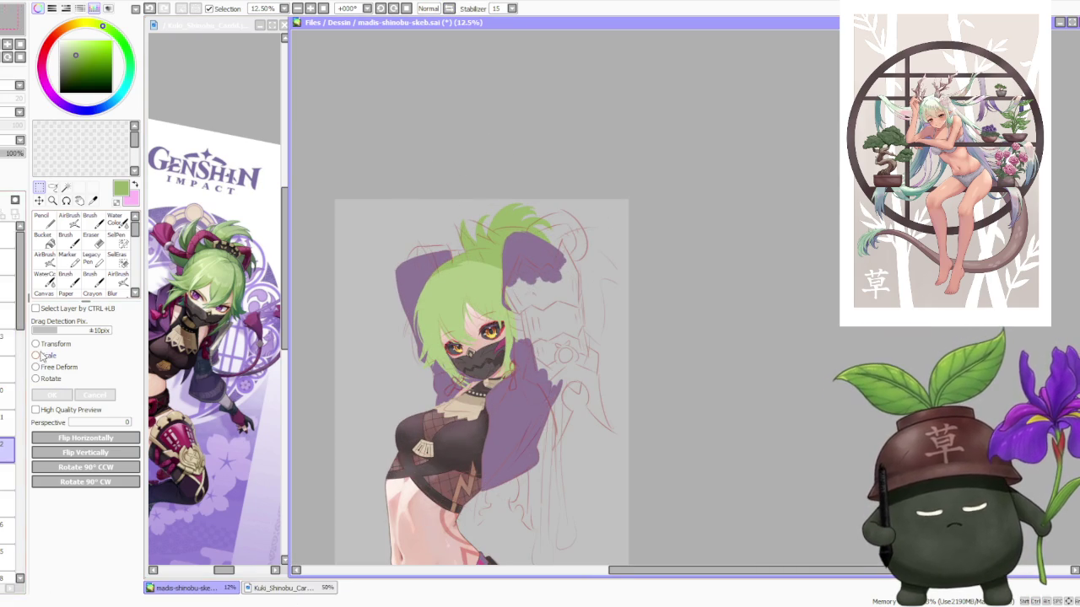
# Apply the slight rescale of the hair region
pyautogui.scroll(2, 509, 213)
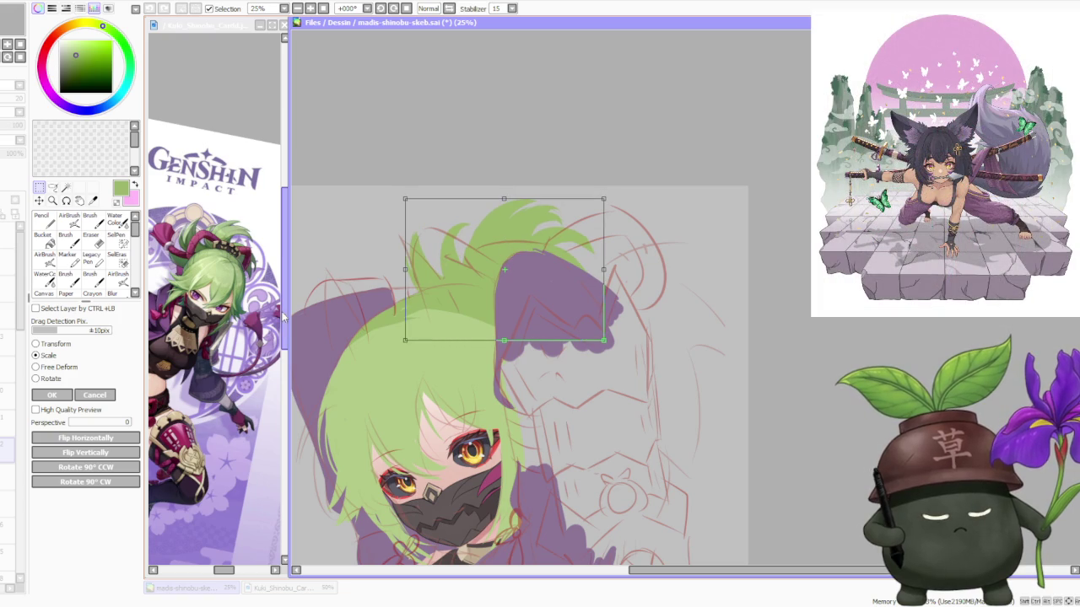
pyautogui.click(52, 394)
pyautogui.scroll(-3, 604, 228)
pyautogui.scroll(-1, 608, 221)
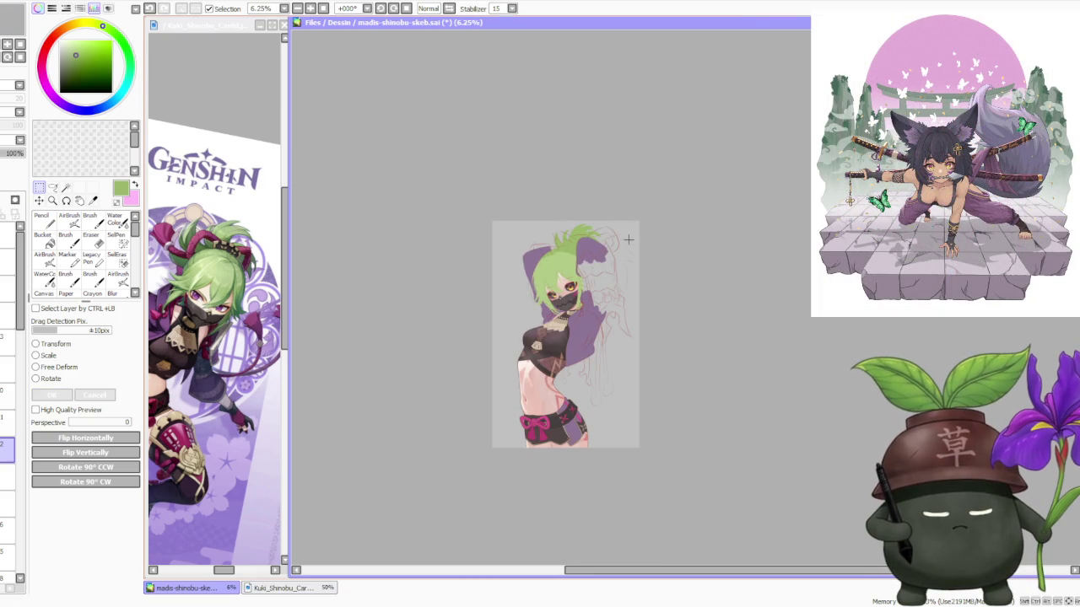
pyautogui.scroll(1, 629, 240)
pyautogui.scroll(1, 525, 445)
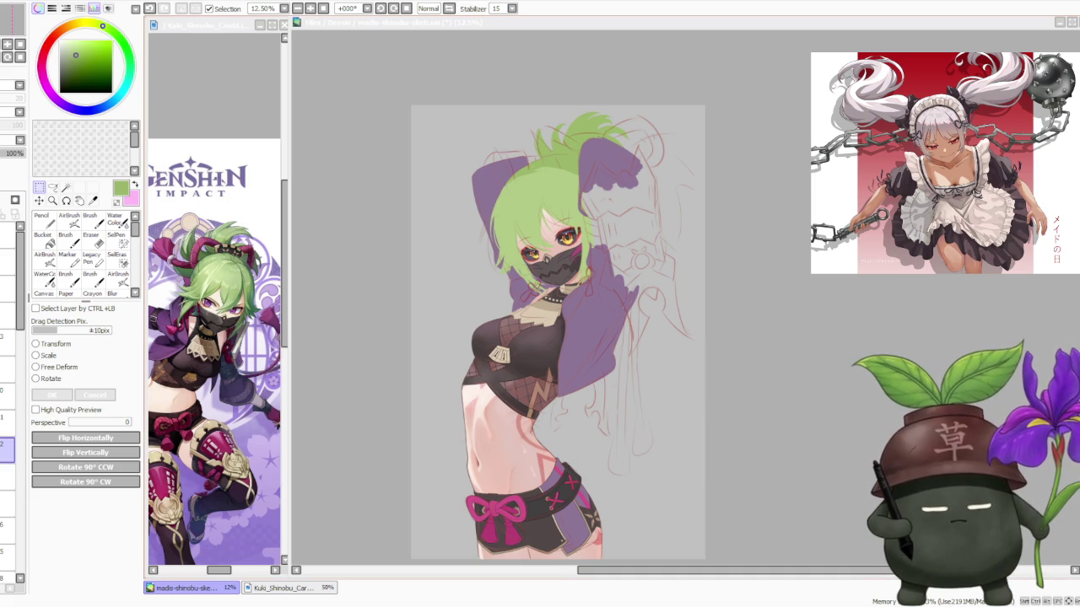
# Zoom around the figure and flip the view horizontally twice to check proportions
pyautogui.scroll(1, 549, 199)
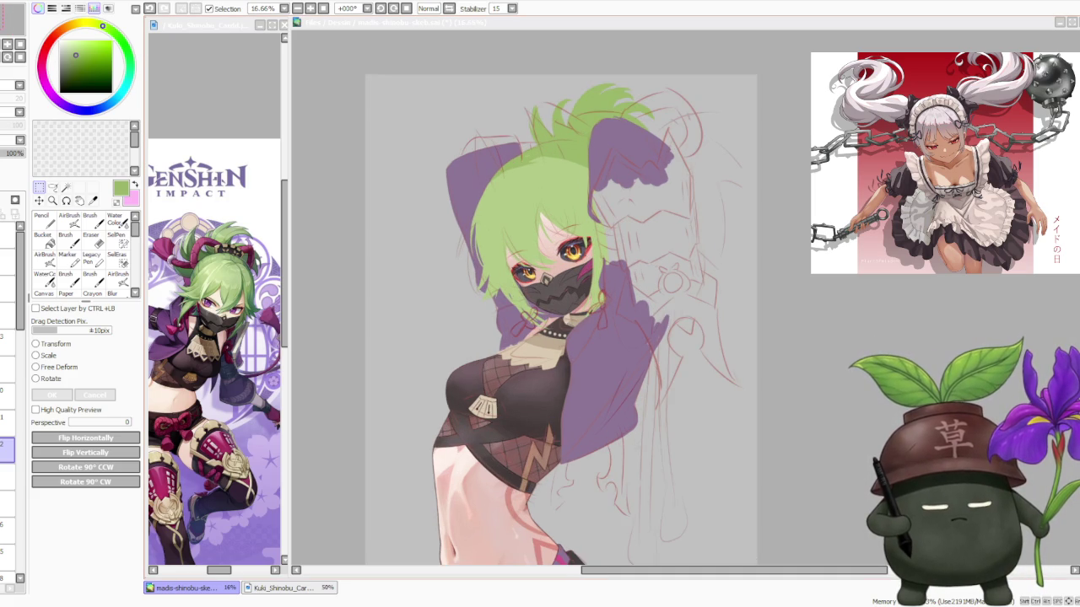
pyautogui.scroll(-1, 550, 187)
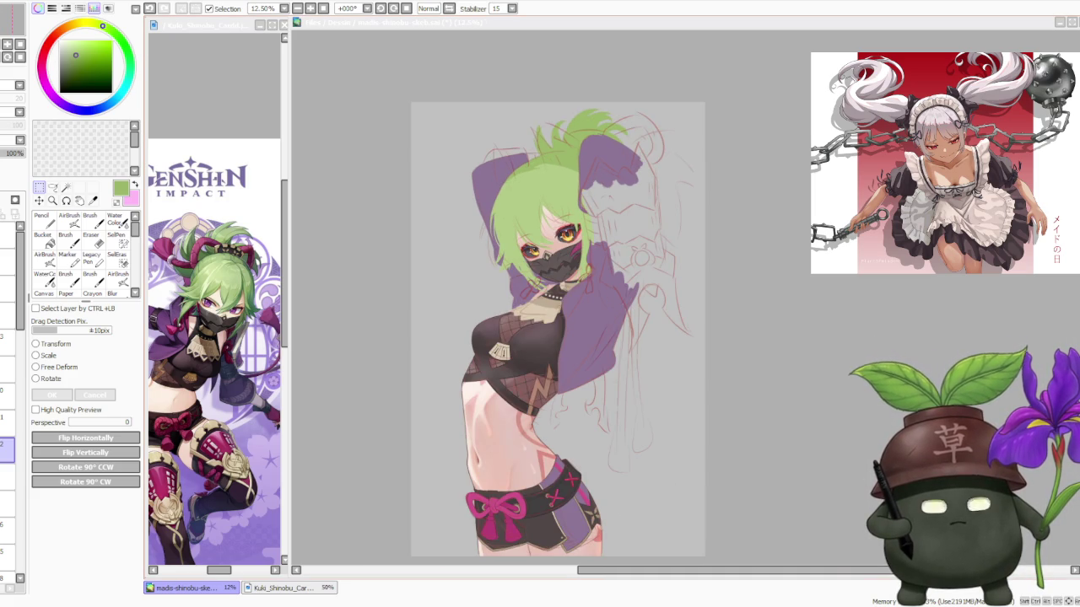
pyautogui.scroll(1, 596, 178)
pyautogui.scroll(1, 582, 178)
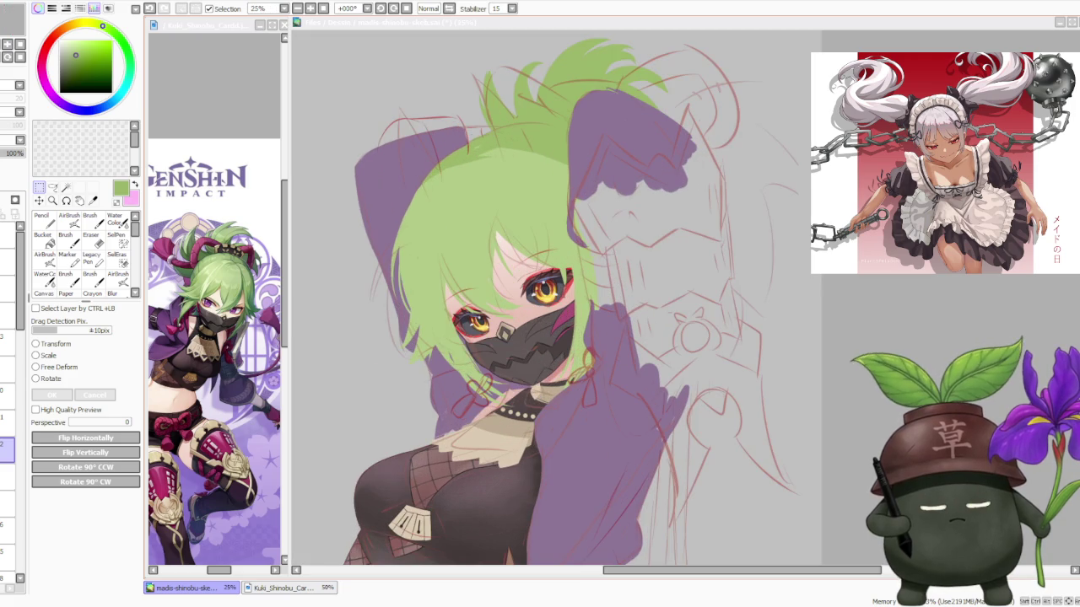
pyautogui.scroll(-1, 544, 173)
pyautogui.scroll(-1, 544, 173)
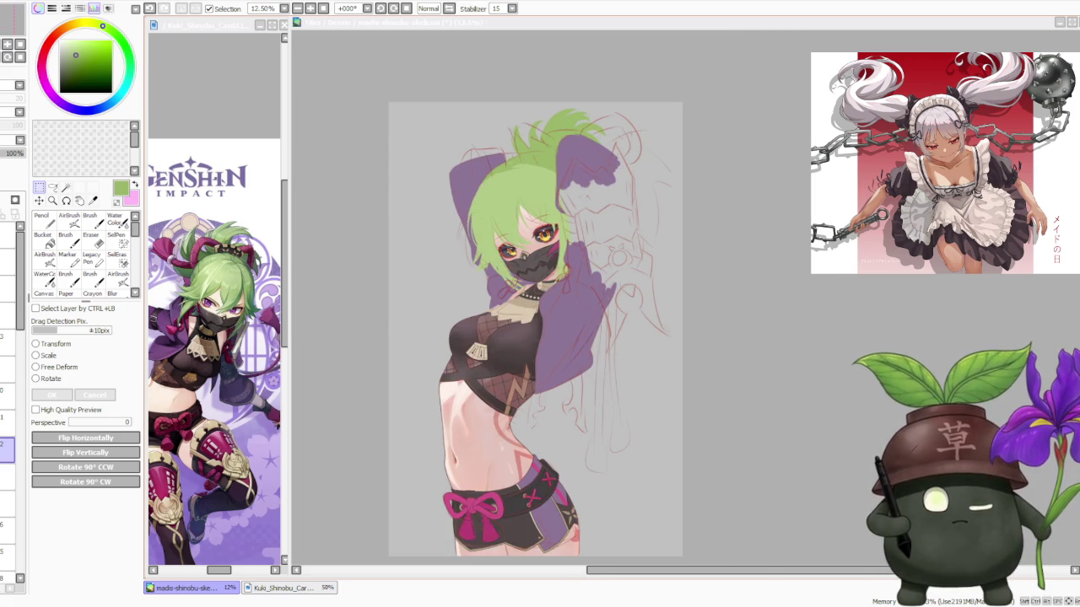
pyautogui.scroll(1, 545, 184)
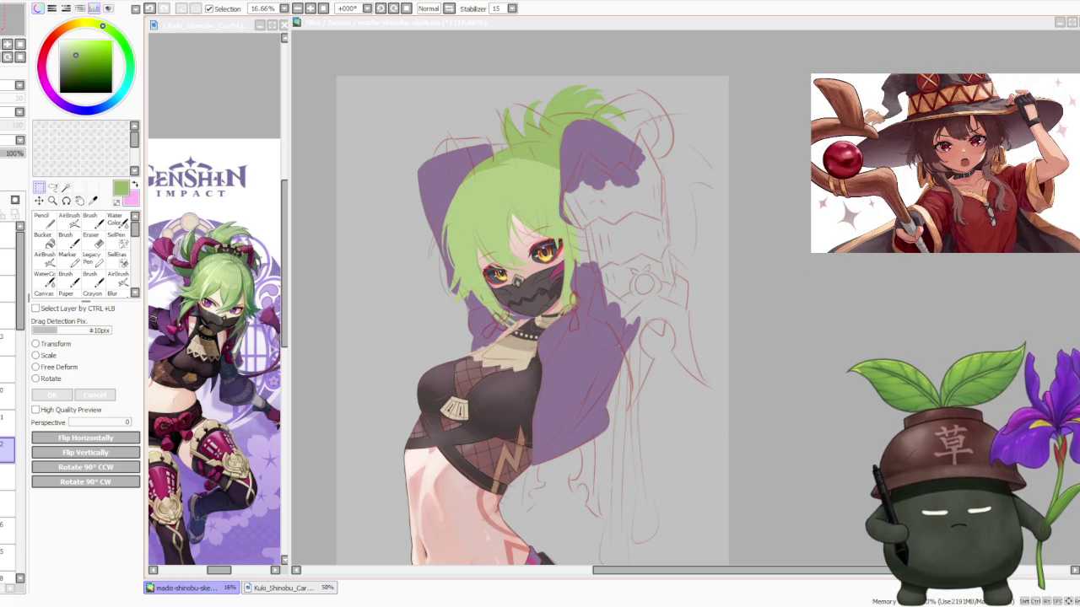
pyautogui.scroll(1, 510, 321)
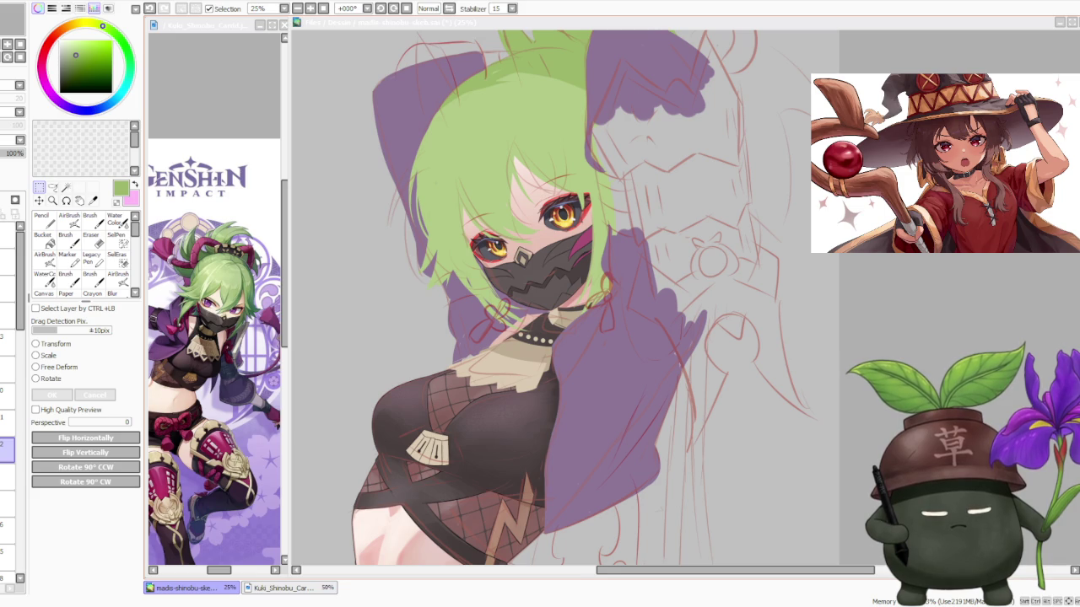
pyautogui.scroll(-1, 518, 350)
pyautogui.scroll(-1, 518, 350)
pyautogui.scroll(-1, 518, 350)
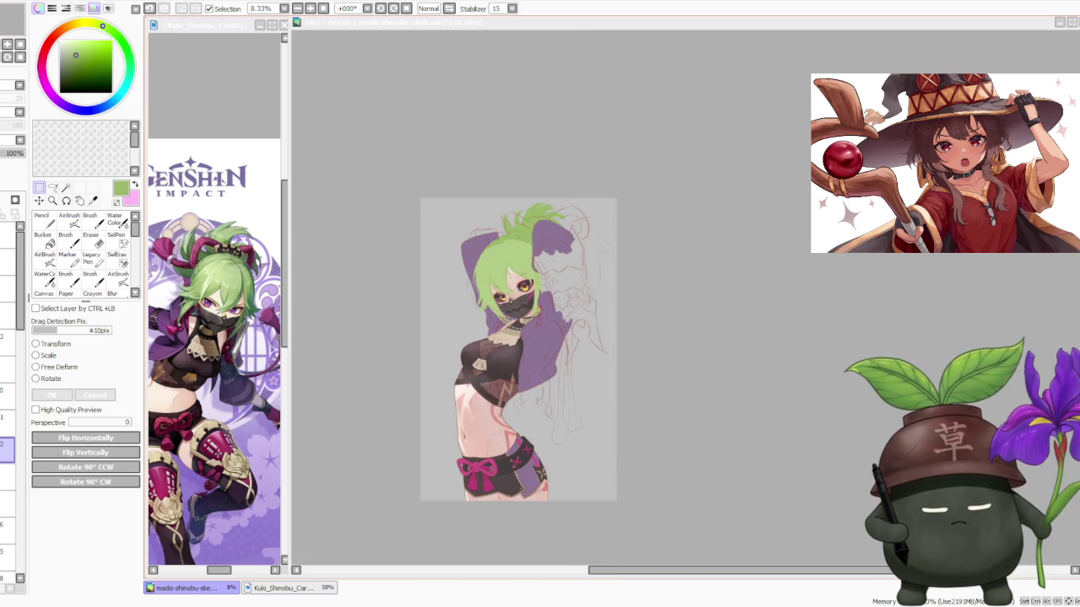
pyautogui.scroll(1, 518, 350)
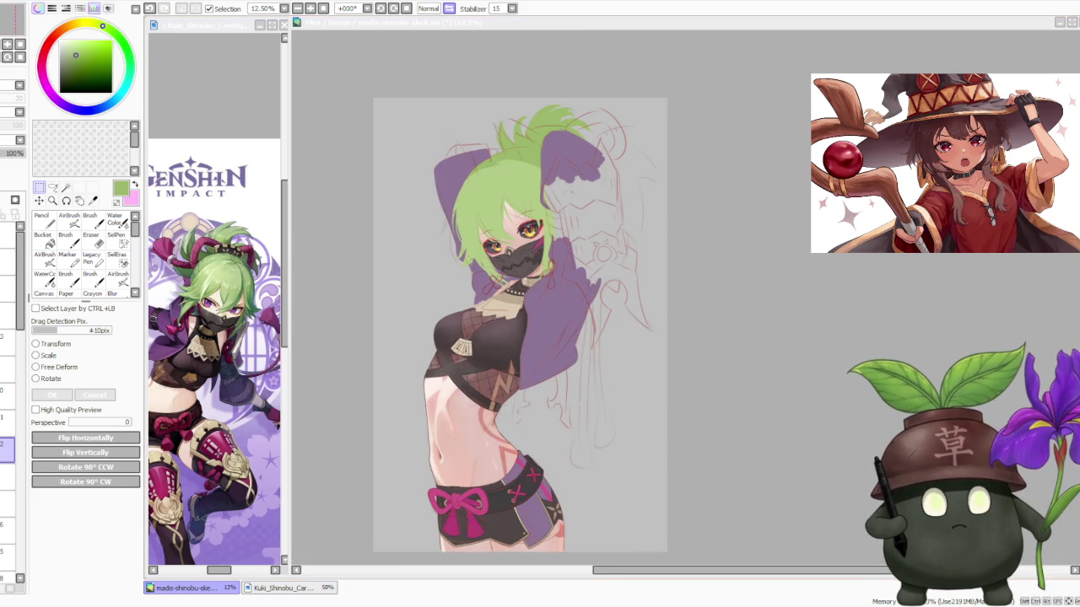
pyautogui.click(449, 8)
pyautogui.click(449, 8)
pyautogui.click(449, 9)
pyautogui.click(449, 9)
pyautogui.scroll(1, 489, 214)
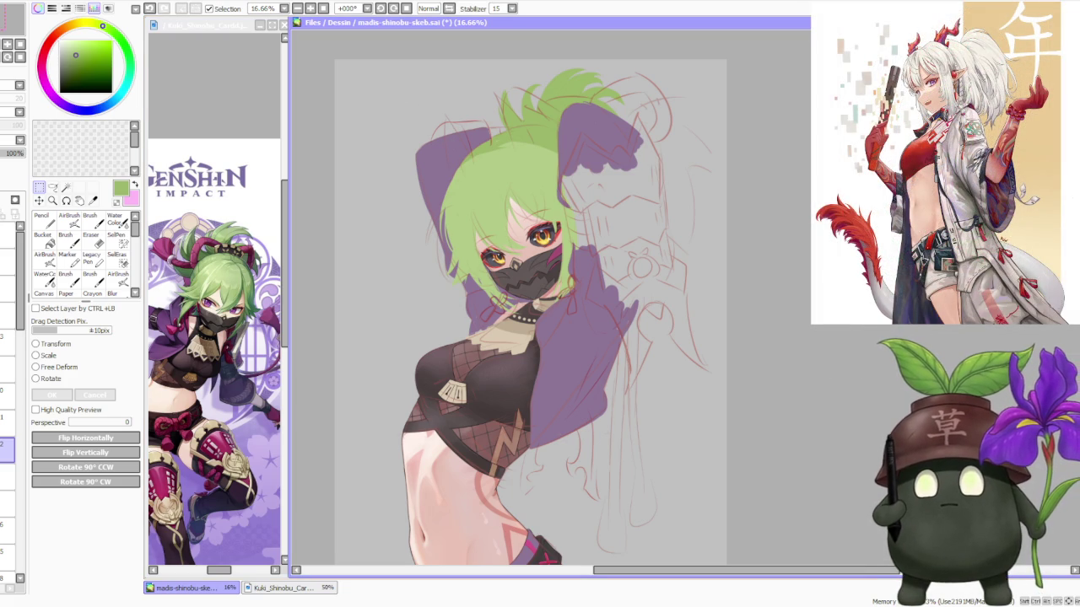
pyautogui.hotkey('alt', 'Tab')
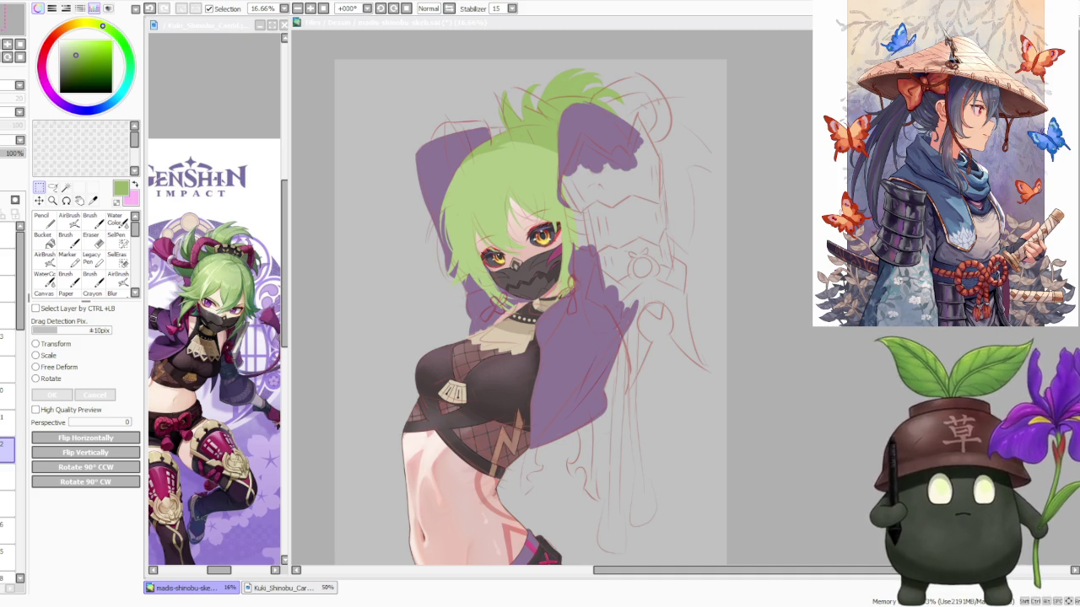
pyautogui.scroll(-1, 654, 216)
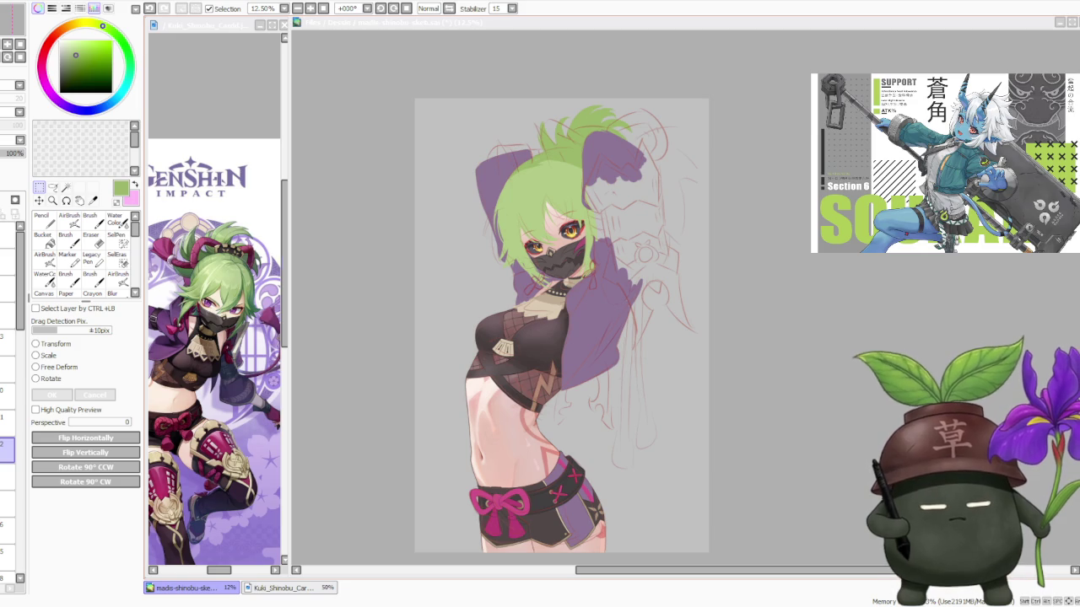
pyautogui.hotkey('alt', 'Tab')
pyautogui.click(257, 110)
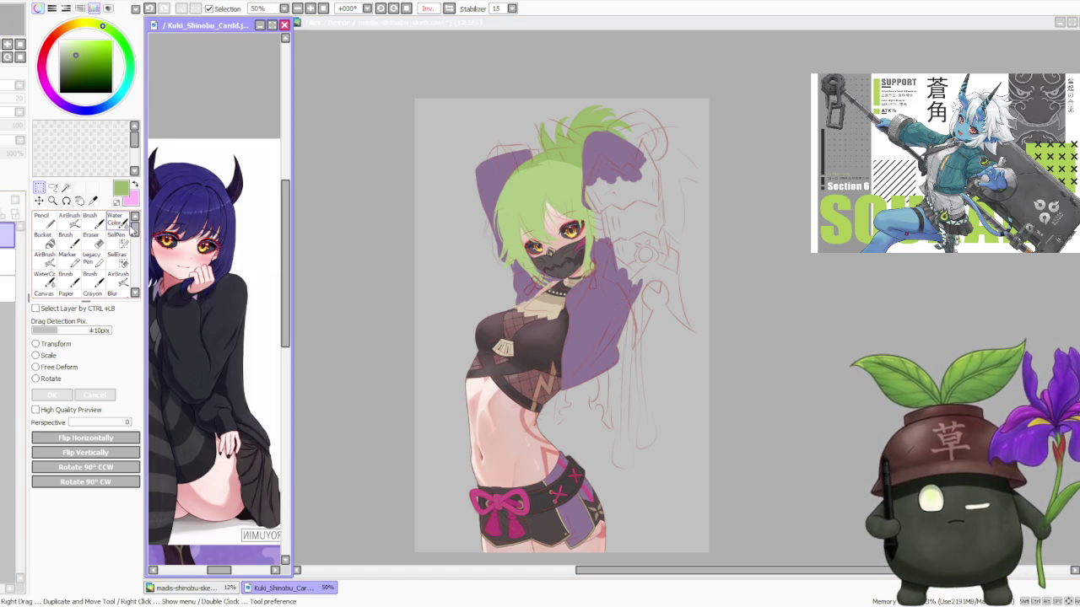
pyautogui.scroll(1, 160, 242)
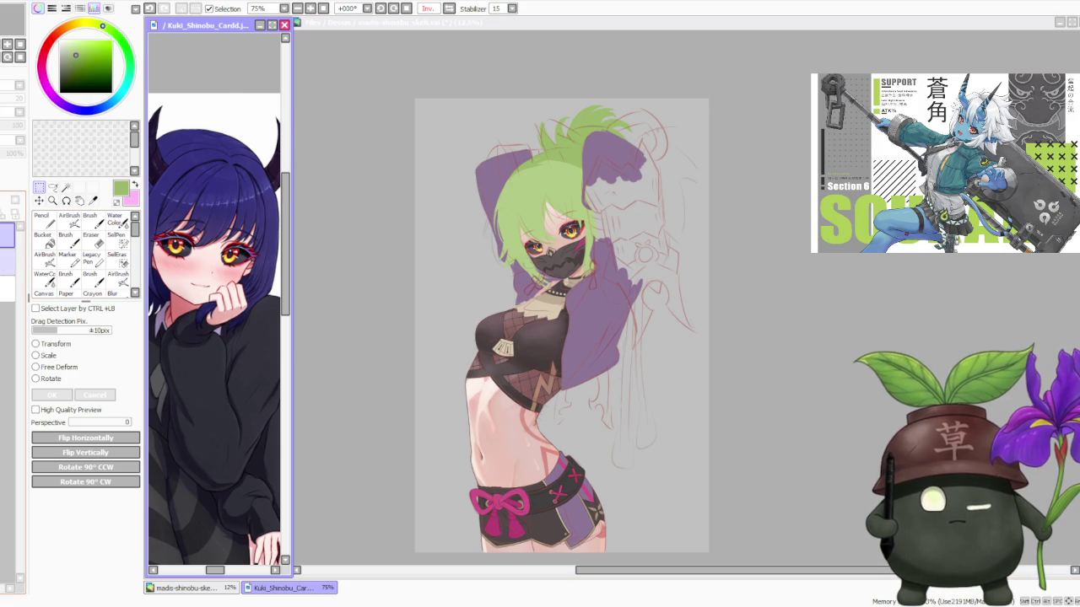
pyautogui.scroll(-1, 203, 219)
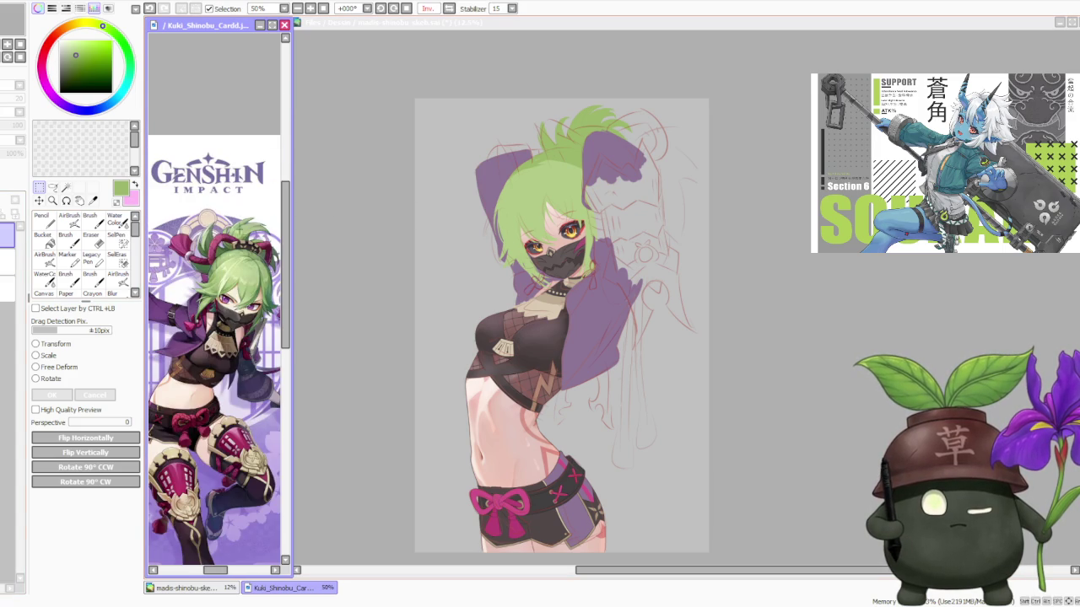
pyautogui.scroll(2, 242, 245)
pyautogui.scroll(2, 242, 245)
pyautogui.scroll(-3, 238, 243)
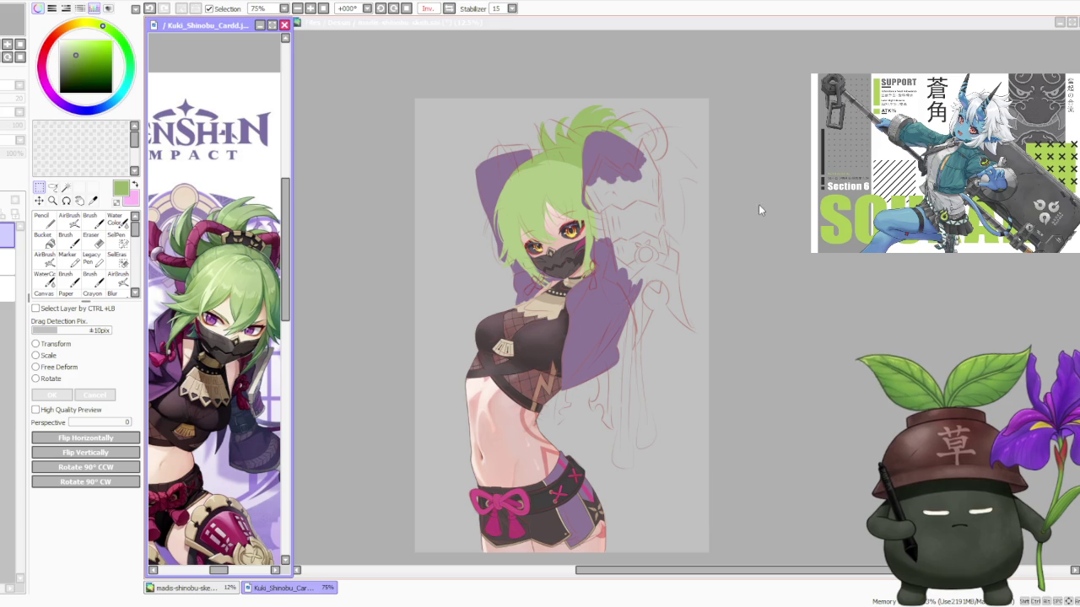
# Return the canvas view from Inv. to Normal and mirror it back and forth to check the pose
pyautogui.click(736, 216)
pyautogui.scroll(-1, 736, 216)
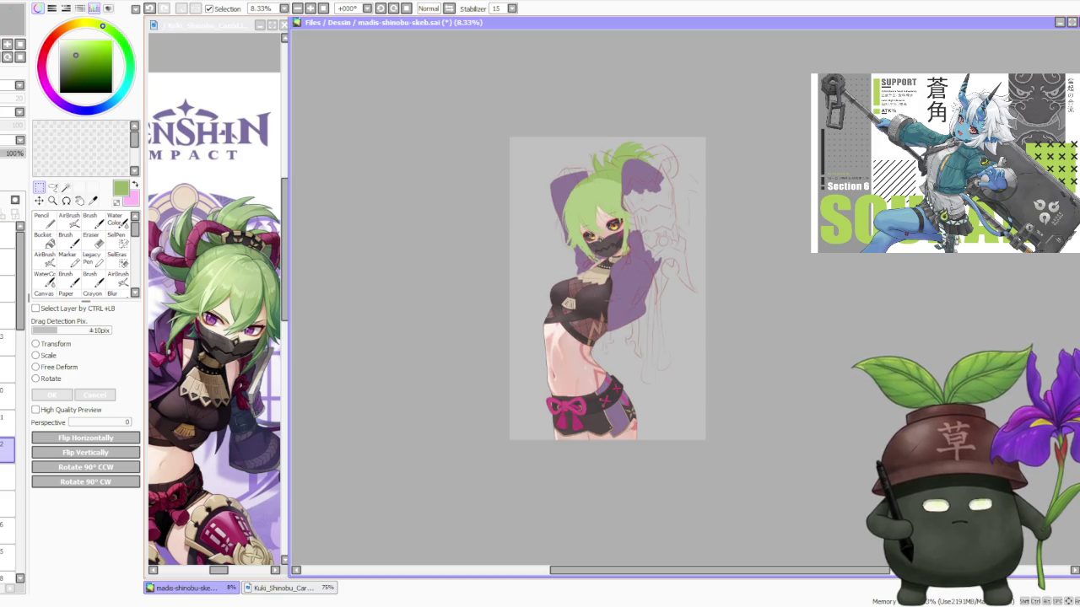
pyautogui.scroll(1, 579, 284)
pyautogui.scroll(1, 579, 284)
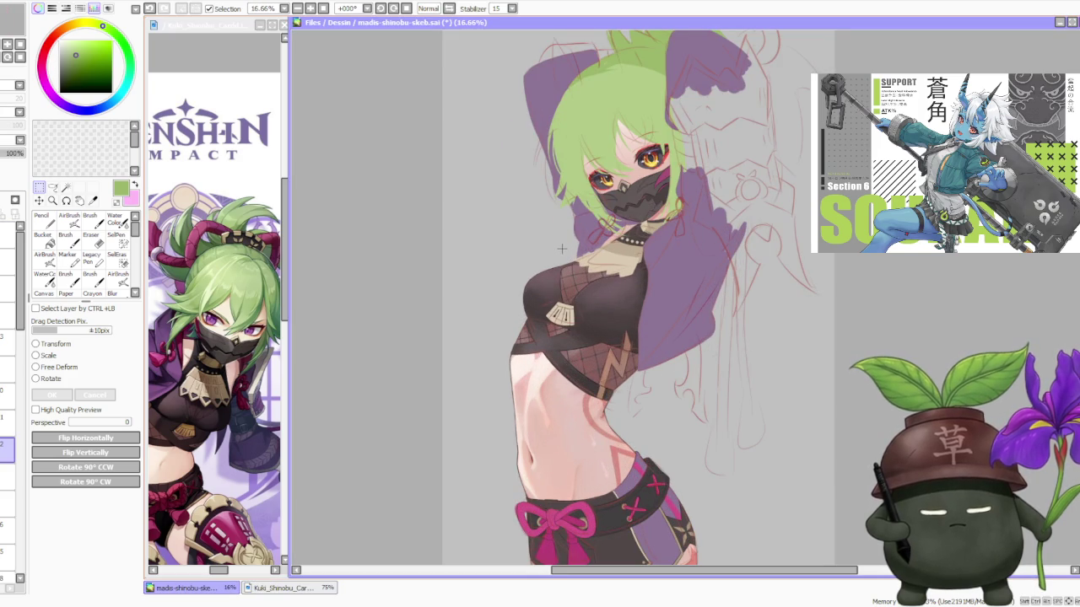
pyautogui.scroll(-2, 556, 236)
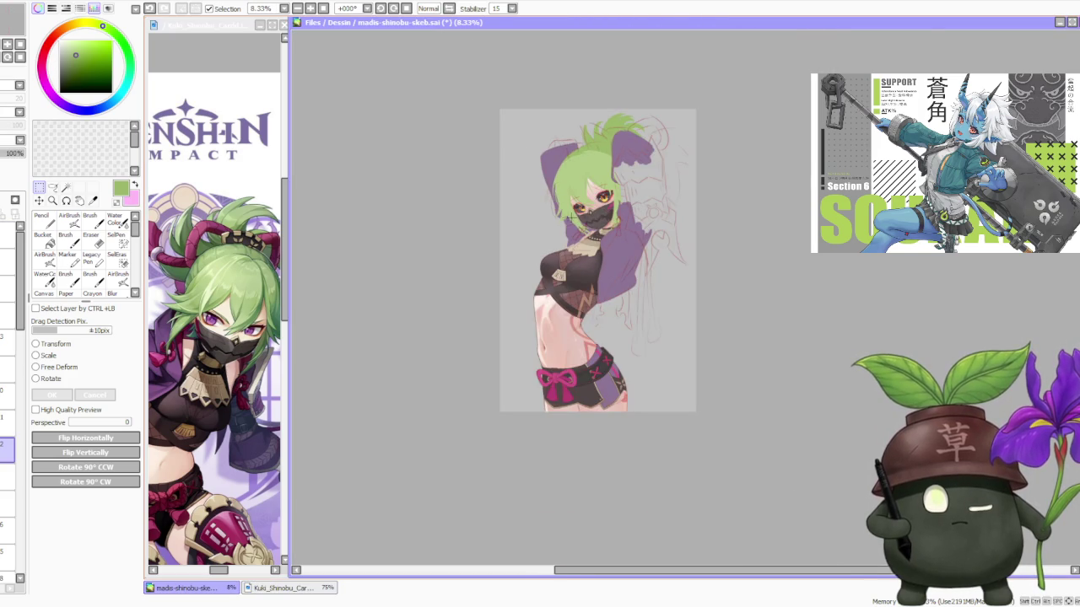
pyautogui.scroll(3, 580, 219)
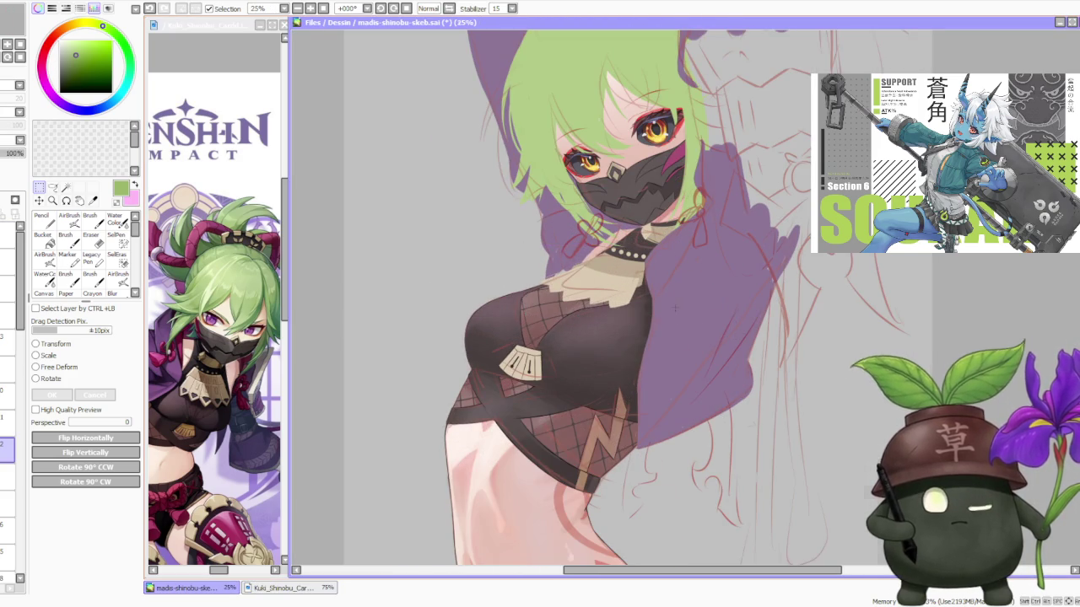
pyautogui.scroll(-3, 528, 245)
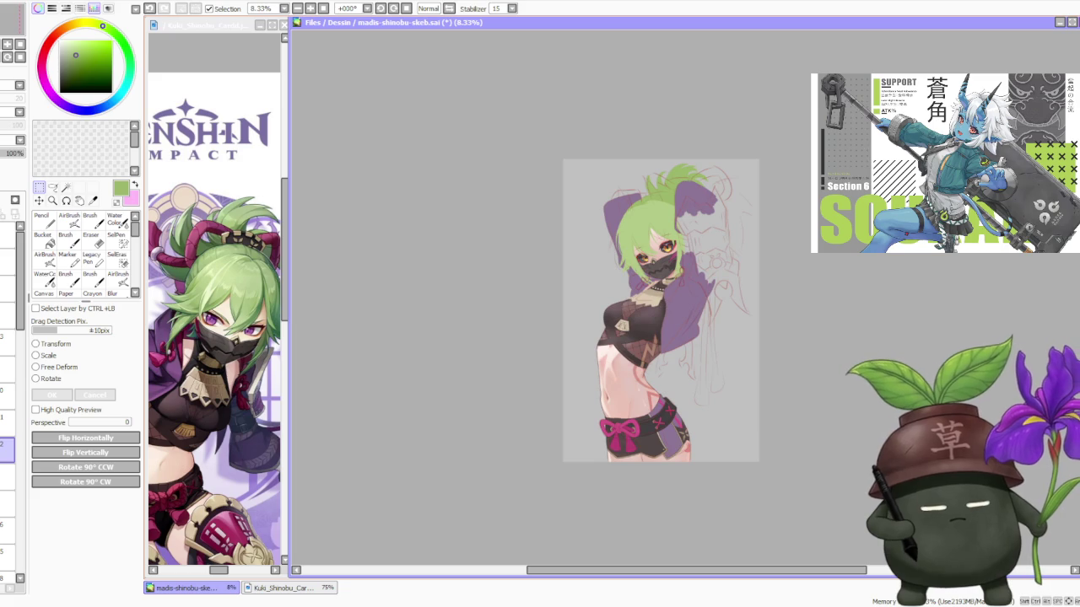
pyautogui.click(448, 8)
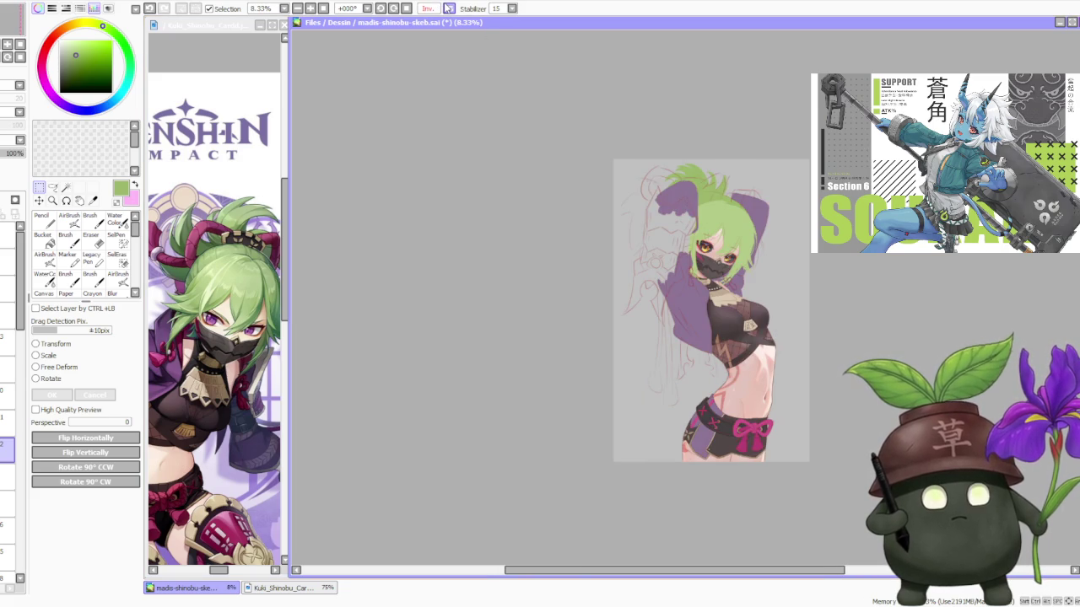
pyautogui.click(448, 9)
# Undo the spiky hair strokes sticking up above the girl's head
pyautogui.scroll(3, 667, 135)
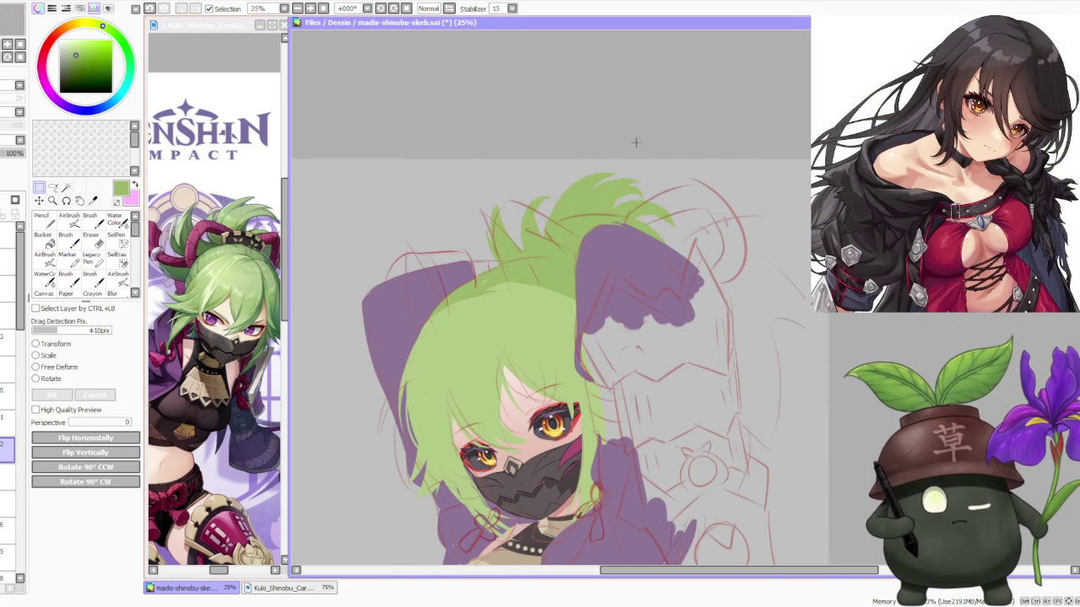
pyautogui.scroll(-2, 449, 187)
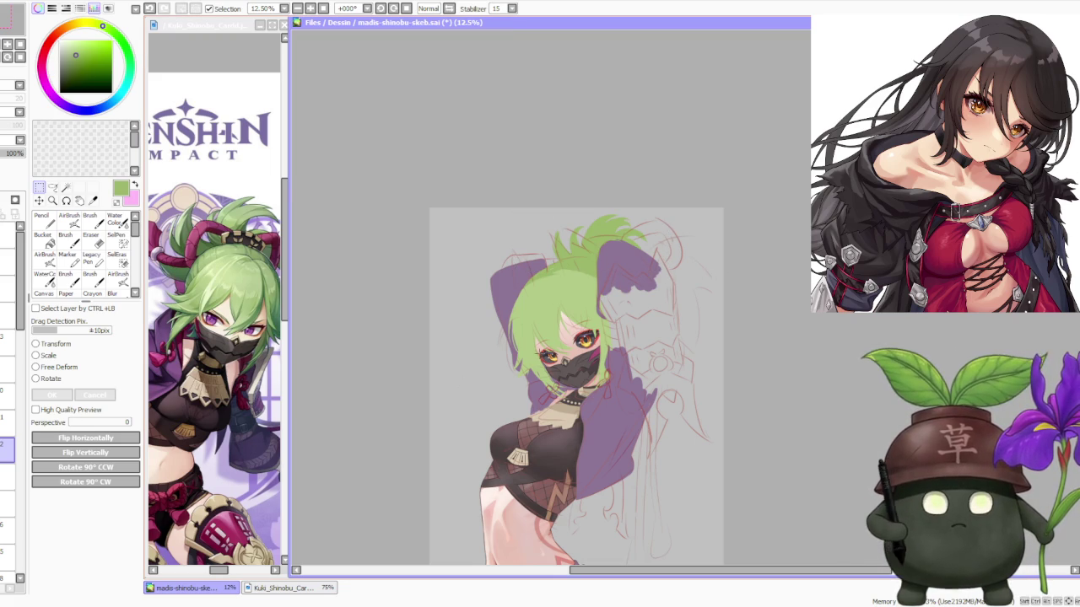
pyautogui.scroll(-1, 553, 332)
pyautogui.scroll(3, 568, 243)
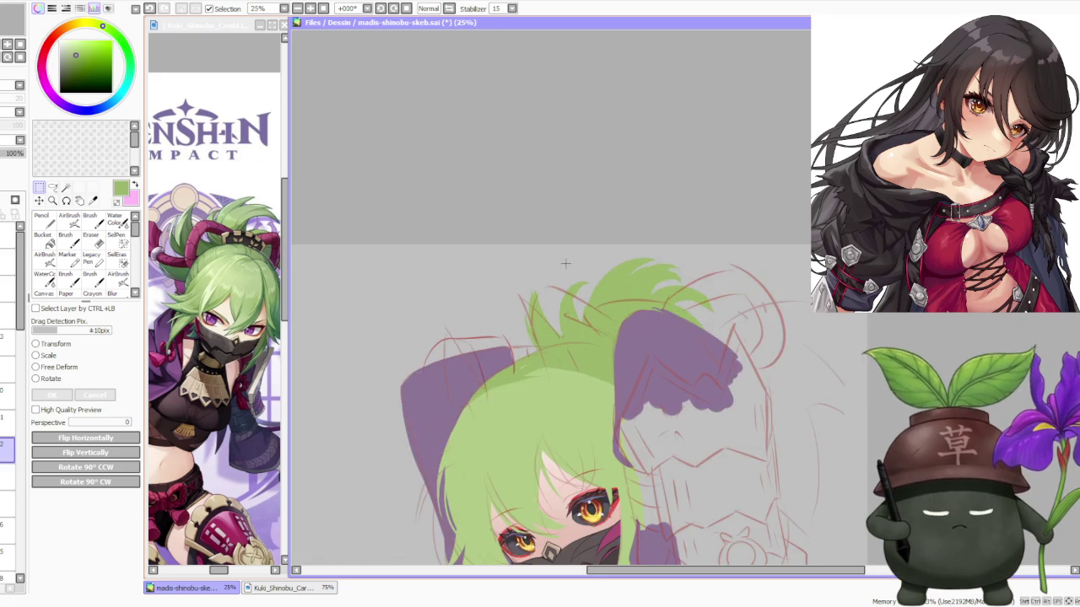
pyautogui.scroll(-1, 567, 243)
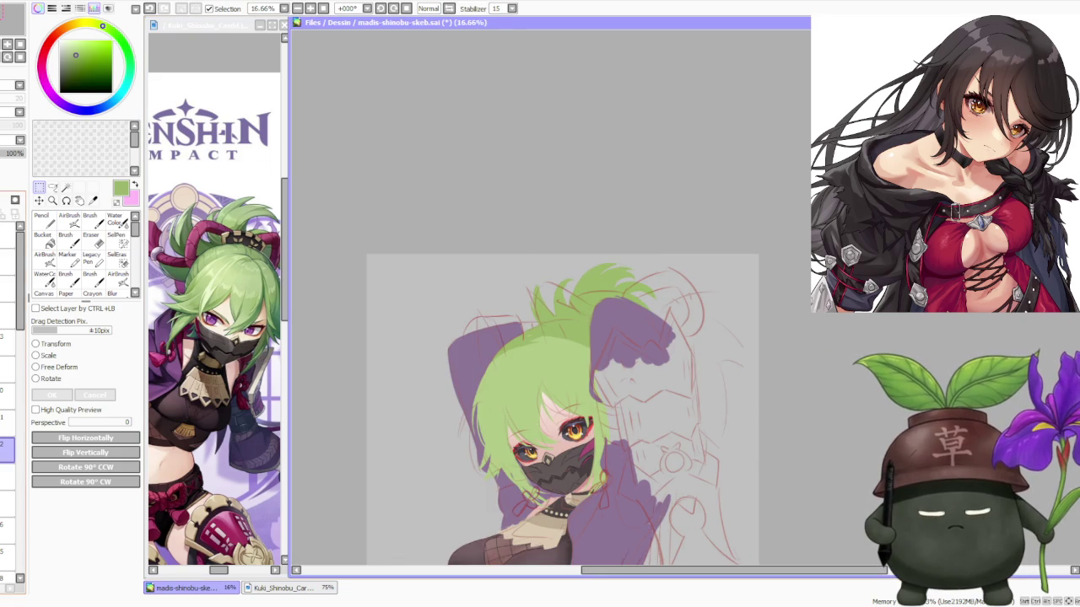
pyautogui.hotkey('ctrl', 'z')
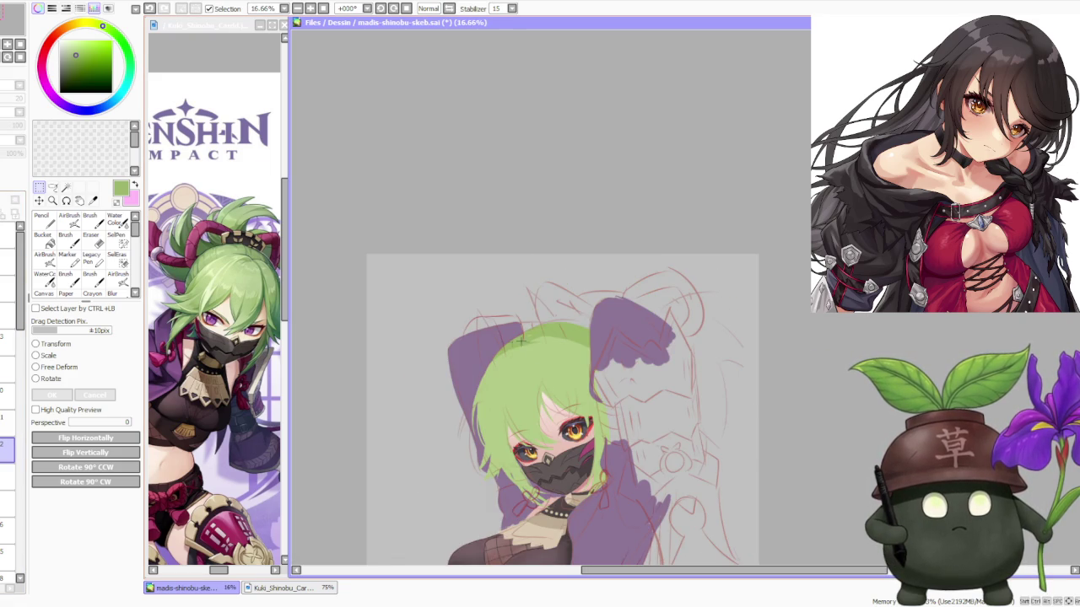
pyautogui.scroll(-1, 556, 312)
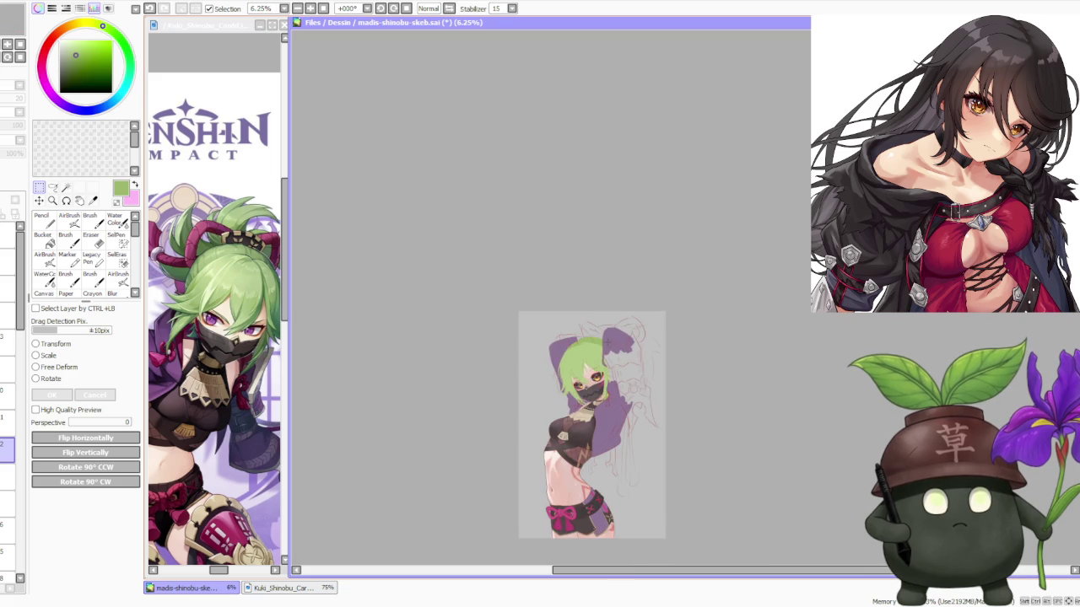
pyautogui.scroll(-1, 620, 391)
pyautogui.scroll(1, 620, 391)
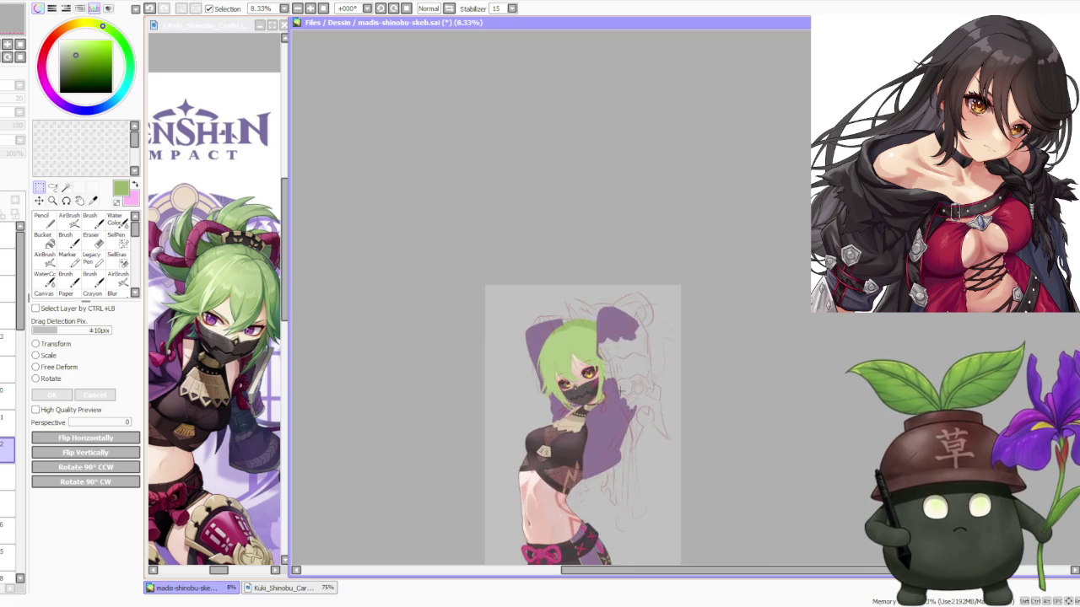
pyautogui.scroll(1, 620, 392)
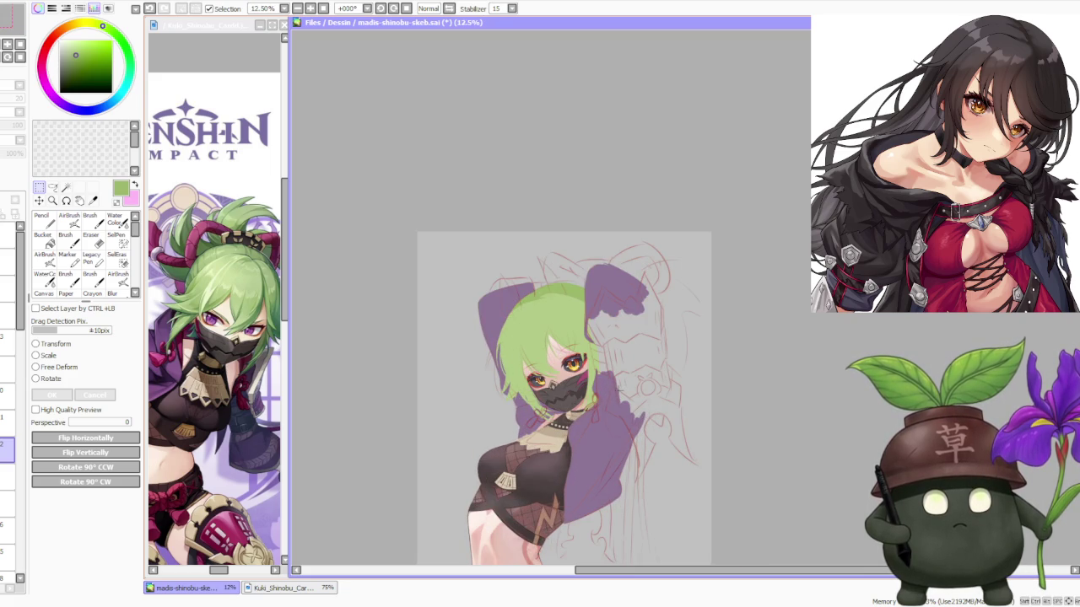
pyautogui.scroll(-1, 591, 337)
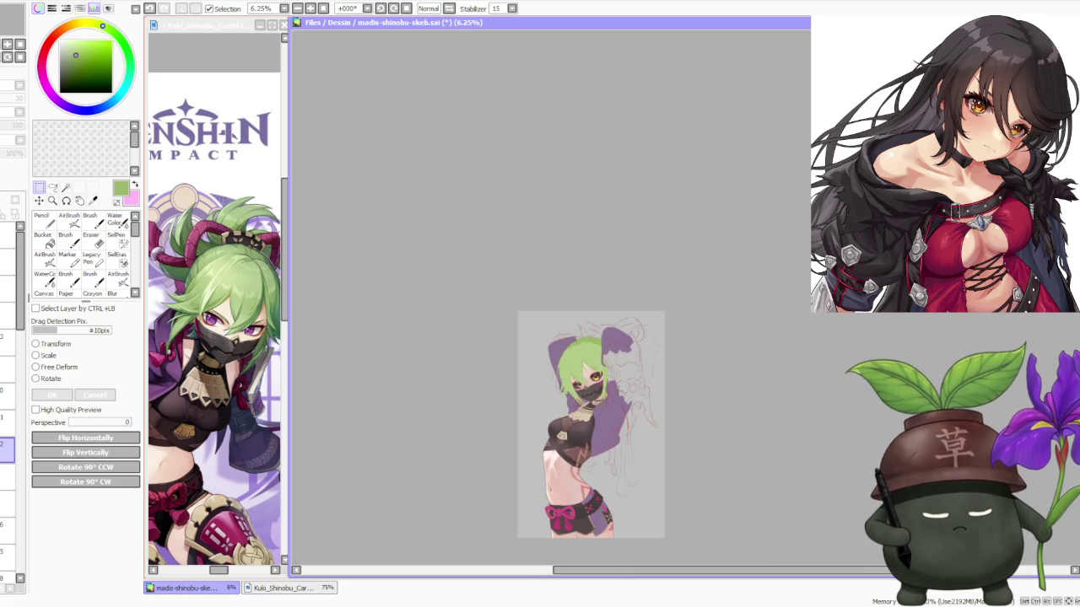
pyautogui.scroll(1, 591, 337)
pyautogui.scroll(1, 585, 445)
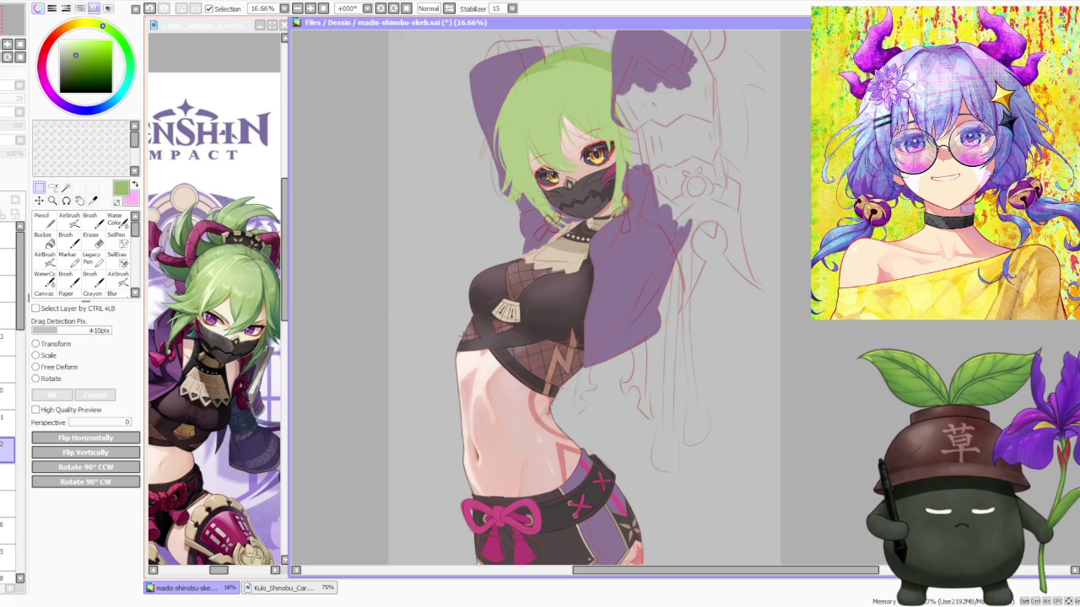
pyautogui.scroll(5, 544, 395)
pyautogui.scroll(-5, 544, 390)
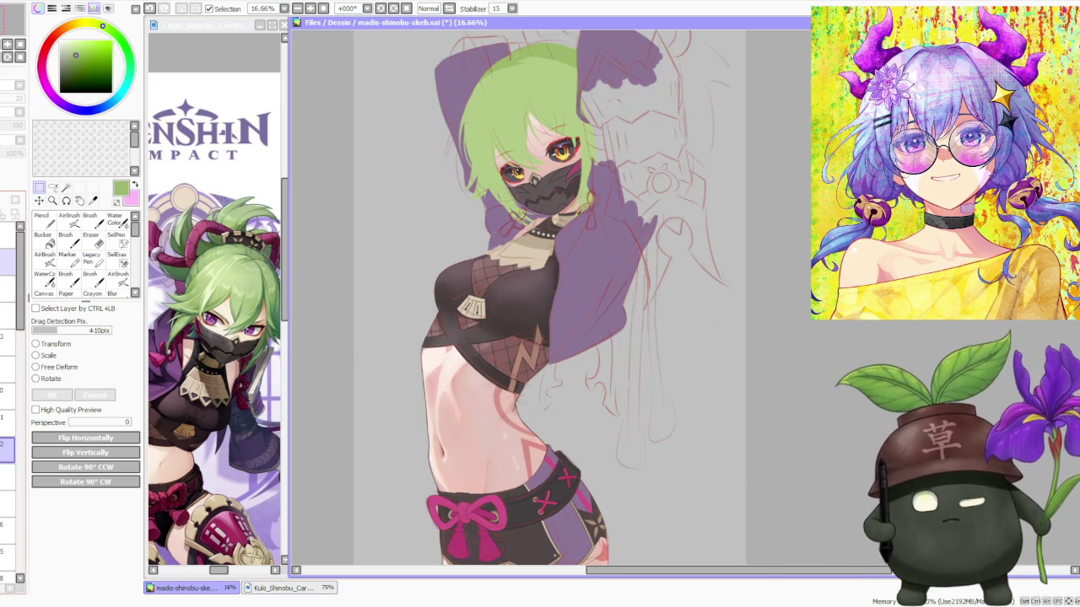
pyautogui.click(8, 448)
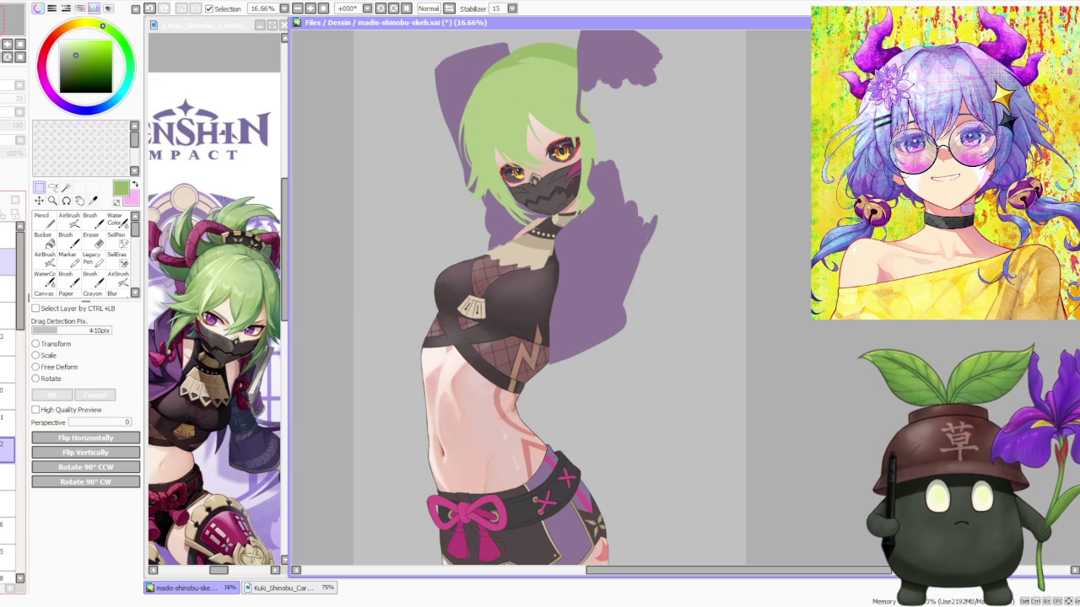
pyautogui.click(9, 449)
pyautogui.click(8, 449)
pyautogui.click(8, 449)
pyautogui.click(9, 449)
pyautogui.click(8, 448)
pyautogui.click(8, 449)
pyautogui.click(9, 449)
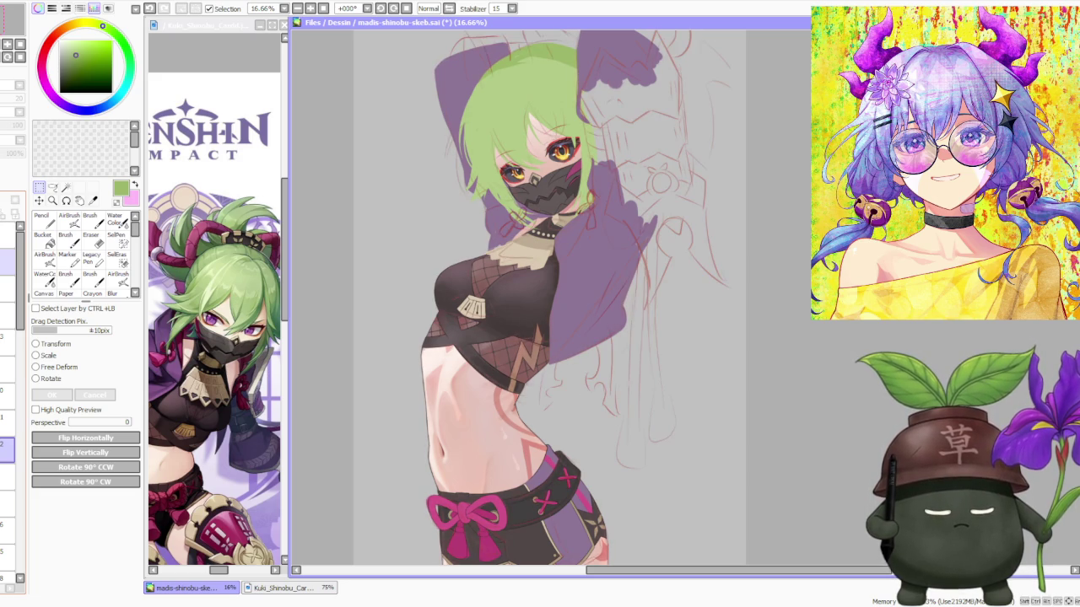
pyautogui.scroll(-2, 549, 302)
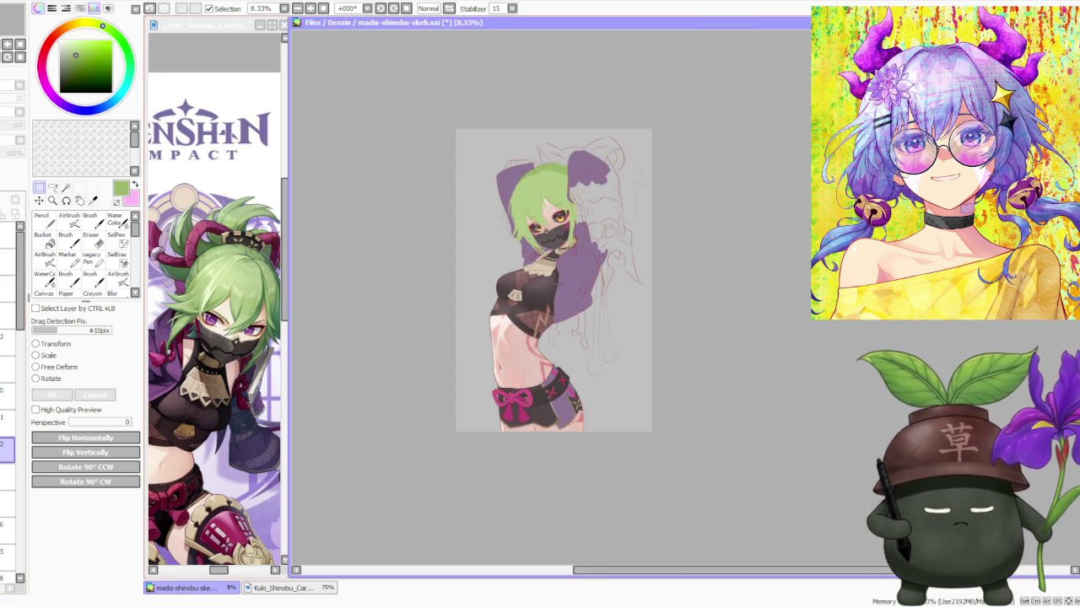
pyautogui.scroll(1, 489, 264)
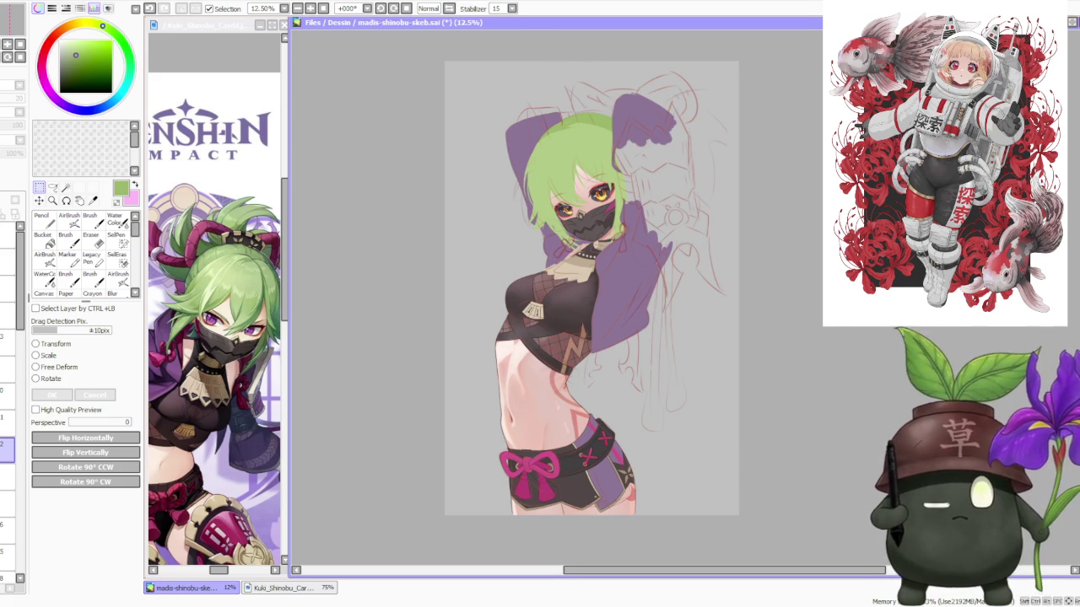
pyautogui.scroll(2, 555, 172)
pyautogui.scroll(-3, 555, 172)
pyautogui.scroll(3, 555, 172)
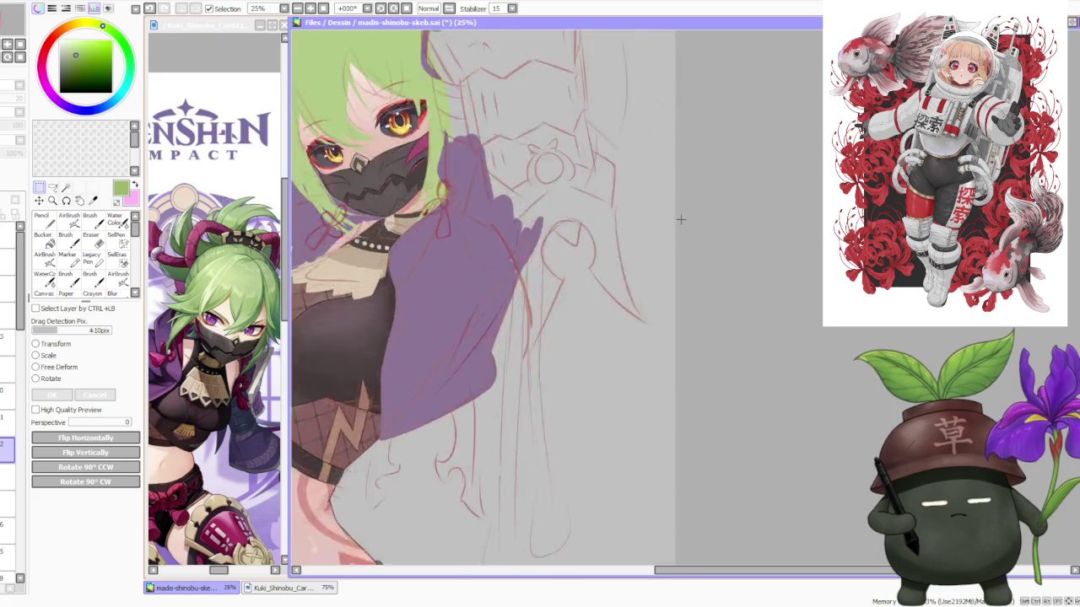
pyautogui.scroll(-2, 585, 192)
pyautogui.scroll(1, 442, 119)
pyautogui.scroll(1, 436, 177)
pyautogui.moveTo(368, 196); pyautogui.dragTo(614, 373)
pyautogui.scroll(-2, 662, 328)
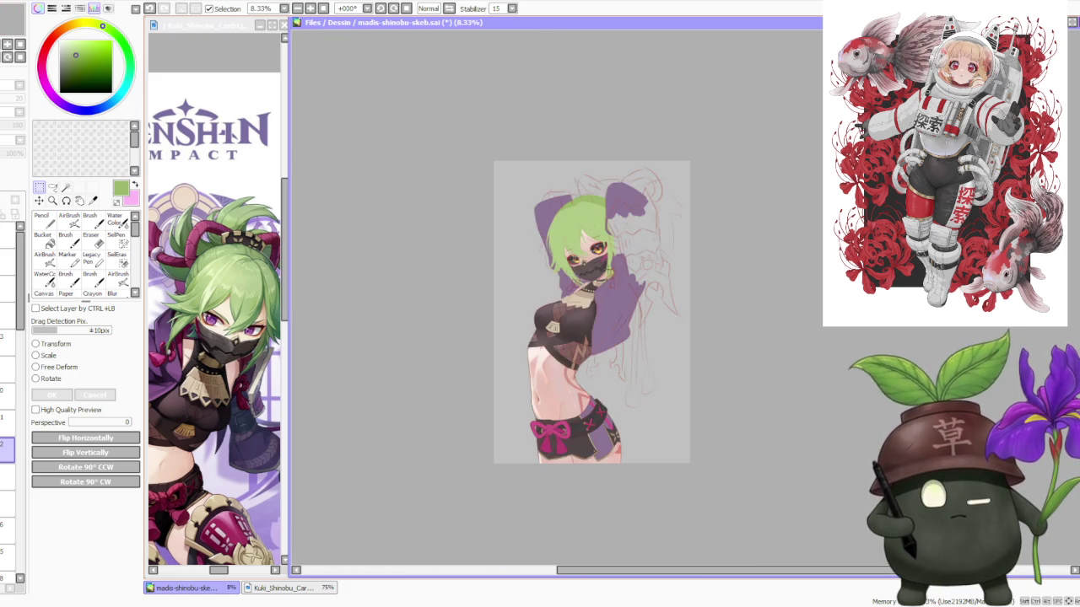
pyautogui.scroll(1, 556, 185)
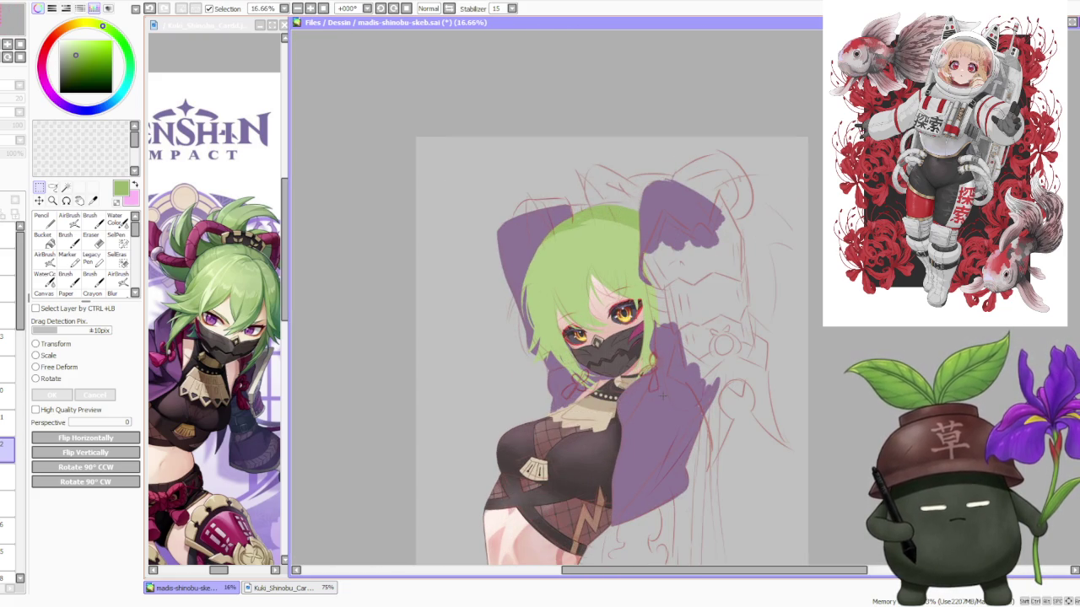
pyautogui.scroll(-2, 702, 355)
pyautogui.scroll(1, 702, 355)
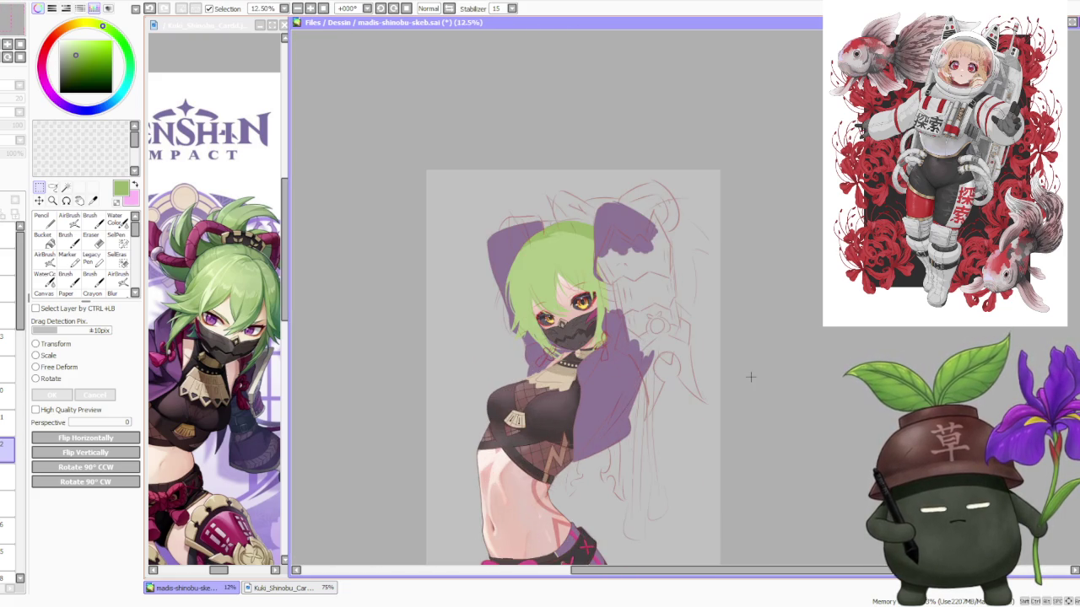
pyautogui.click(288, 268)
pyautogui.scroll(-3, 260, 259)
pyautogui.scroll(-1, 227, 278)
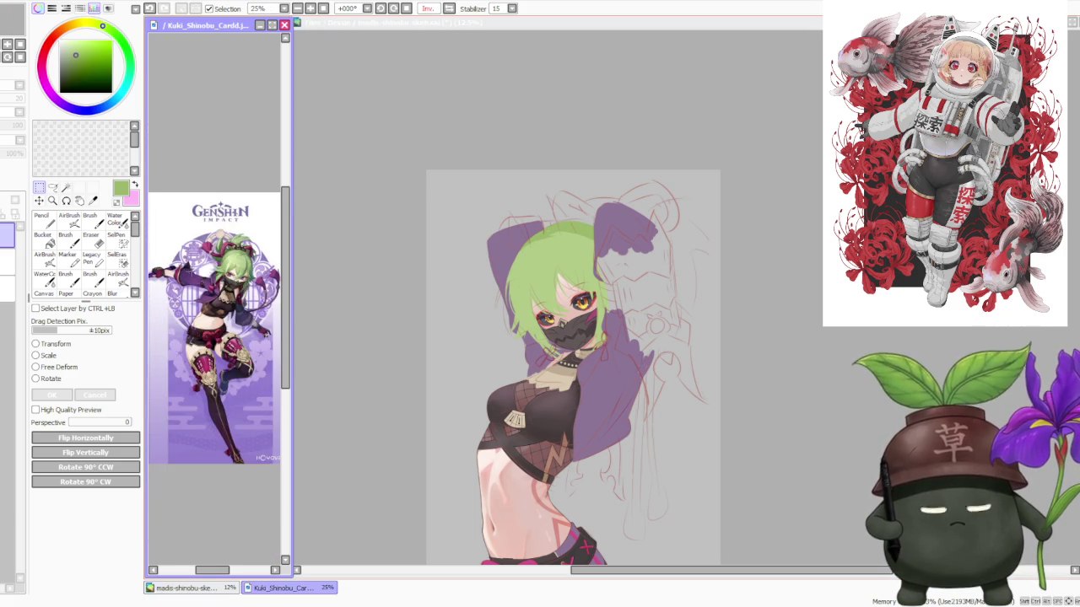
pyautogui.scroll(3, 228, 278)
pyautogui.scroll(2, 174, 270)
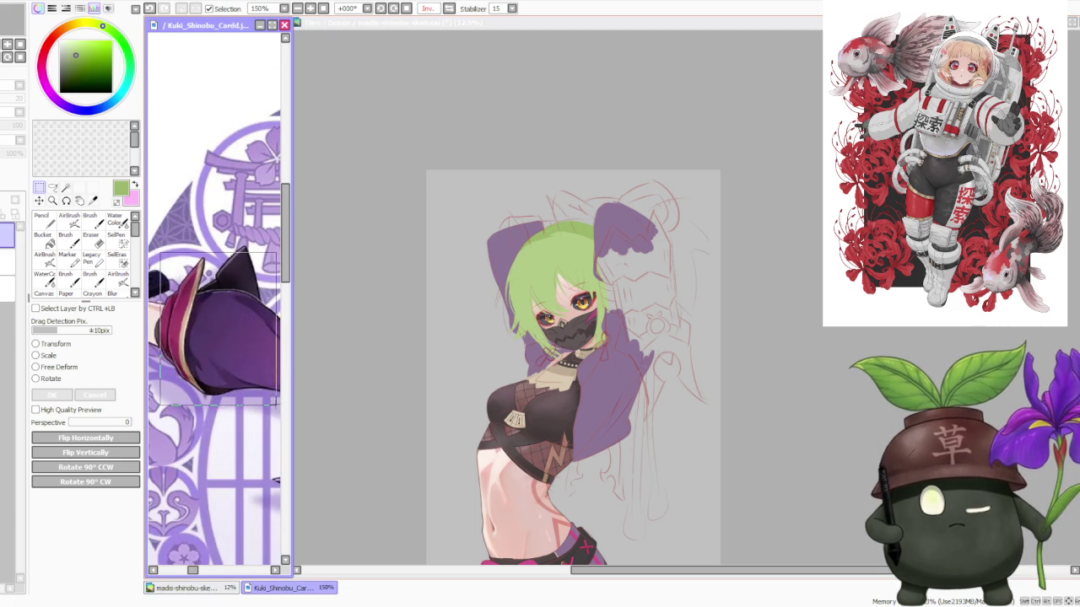
pyautogui.moveTo(155, 250); pyautogui.dragTo(267, 421)
pyautogui.scroll(-3, 270, 327)
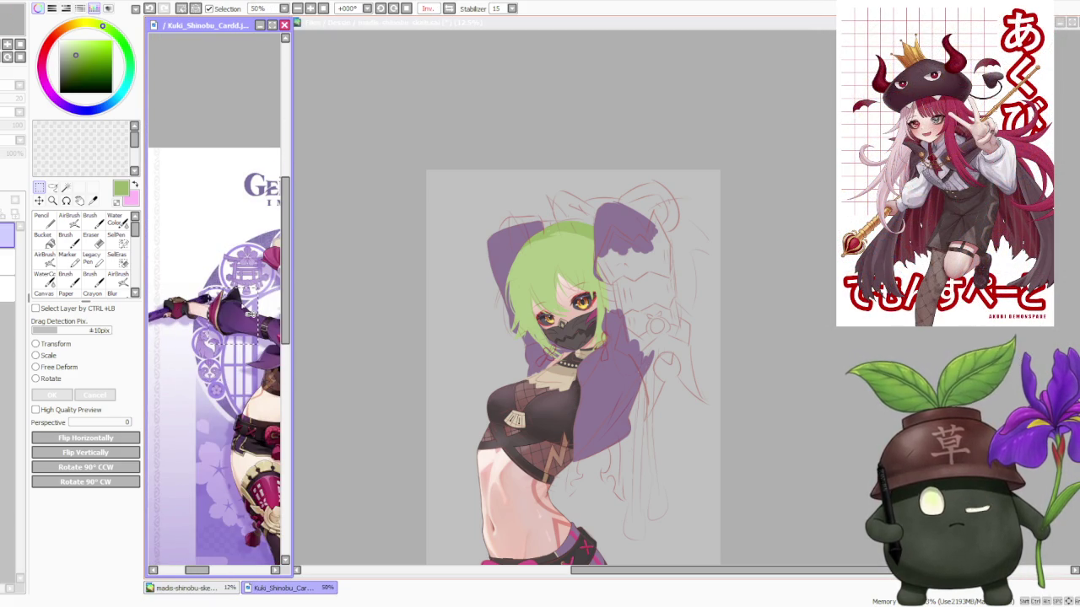
pyautogui.scroll(1, 221, 292)
pyautogui.scroll(1, 221, 292)
pyautogui.scroll(-1, 223, 297)
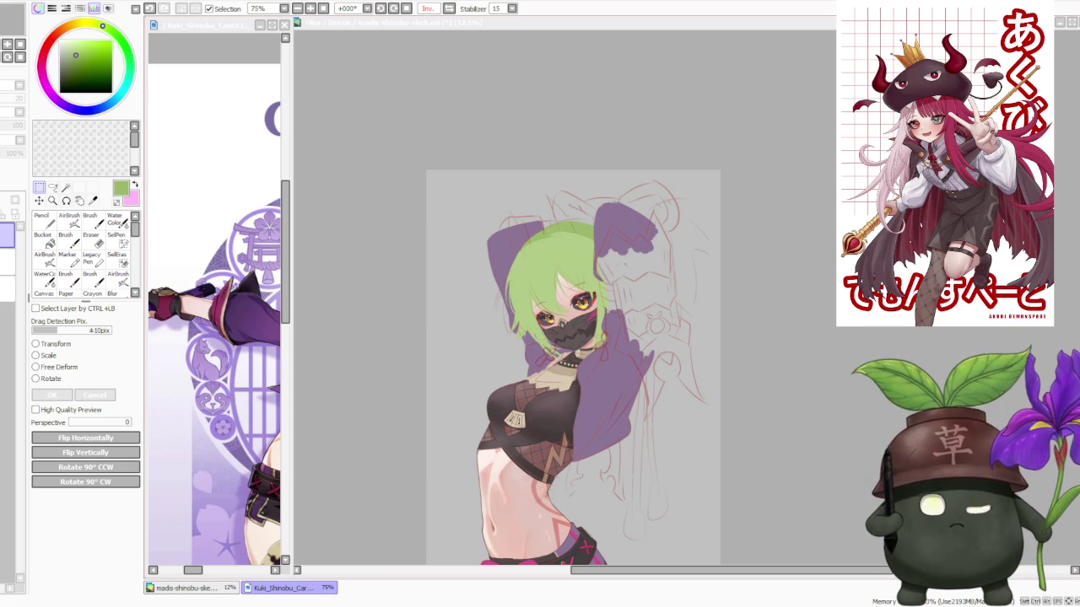
pyautogui.click(272, 581)
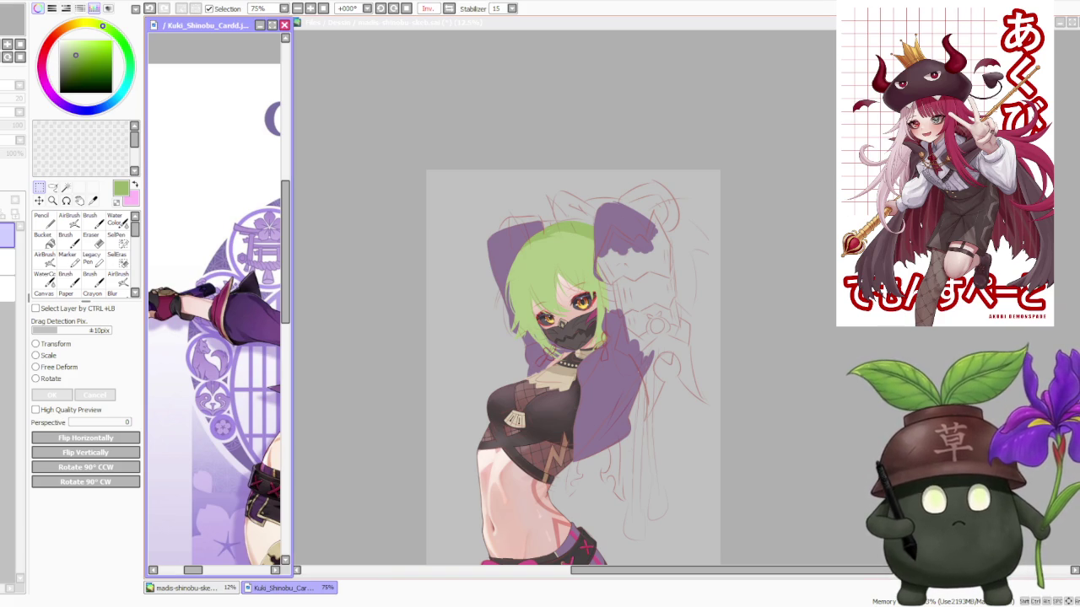
pyautogui.click(740, 162)
pyautogui.scroll(-1, 731, 222)
pyautogui.scroll(1, 693, 318)
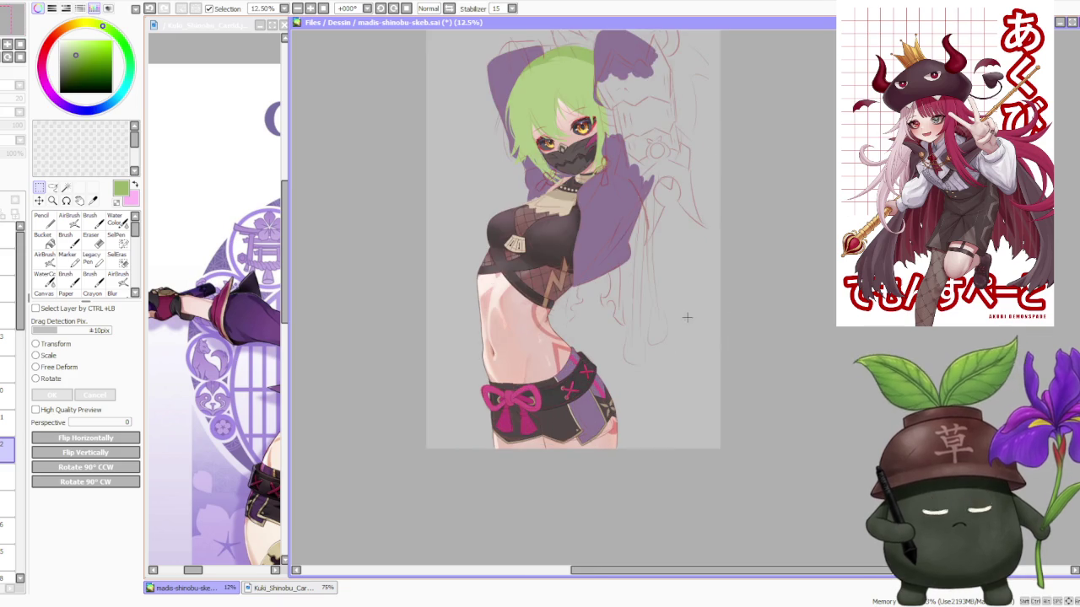
pyautogui.scroll(2, 693, 318)
pyautogui.scroll(-3, 692, 318)
pyautogui.scroll(3, 692, 318)
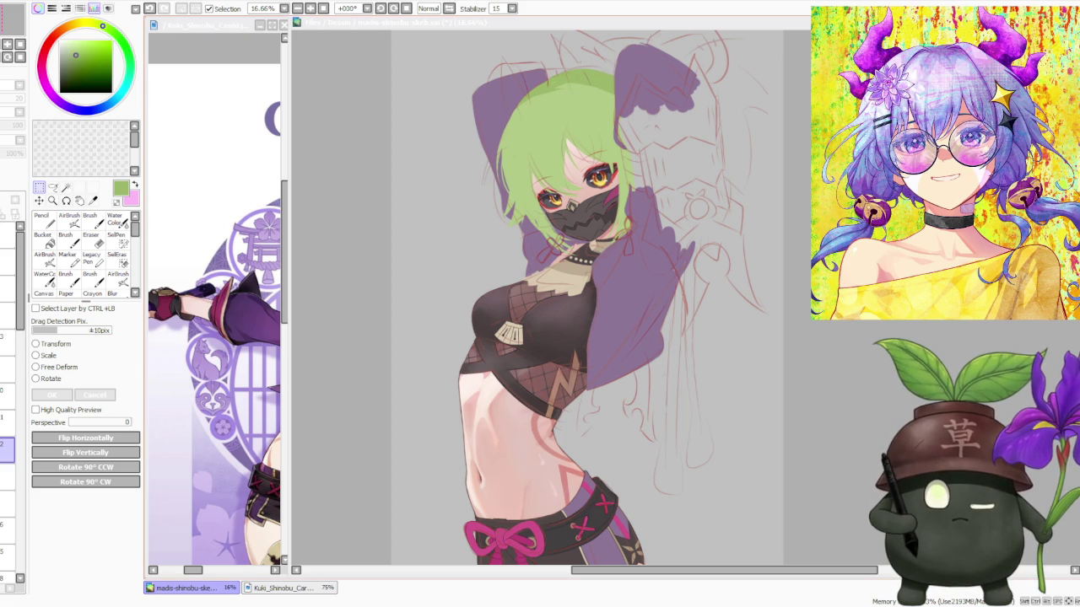
pyautogui.hotkey('ctrl', '-')
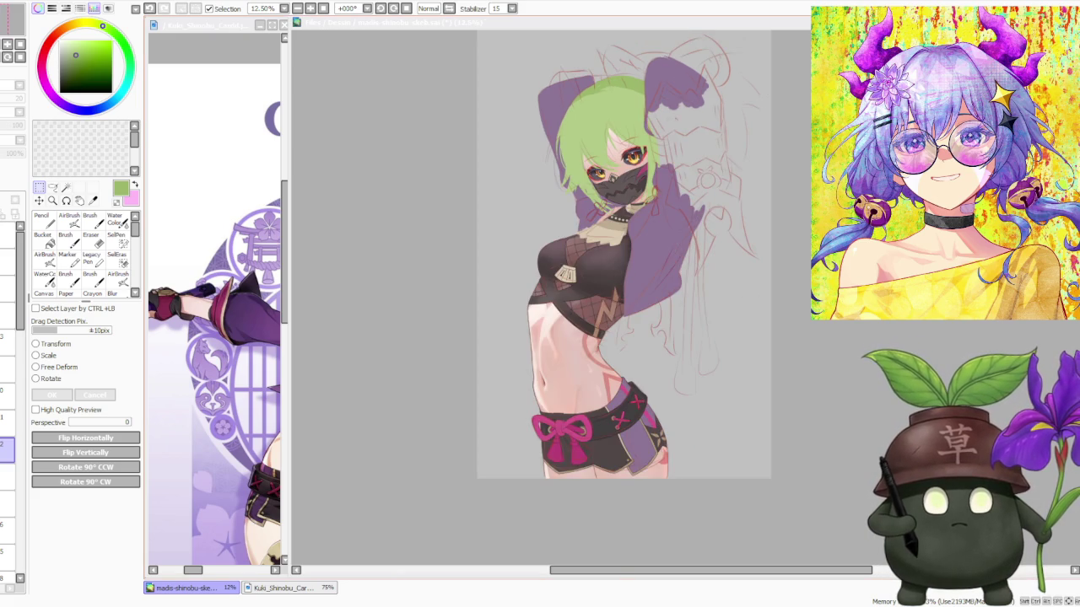
pyautogui.hotkey('ctrl', '+')
pyautogui.hotkey('ctrl', '+')
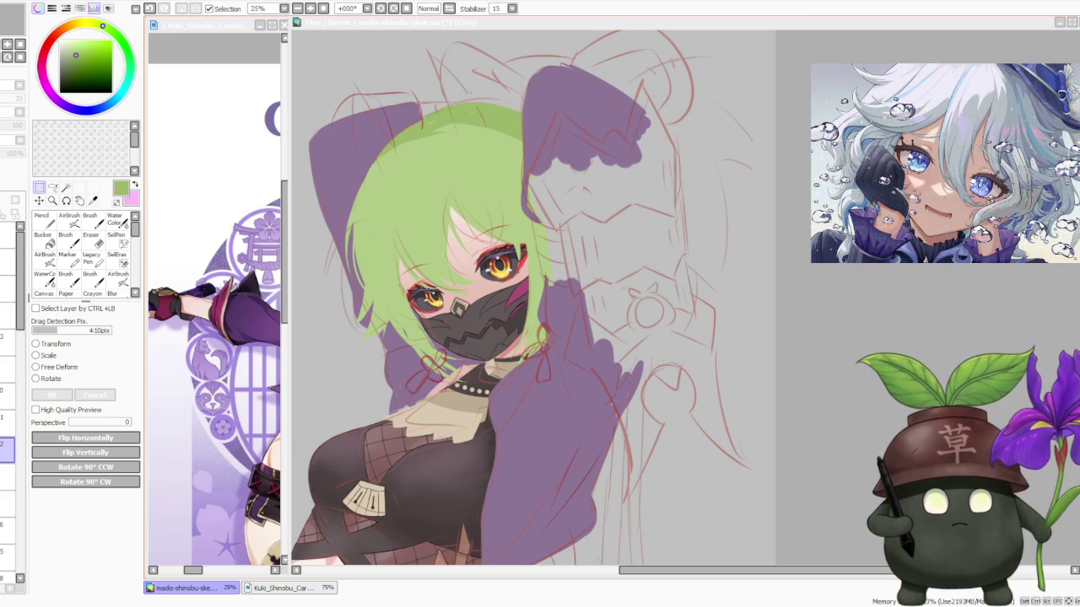
pyautogui.hotkey('ctrl', '-')
pyautogui.hotkey('ctrl', '-')
pyautogui.hotkey('ctrl', '+')
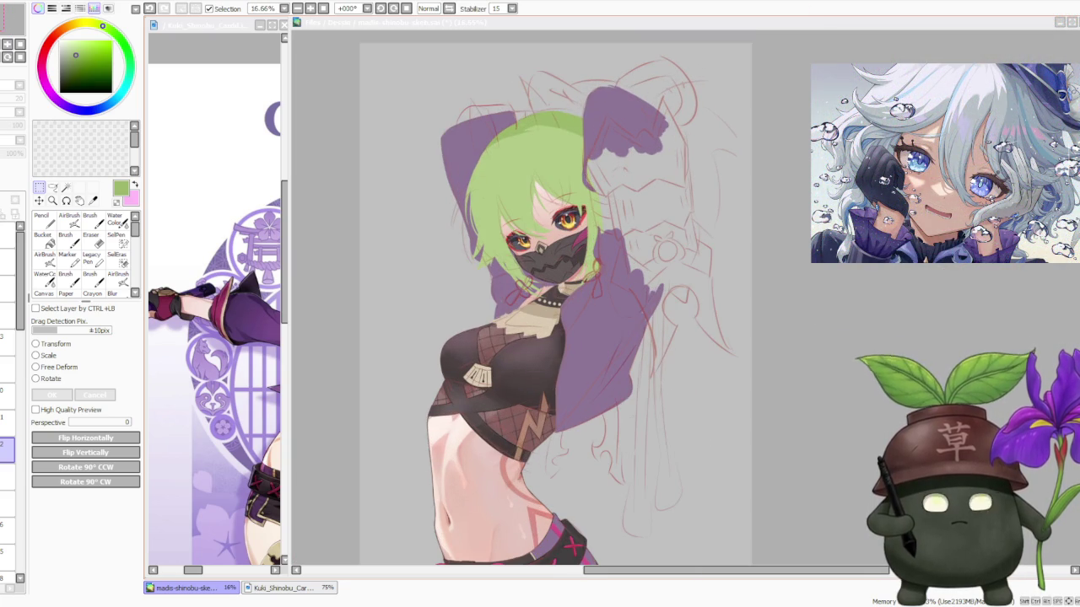
pyautogui.hotkey('ctrl', '+')
pyautogui.hotkey('ctrl', '+')
pyautogui.hotkey('ctrl', '+')
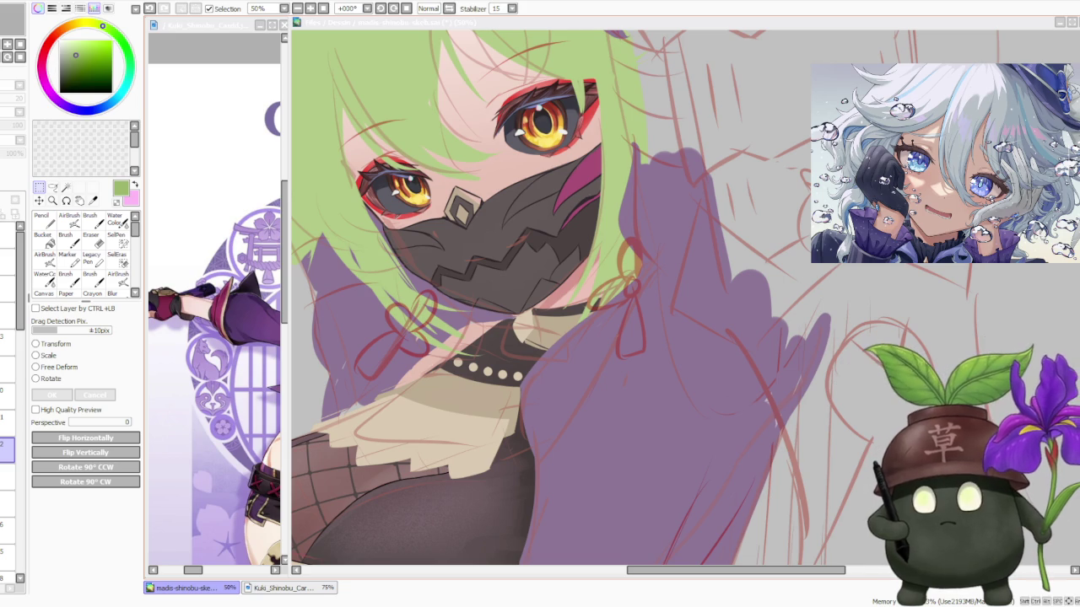
pyautogui.hotkey('ctrl', '-')
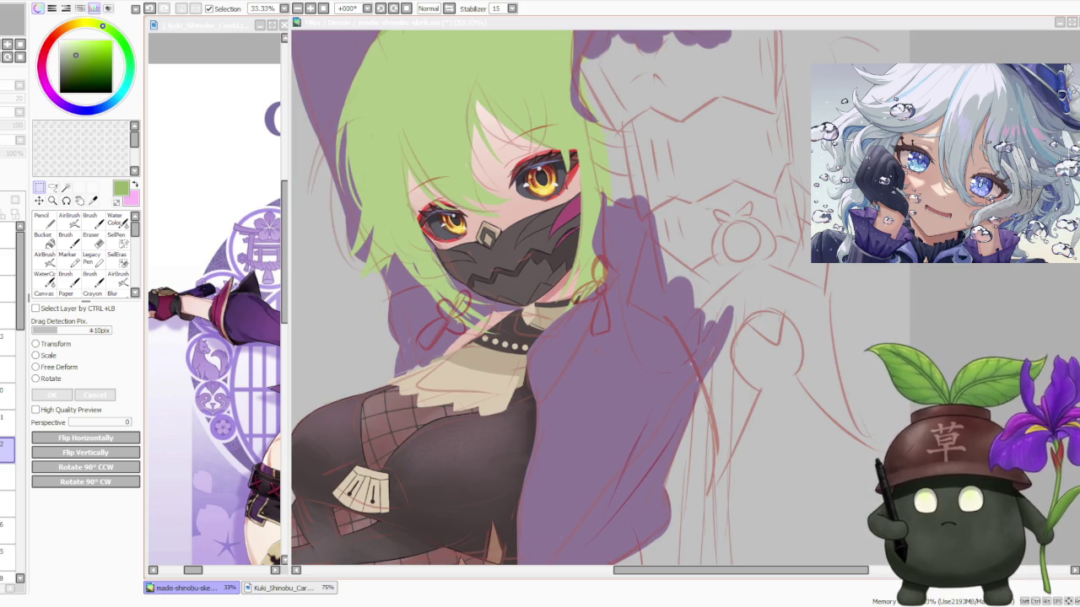
pyautogui.hotkey('ctrl', '+')
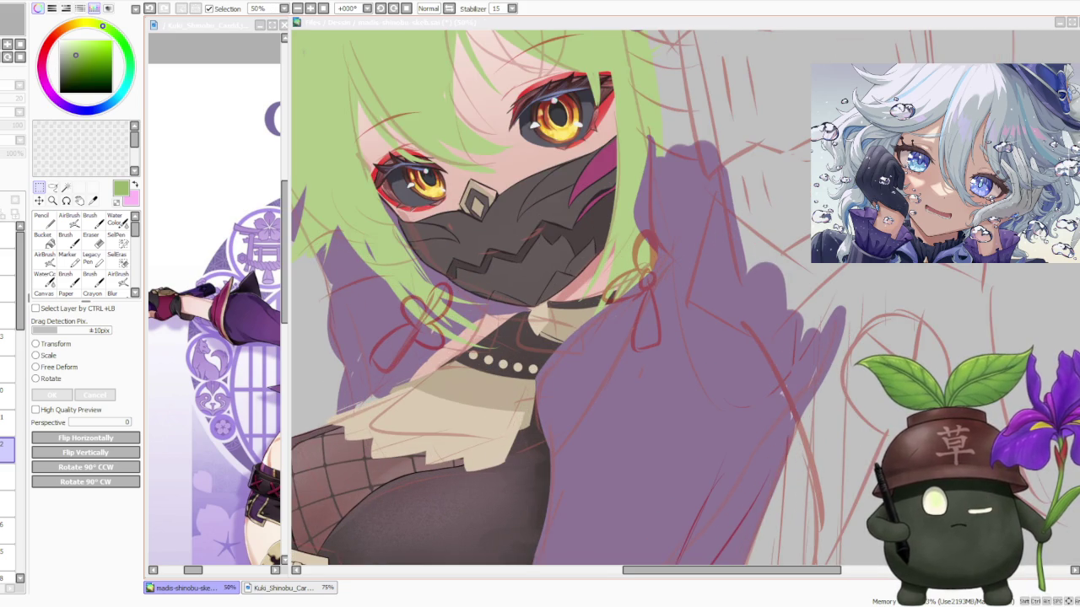
pyautogui.hotkey('ctrl', '-')
pyautogui.hotkey('ctrl', '-')
pyautogui.hotkey('ctrl', '-')
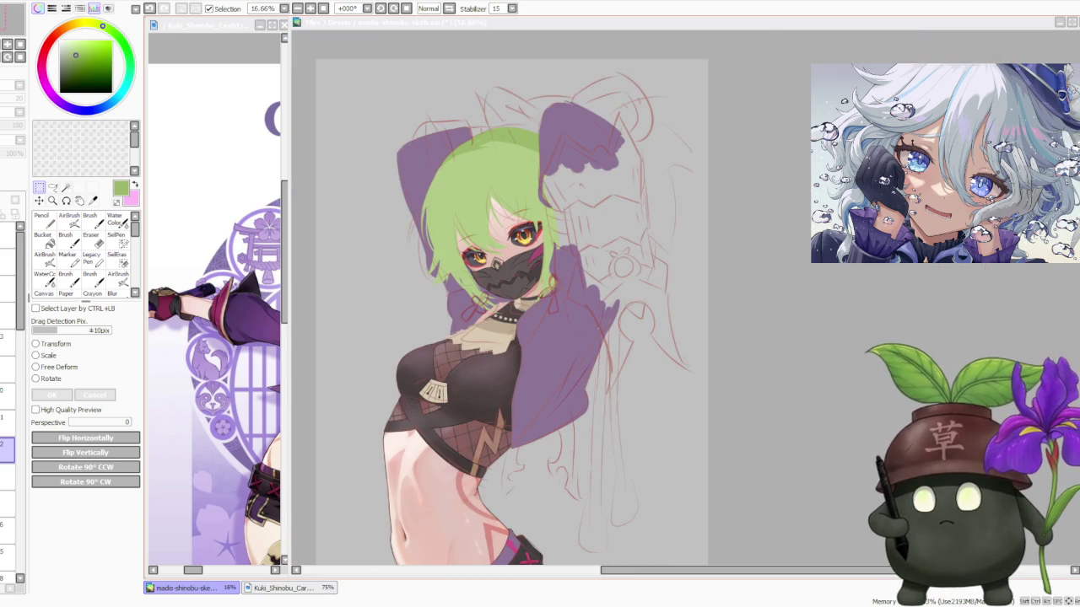
pyautogui.hotkey('ctrl', '+')
pyautogui.hotkey('ctrl', '+')
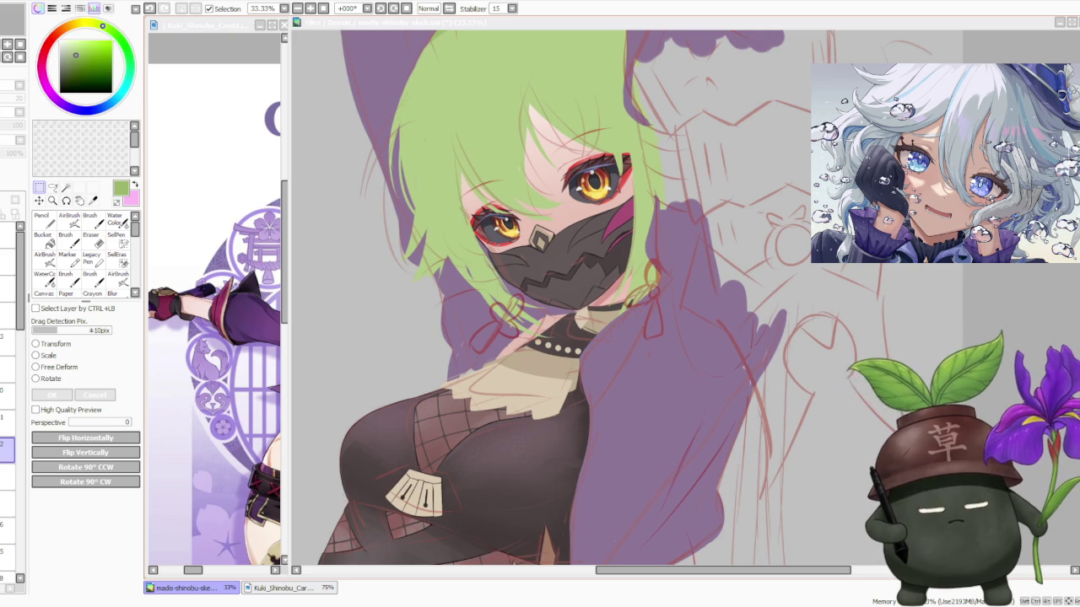
pyautogui.hotkey('ctrl', '-')
pyautogui.hotkey('ctrl', '-')
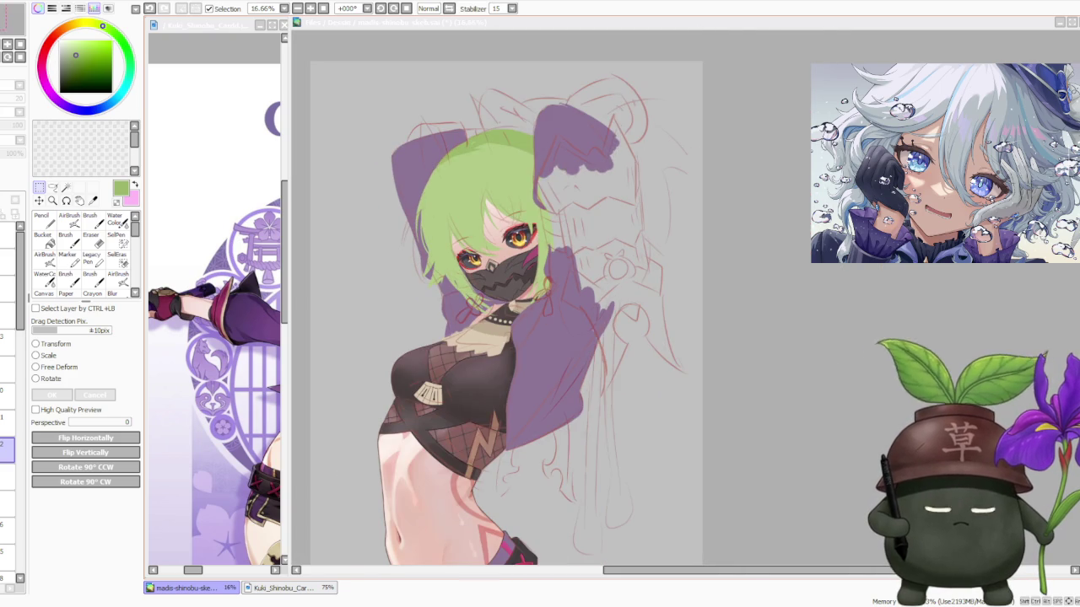
pyautogui.hotkey('ctrl', '+')
pyautogui.hotkey('ctrl', '+')
pyautogui.hotkey('ctrl', '-')
pyautogui.hotkey('ctrl', '-')
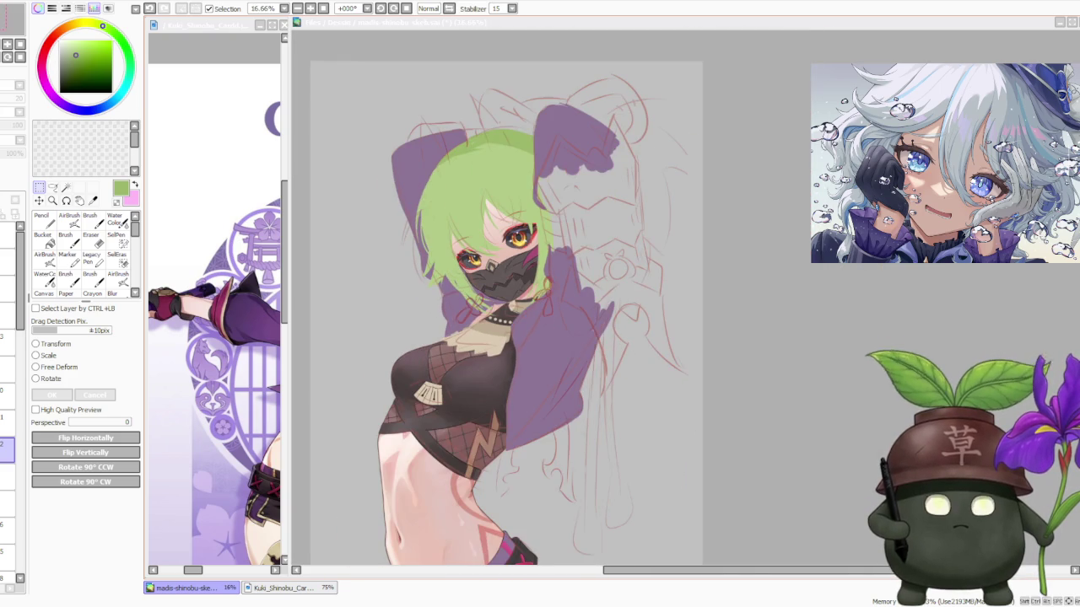
pyautogui.hotkey('ctrl', '+')
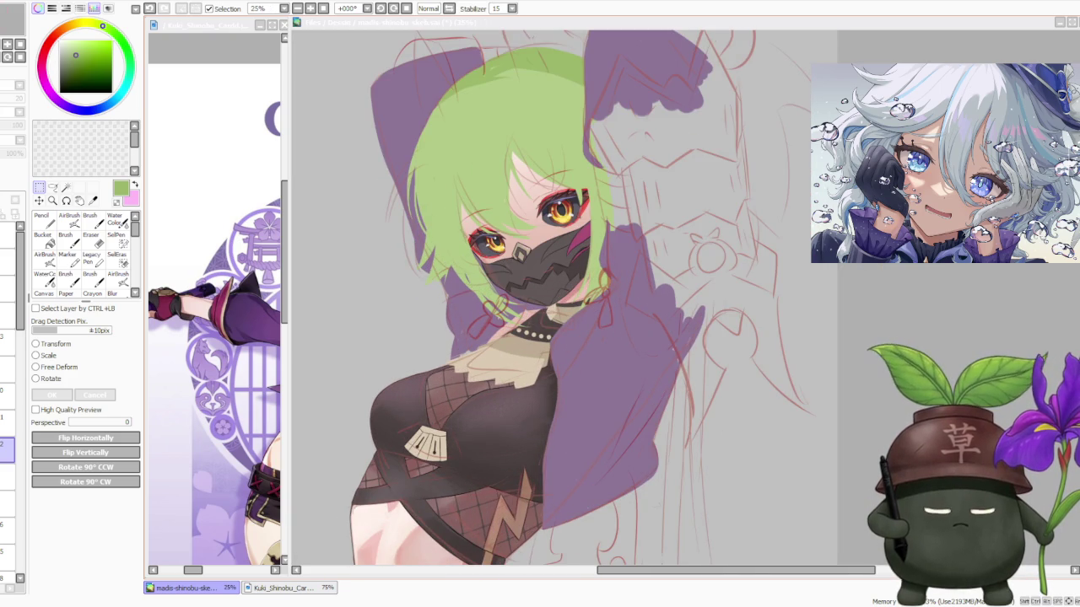
pyautogui.hotkey('ctrl', '-')
pyautogui.hotkey('ctrl', '-')
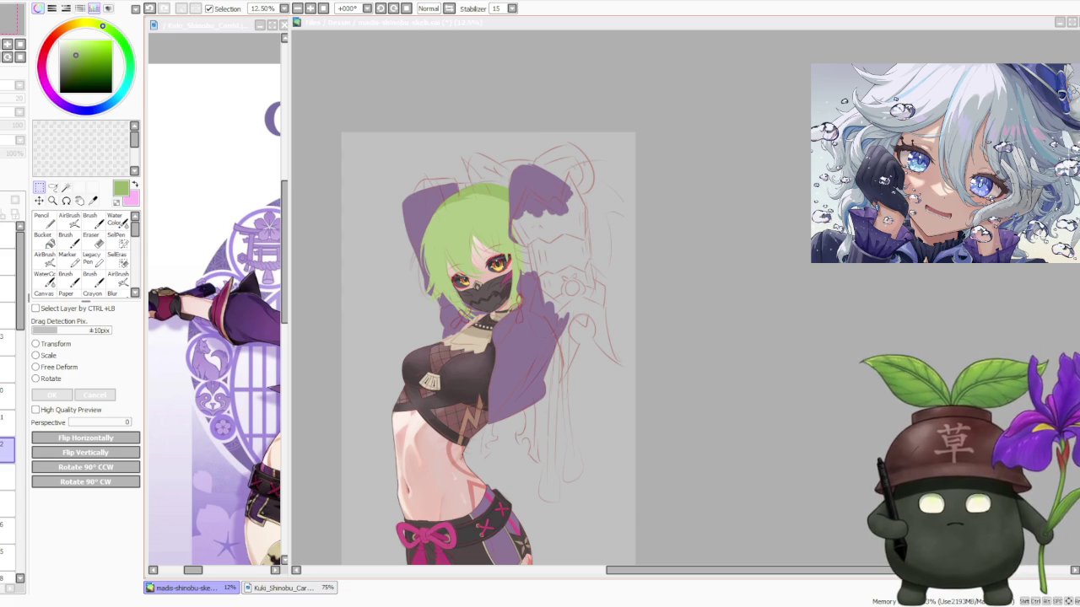
pyautogui.hotkey('ctrl', '-')
pyautogui.hotkey('ctrl', '+')
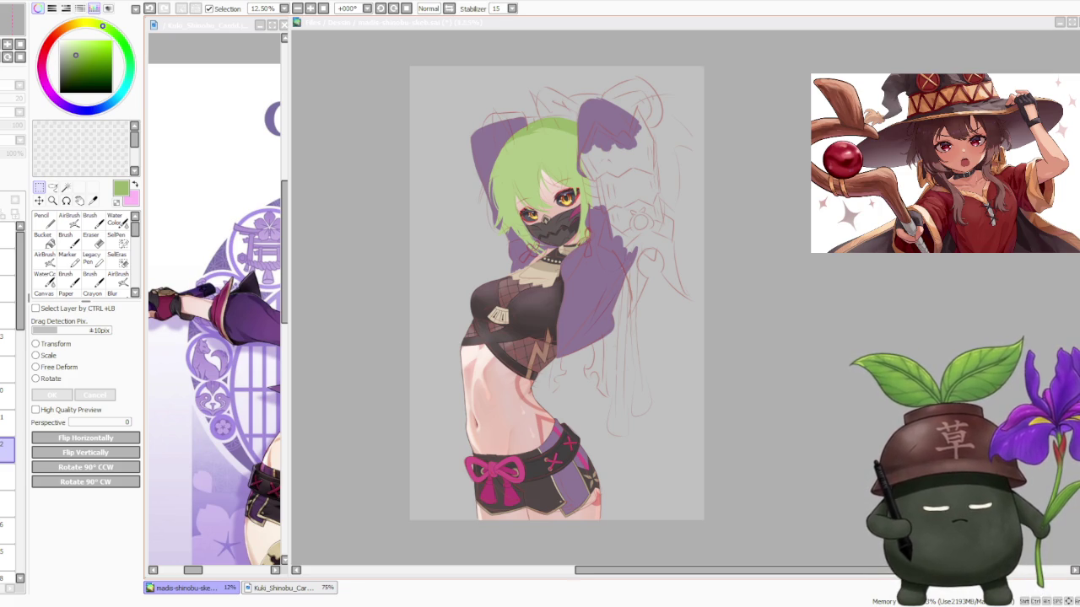
# Focus the illustration window and select a different layer in the Layer panel
pyautogui.scroll(2, 542, 156)
pyautogui.scroll(2, 543, 156)
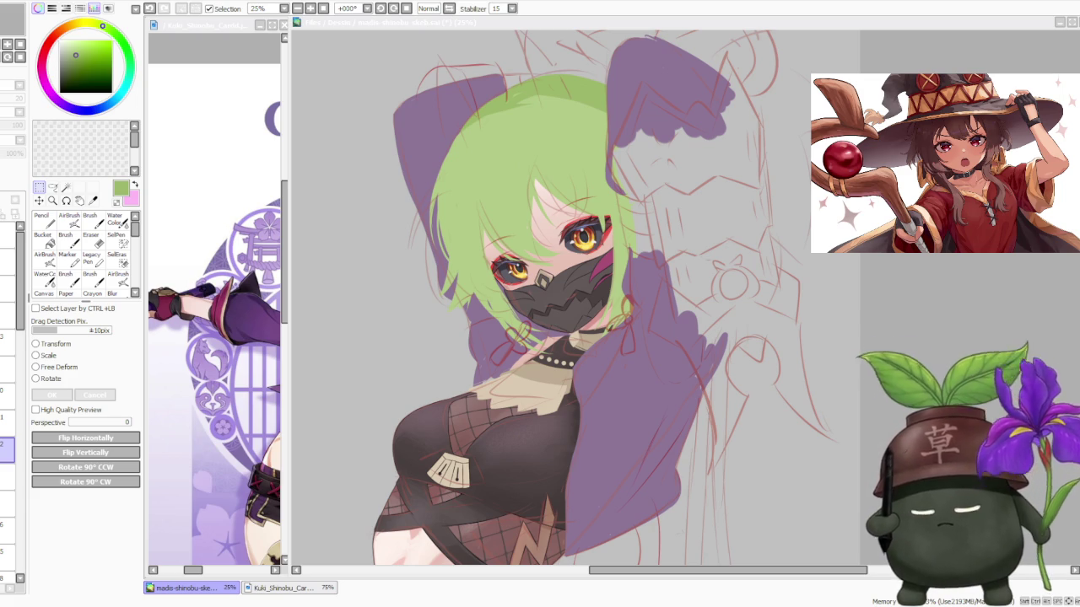
pyautogui.scroll(-1, 489, 291)
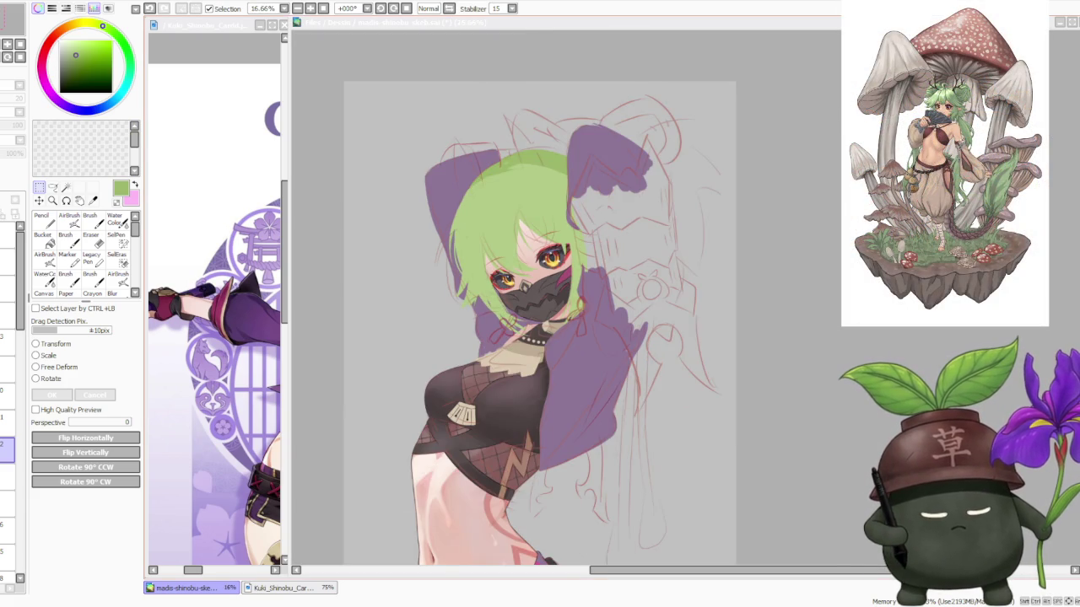
pyautogui.scroll(2, 481, 253)
pyautogui.scroll(-2, 481, 253)
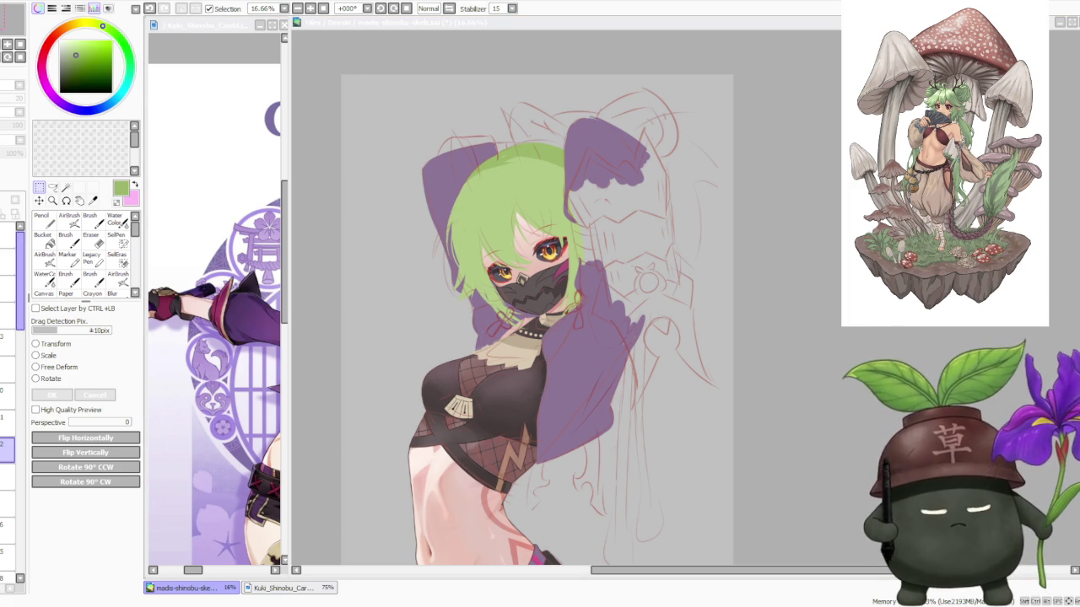
pyautogui.click(17, 337)
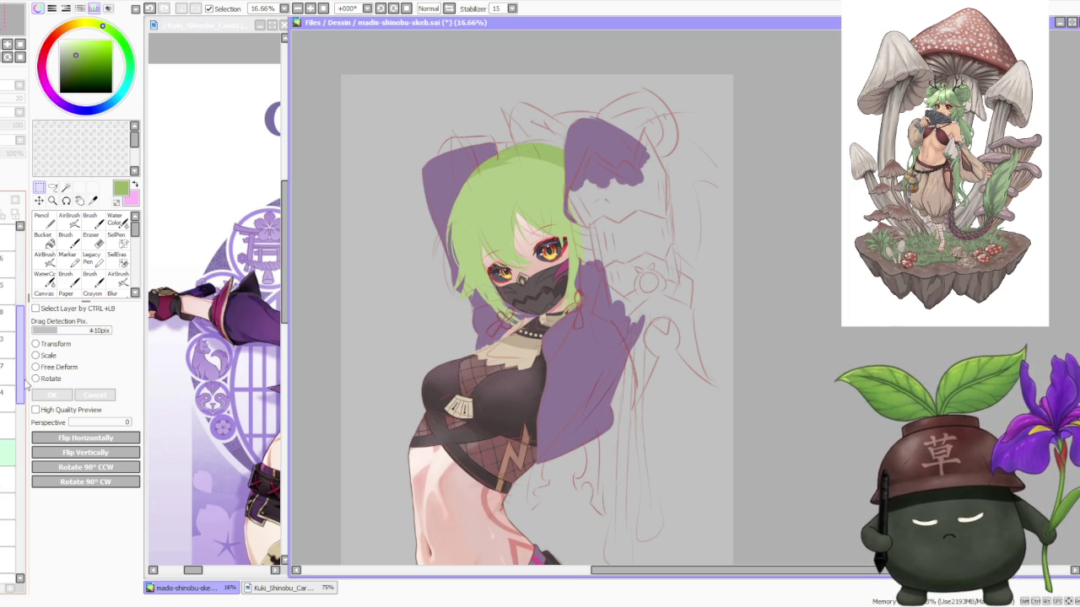
pyautogui.click(13, 377)
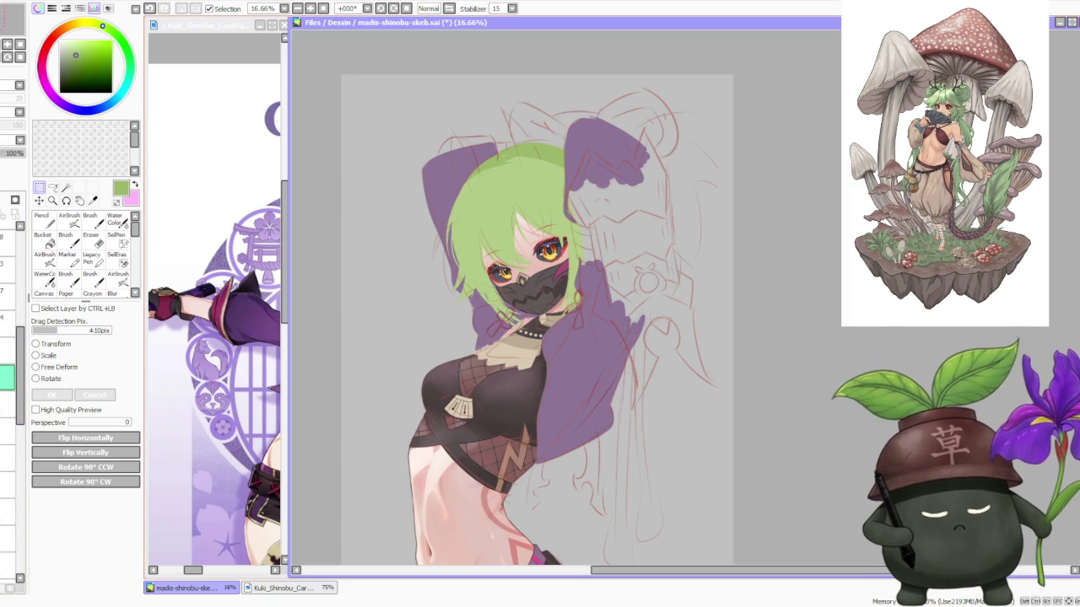
# Pick dark red on the colour wheel and set the Brush to size 120
pyautogui.scroll(2, 506, 371)
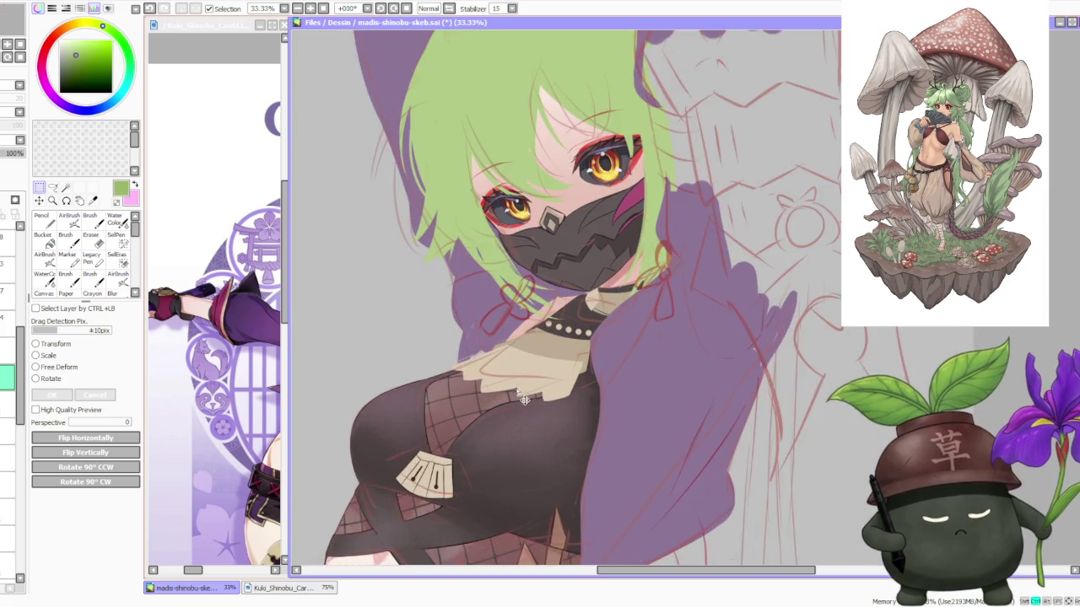
pyautogui.scroll(1, 506, 371)
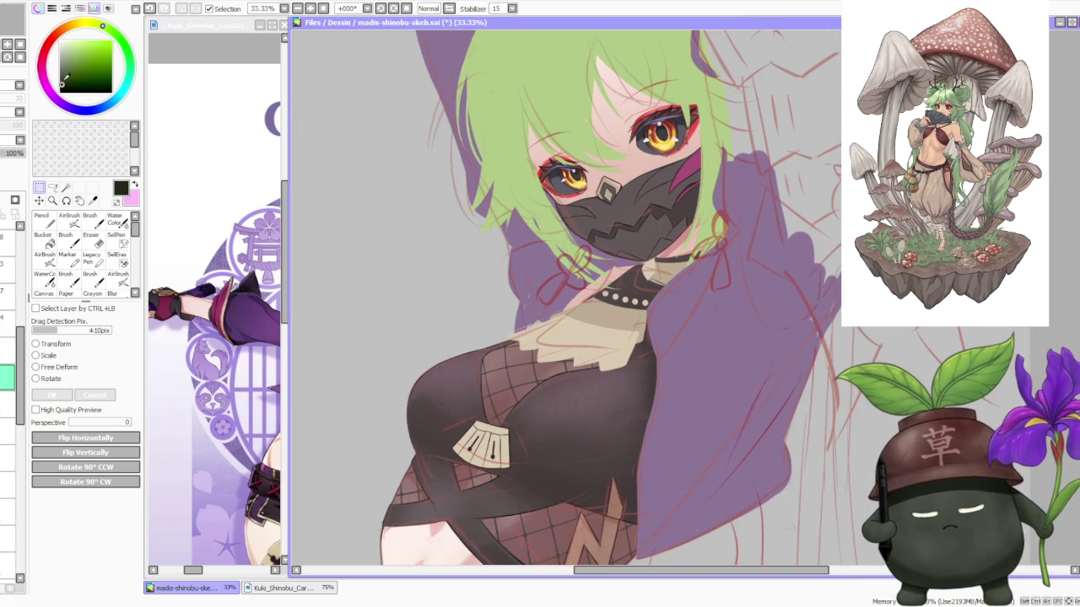
pyautogui.click(49, 47)
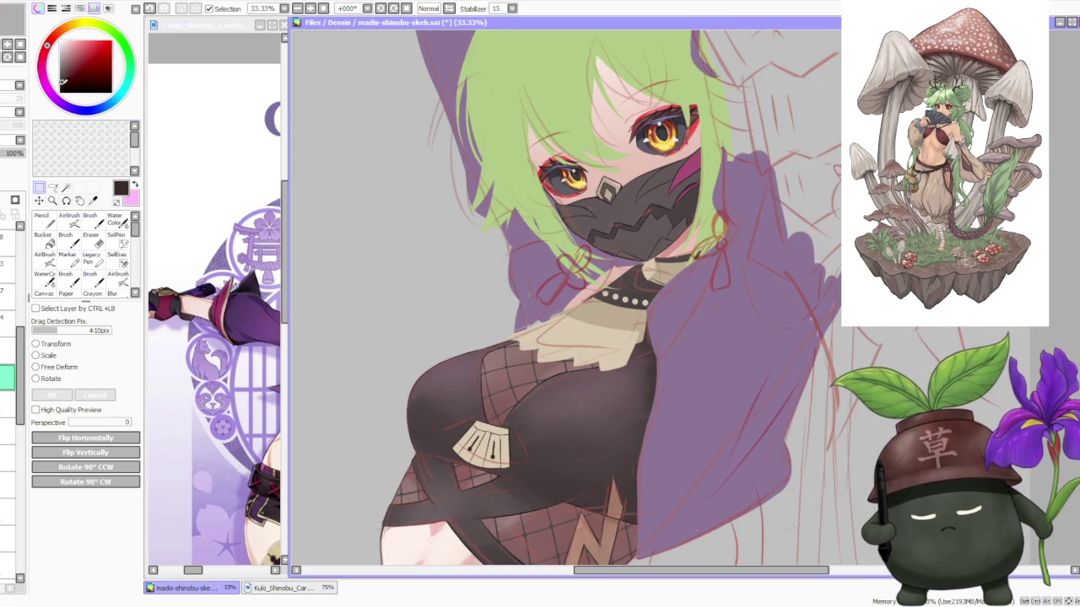
pyautogui.click(90, 219)
pyautogui.click(120, 537)
# Tilt the view counter-clockwise and draw dark fold lines along the collar's lower edge
pyautogui.press('h')
pyautogui.press('h')
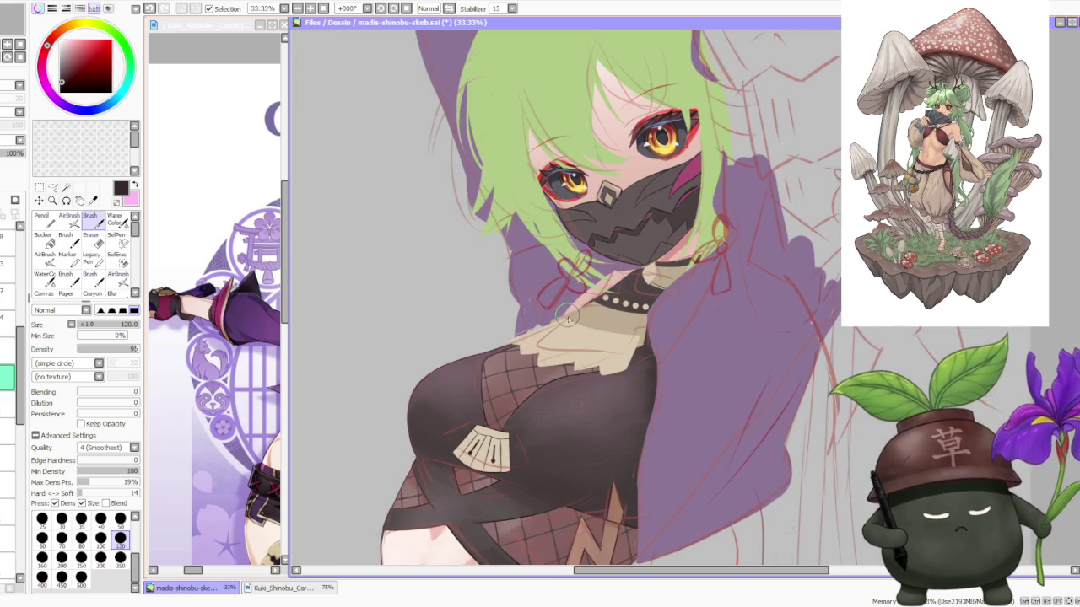
pyautogui.scroll(2, 511, 324)
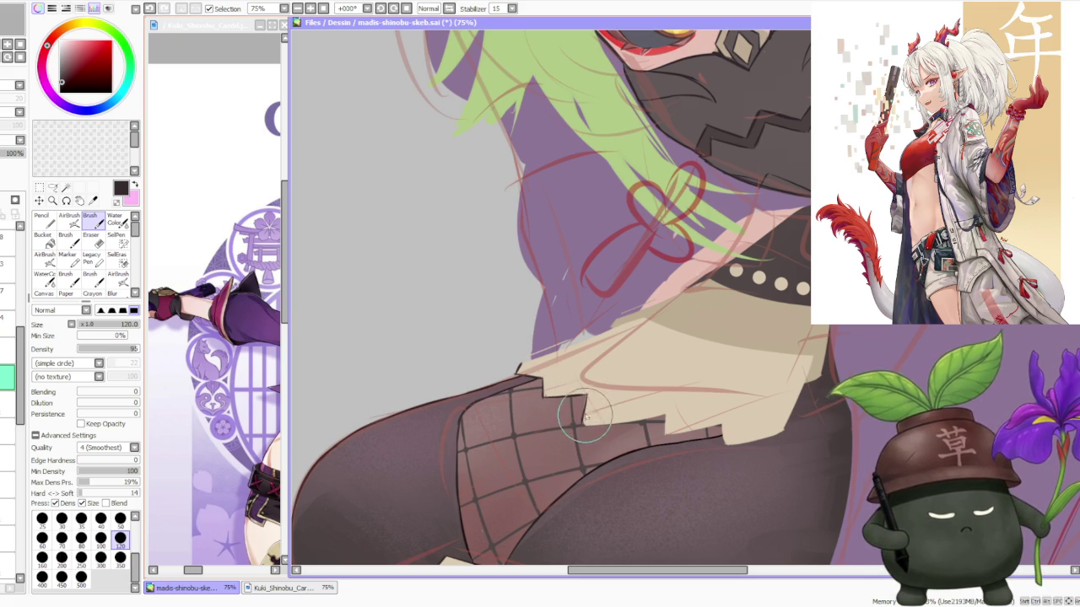
pyautogui.press('-')
pyautogui.press('-')
pyautogui.press('-')
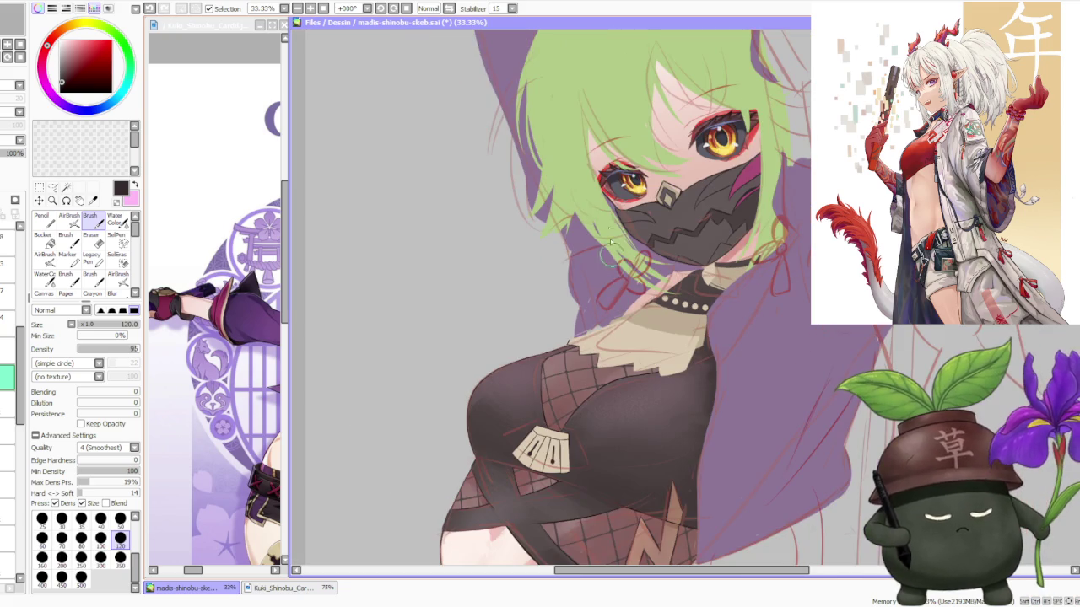
pyautogui.click(382, 8)
pyautogui.click(381, 9)
pyautogui.click(381, 8)
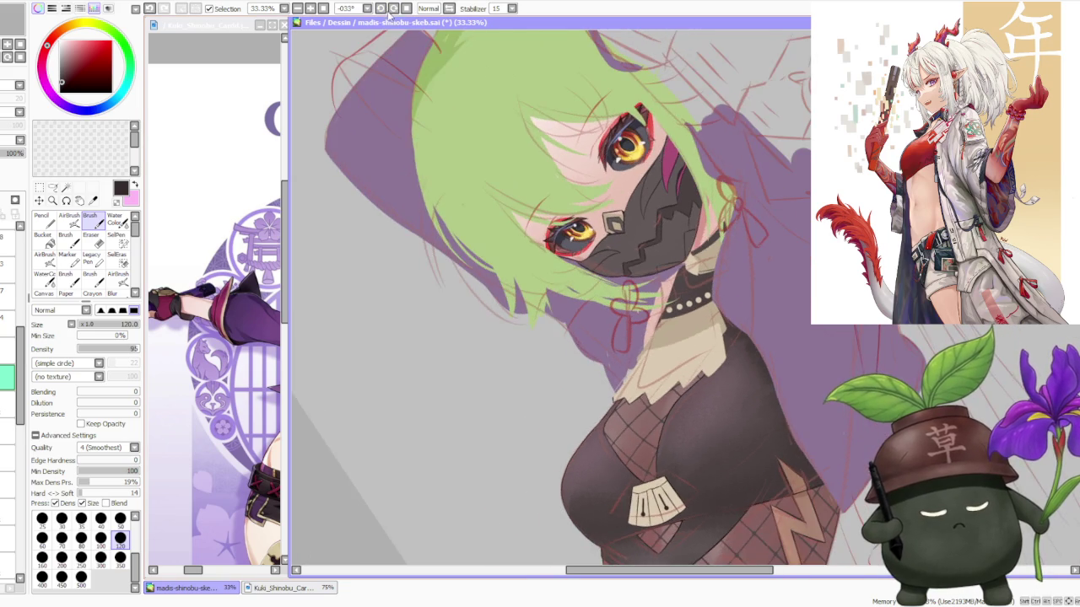
pyautogui.scroll(3, 637, 353)
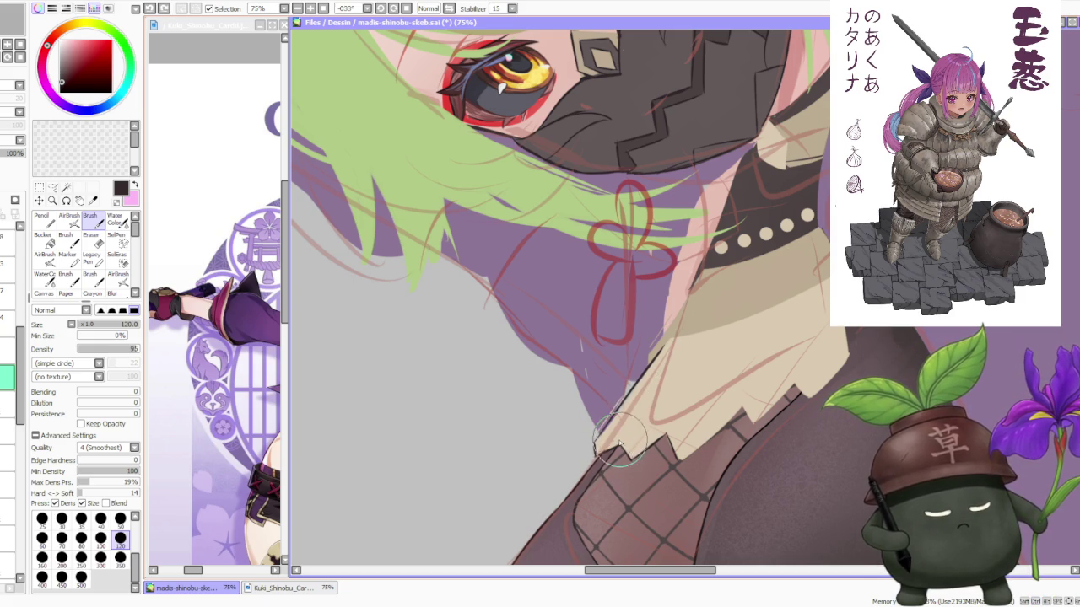
pyautogui.hotkey('ctrl', 'z')
pyautogui.hotkey('ctrl', 'y')
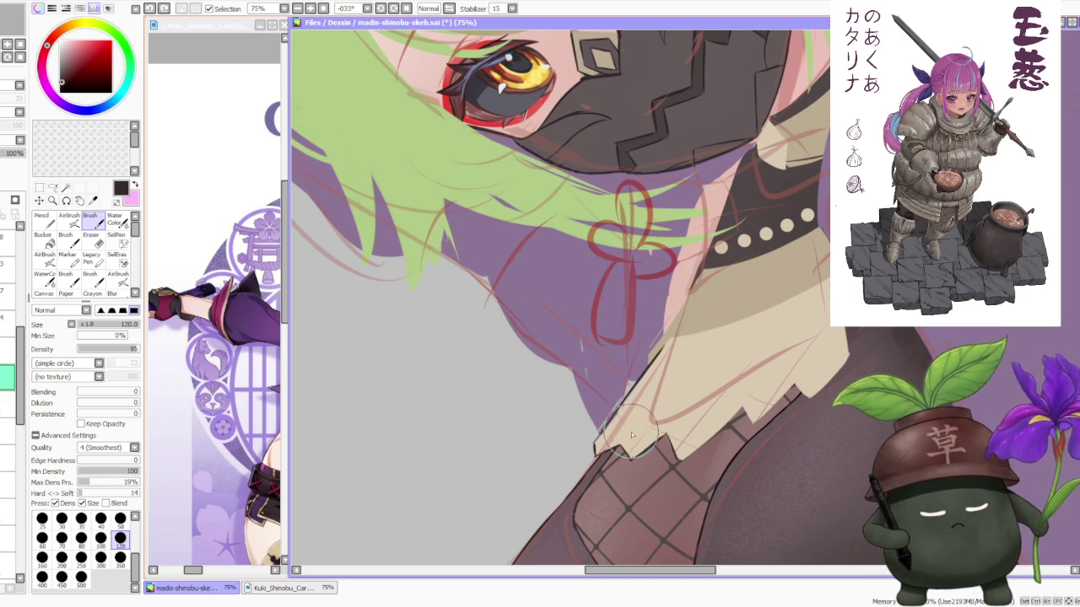
pyautogui.hotkey('ctrl', 'z')
pyautogui.hotkey('ctrl', 'y')
pyautogui.hotkey('ctrl', 'z')
pyautogui.hotkey('ctrl', 'y')
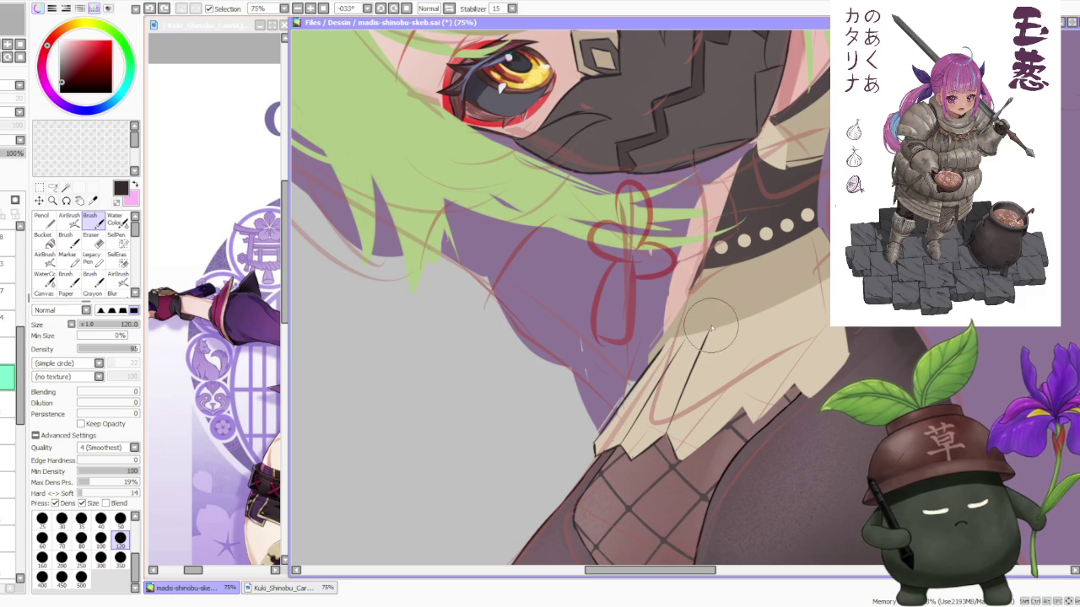
pyautogui.moveTo(739, 370); pyautogui.dragTo(795, 392)
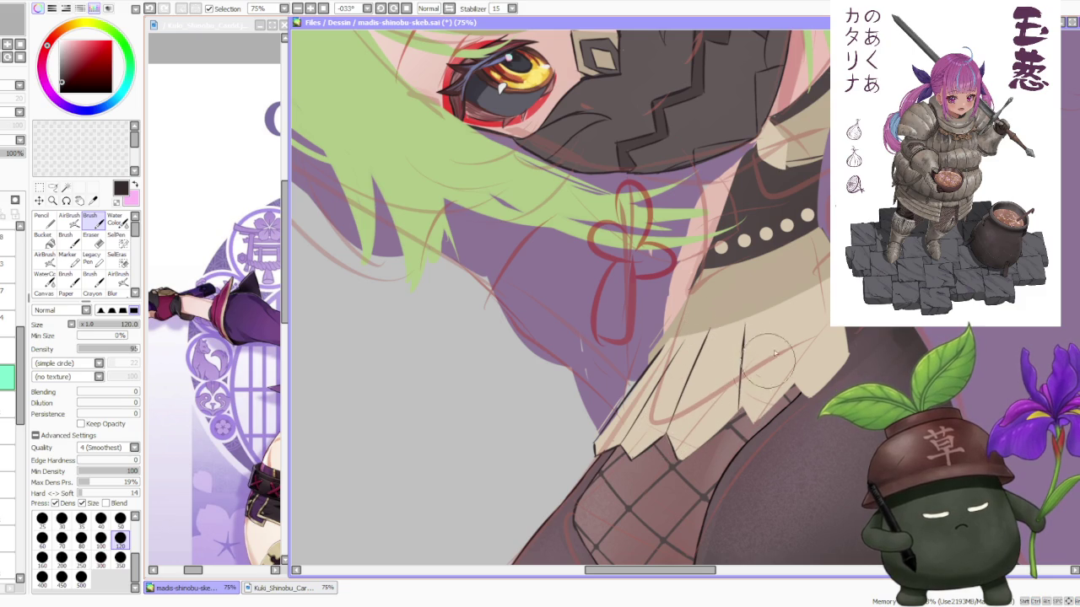
# Set the view upright and extend the beige collar ruffle lower over the mesh top
pyautogui.scroll(-3, 800, 296)
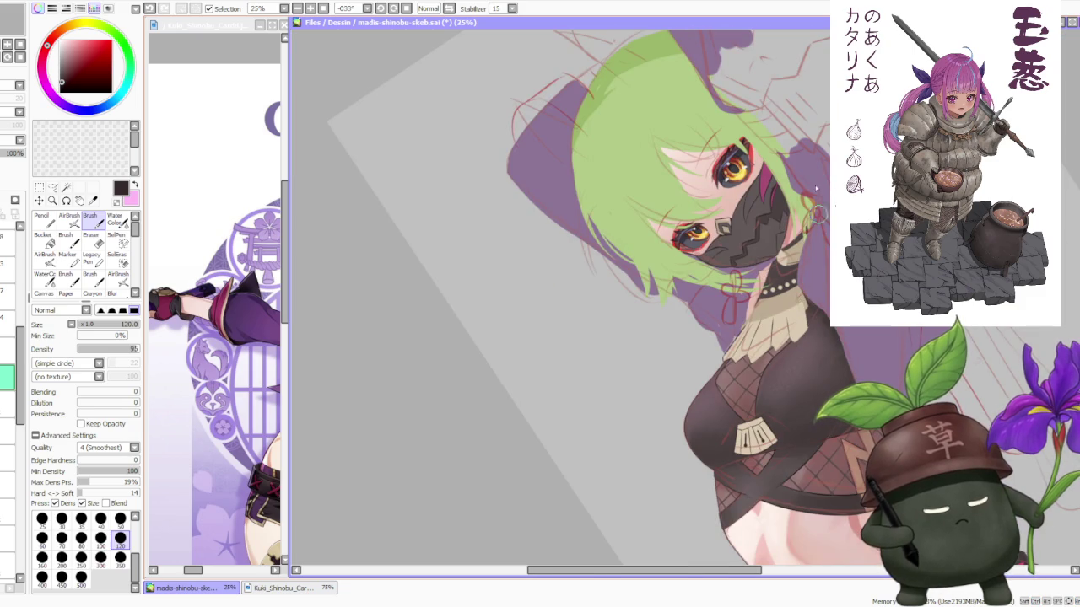
pyautogui.press('Home')
pyautogui.scroll(2, 798, 247)
pyautogui.scroll(1, 506, 371)
pyautogui.scroll(1, 460, 425)
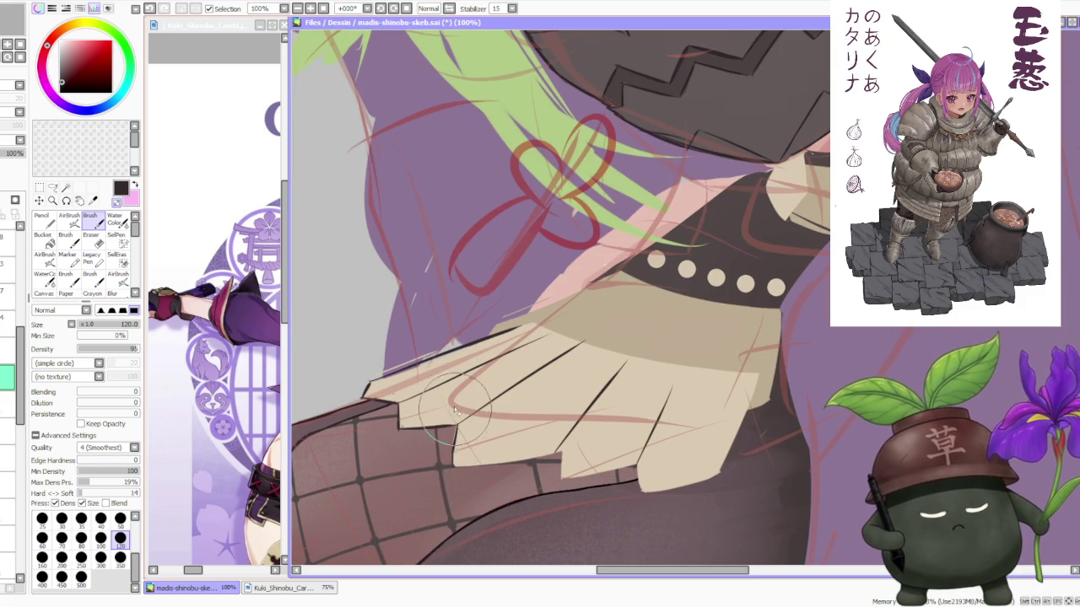
pyautogui.scroll(-1, 460, 426)
pyautogui.moveTo(476, 448)
pyautogui.mouseDown()
pyautogui.moveTo(458, 464)
pyautogui.moveTo(514, 478)
pyautogui.moveTo(464, 470)
pyautogui.moveTo(542, 468)
pyautogui.moveTo(518, 466)
pyautogui.moveTo(542, 453)
pyautogui.mouseUp()
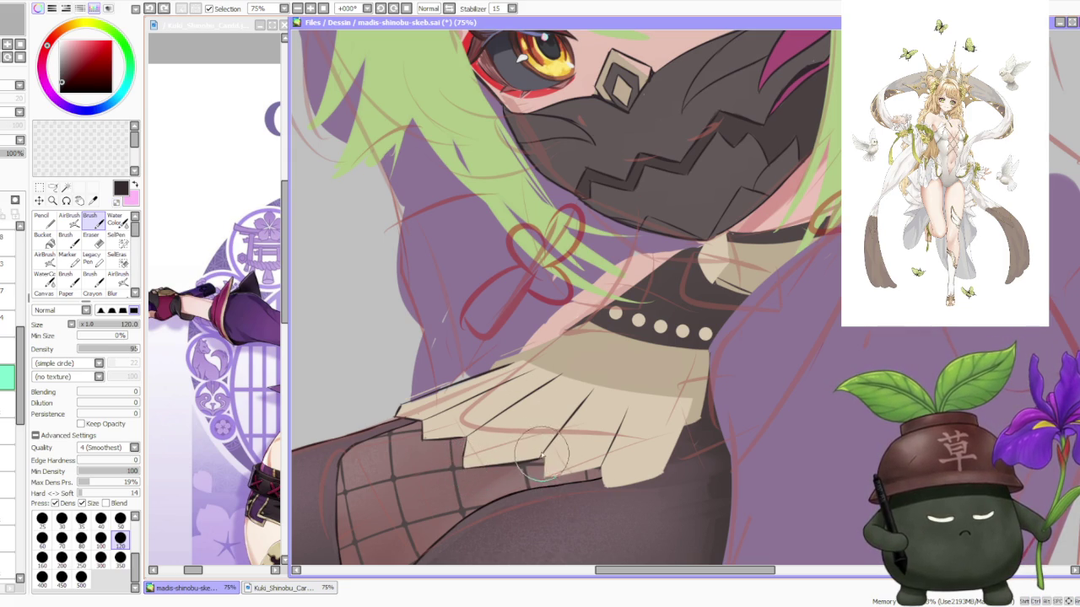
pyautogui.scroll(-3, 556, 473)
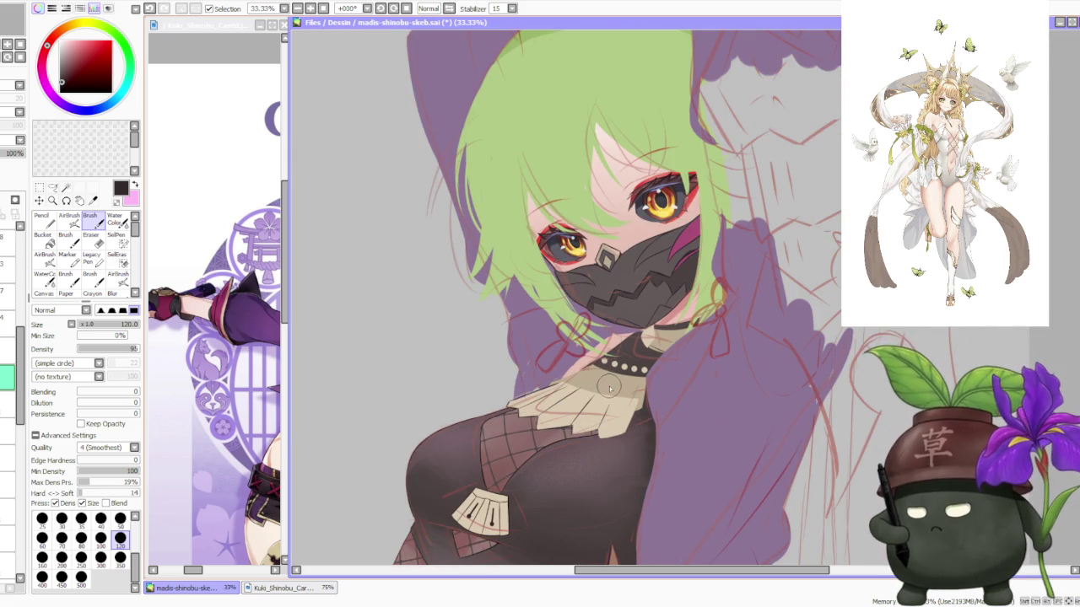
pyautogui.scroll(1, 620, 409)
pyautogui.scroll(1, 620, 409)
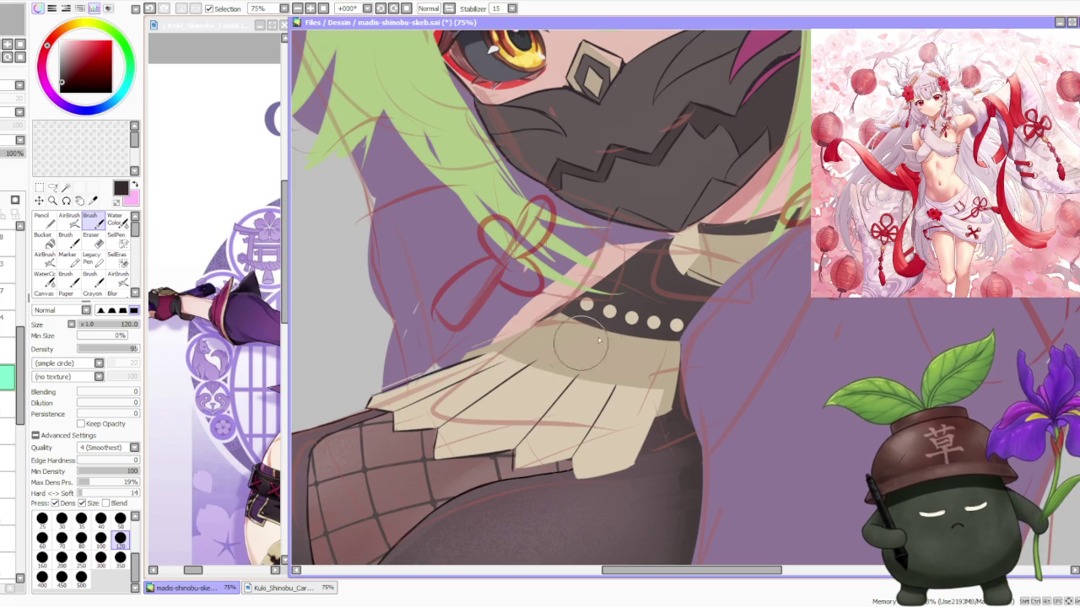
# Redraw the dark fold lines across the collar frill, retrying their angles until they run choker to hem
pyautogui.scroll(-4, 624, 346)
pyautogui.scroll(2, 634, 358)
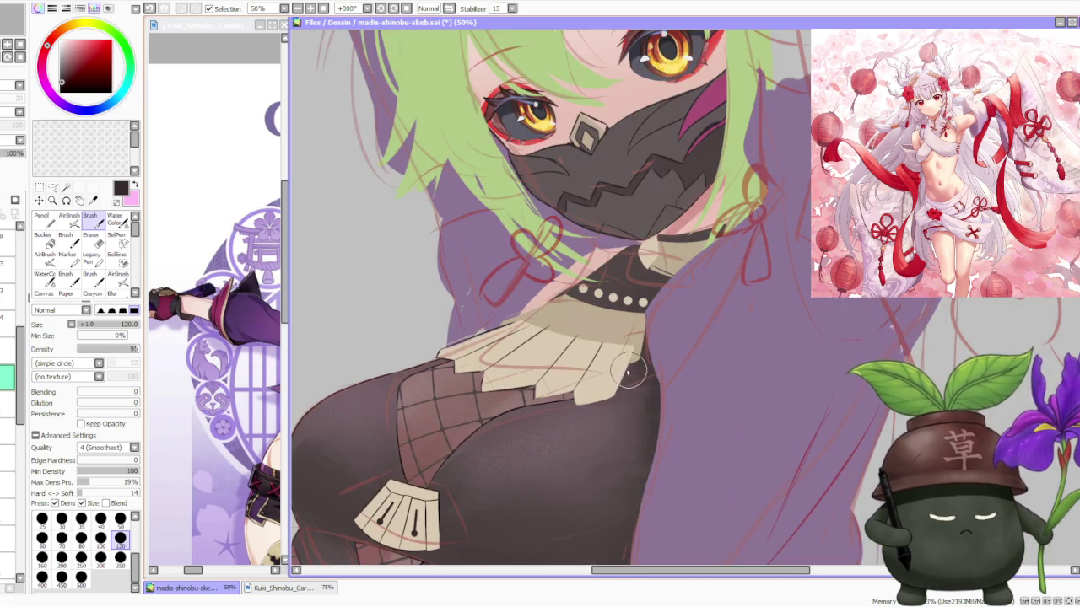
pyautogui.scroll(1, 630, 362)
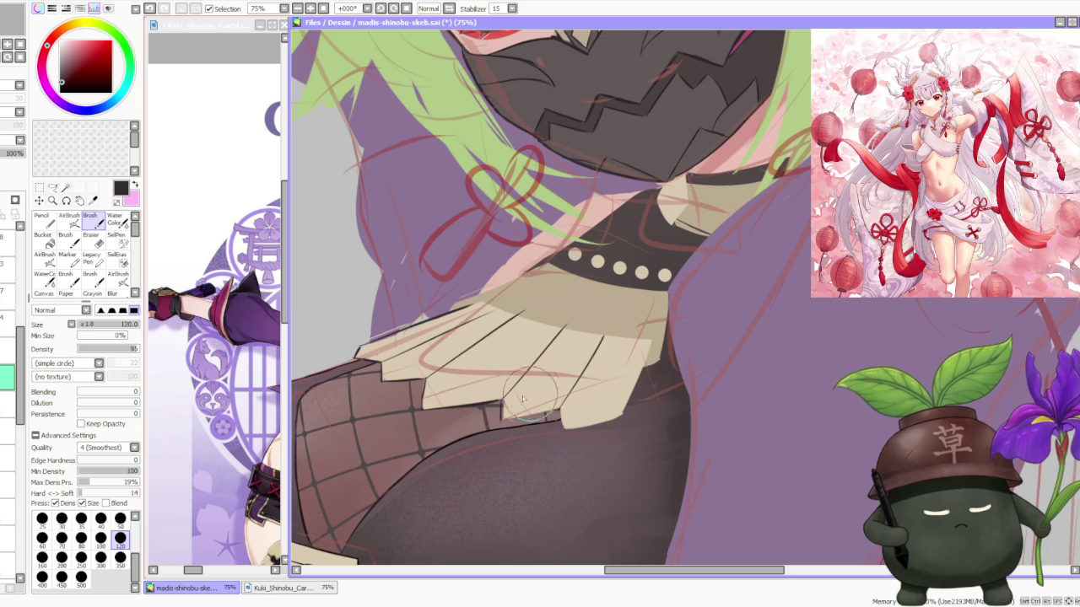
pyautogui.moveTo(504, 404); pyautogui.dragTo(561, 331)
pyautogui.hotkey('ctrl', 'z')
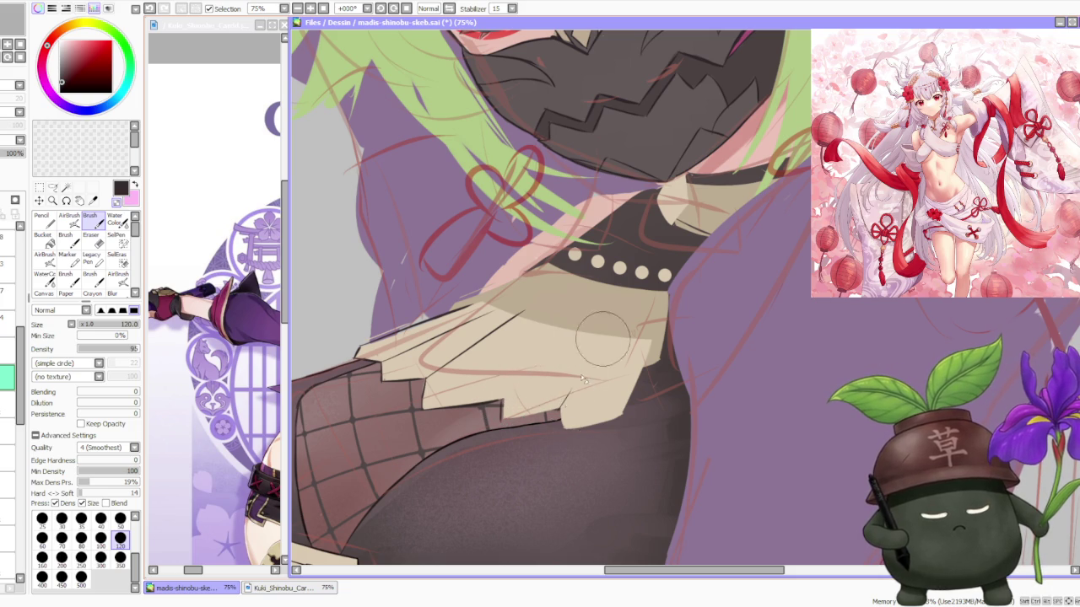
pyautogui.moveTo(507, 409); pyautogui.dragTo(584, 322)
pyautogui.hotkey('ctrl', 'z')
pyautogui.moveTo(505, 412); pyautogui.dragTo(565, 324)
pyautogui.moveTo(564, 424); pyautogui.dragTo(591, 329)
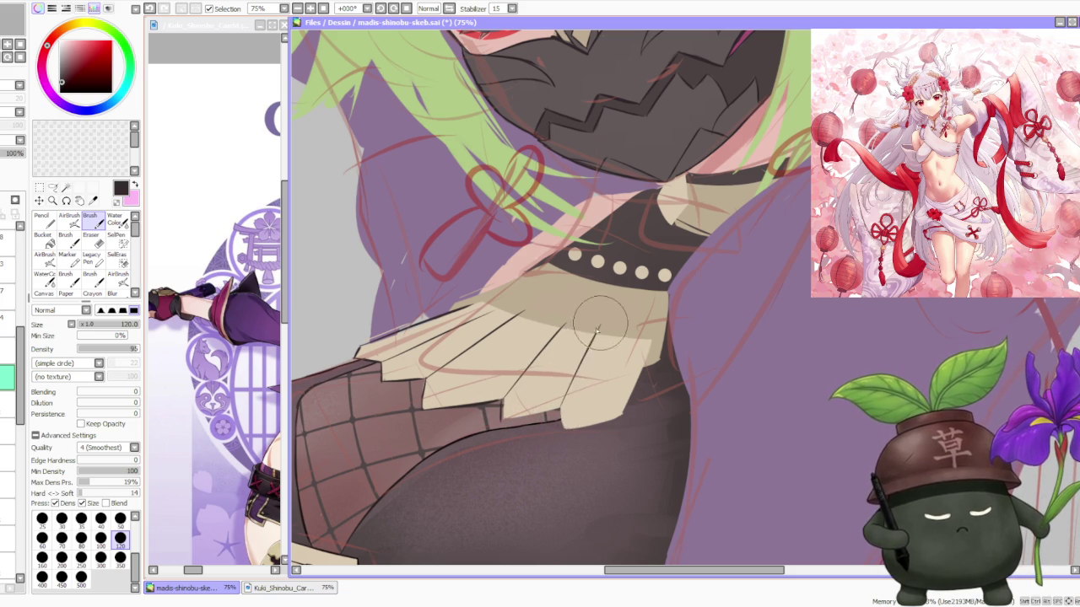
pyautogui.moveTo(504, 353); pyautogui.dragTo(521, 415)
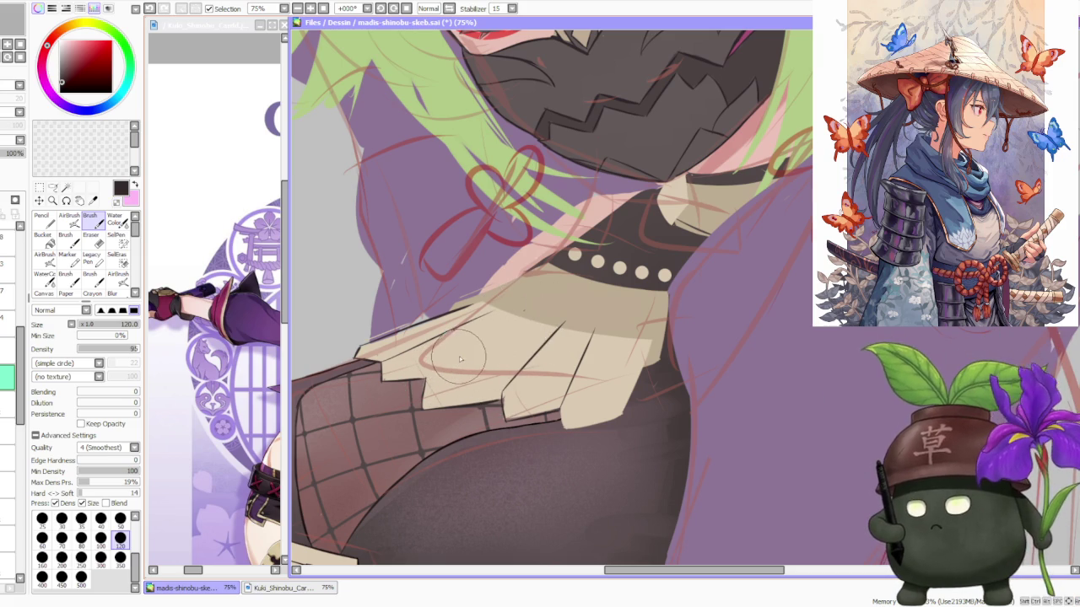
# Repaint the beige pleats, darkening their bottom edge and reshaping the right pleat edge
pyautogui.moveTo(426, 384)
pyautogui.mouseDown()
pyautogui.moveTo(422, 362)
pyautogui.moveTo(502, 329)
pyautogui.moveTo(456, 347)
pyautogui.moveTo(540, 295)
pyautogui.moveTo(460, 346)
pyautogui.moveTo(533, 317)
pyautogui.mouseUp()
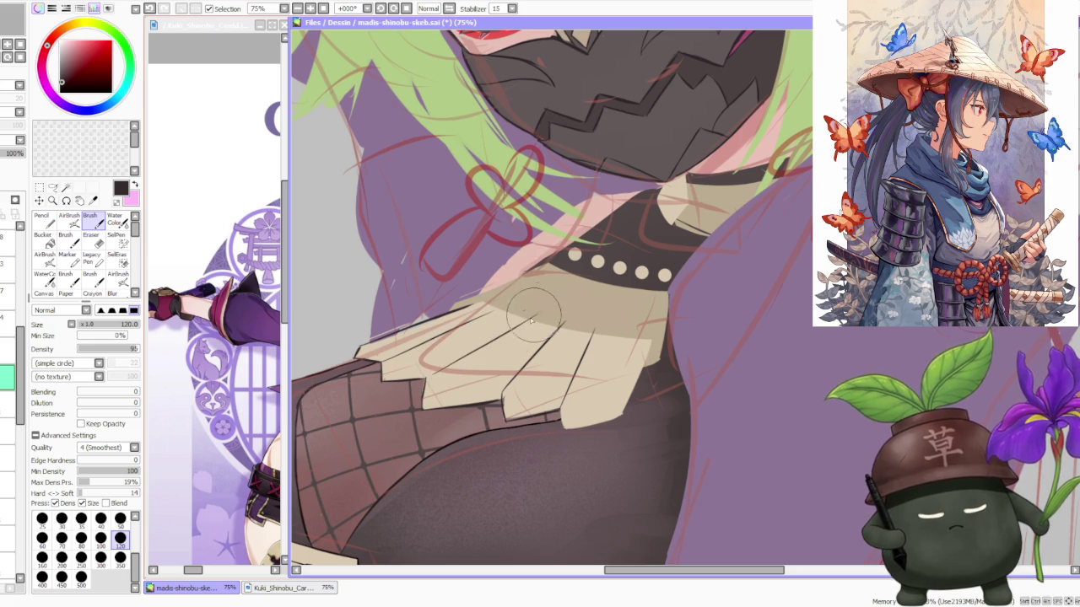
pyautogui.moveTo(510, 417)
pyautogui.mouseDown()
pyautogui.moveTo(563, 413)
pyautogui.moveTo(567, 390)
pyautogui.mouseUp()
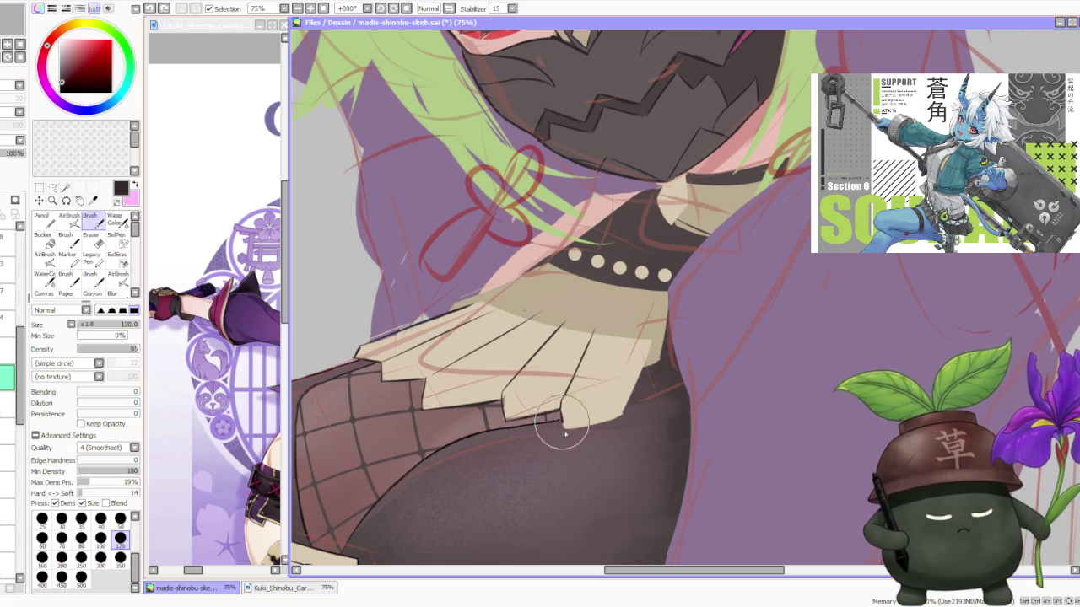
pyautogui.moveTo(565, 426)
pyautogui.mouseDown()
pyautogui.moveTo(619, 410)
pyautogui.moveTo(571, 434)
pyautogui.moveTo(621, 410)
pyautogui.moveTo(647, 337)
pyautogui.moveTo(615, 410)
pyautogui.moveTo(645, 341)
pyautogui.moveTo(614, 395)
pyautogui.mouseUp()
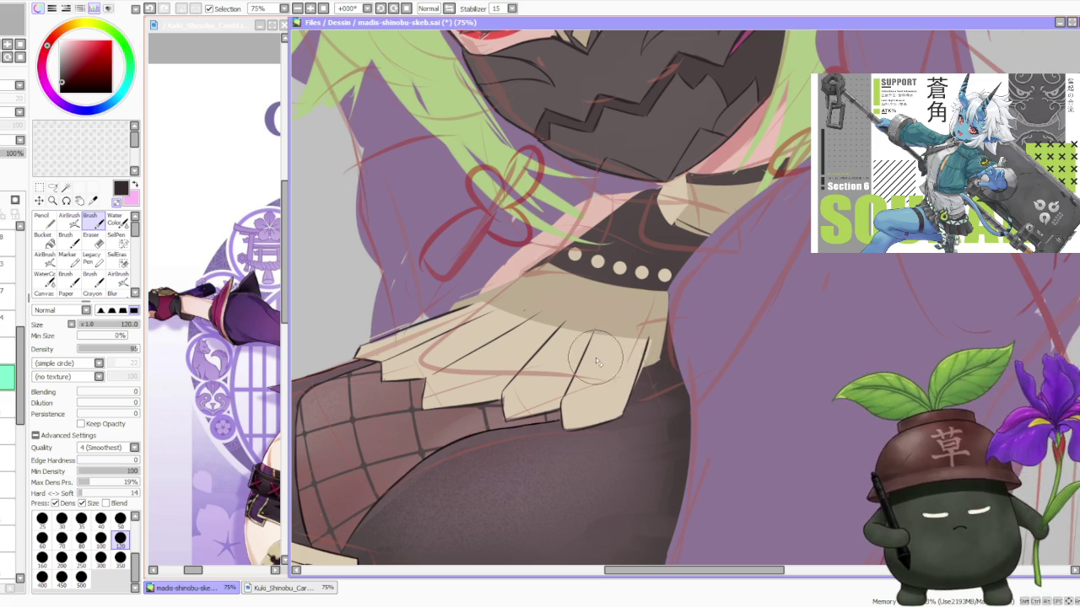
pyautogui.moveTo(597, 361)
pyautogui.mouseDown()
pyautogui.moveTo(566, 404)
pyautogui.moveTo(607, 321)
pyautogui.moveTo(561, 414)
pyautogui.mouseUp()
pyautogui.moveTo(590, 312)
pyautogui.mouseDown()
pyautogui.moveTo(561, 409)
pyautogui.moveTo(599, 337)
pyautogui.mouseUp()
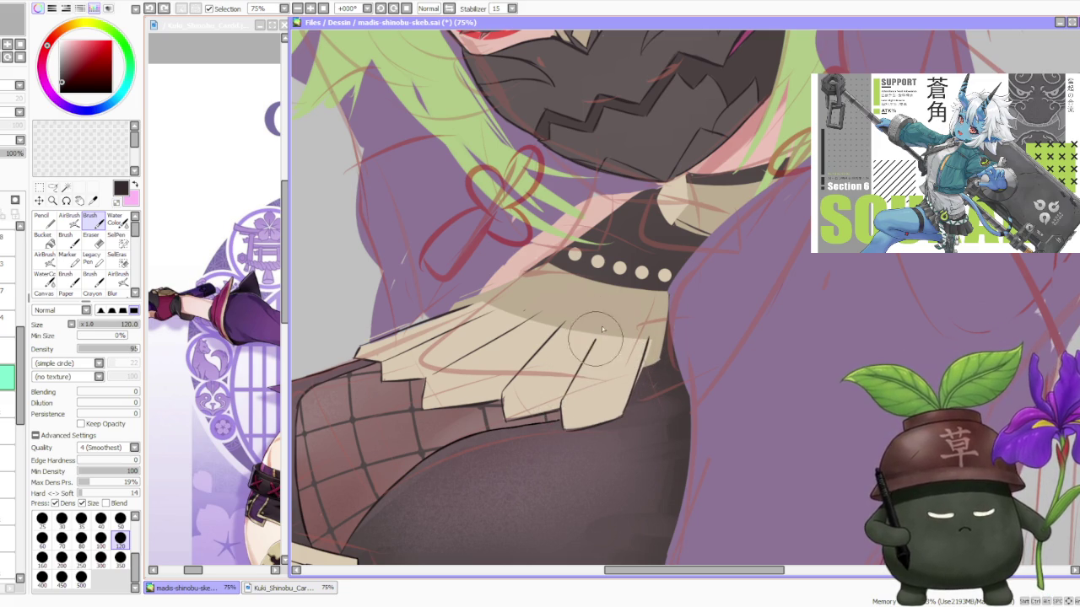
# Undo the last pleat stroke and tilt the canvas view for easier strokes
pyautogui.scroll(-2, 658, 295)
pyautogui.scroll(-3, 666, 290)
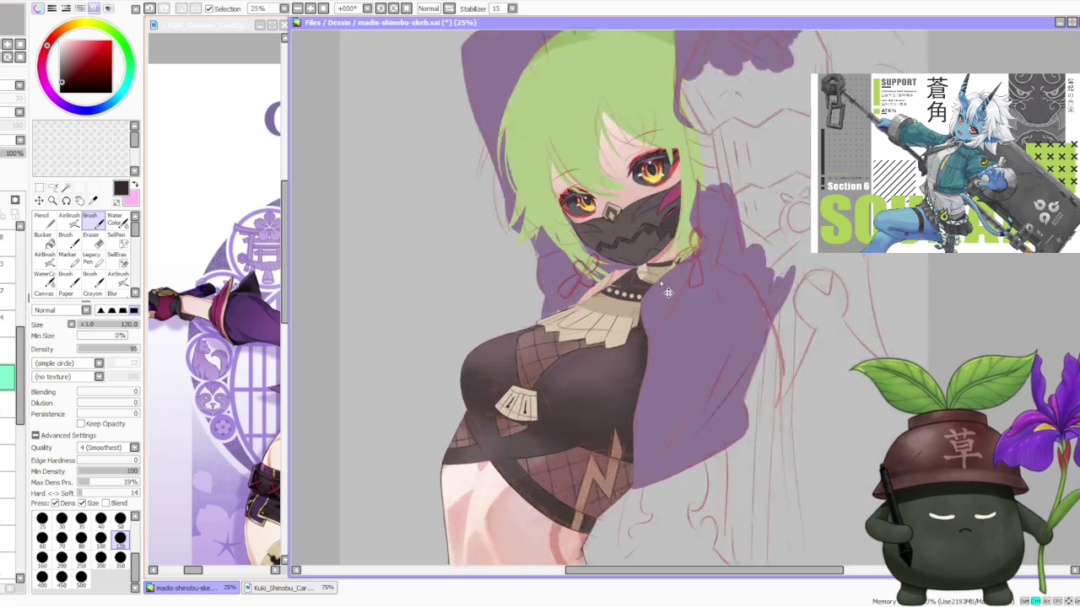
pyautogui.scroll(3, 666, 290)
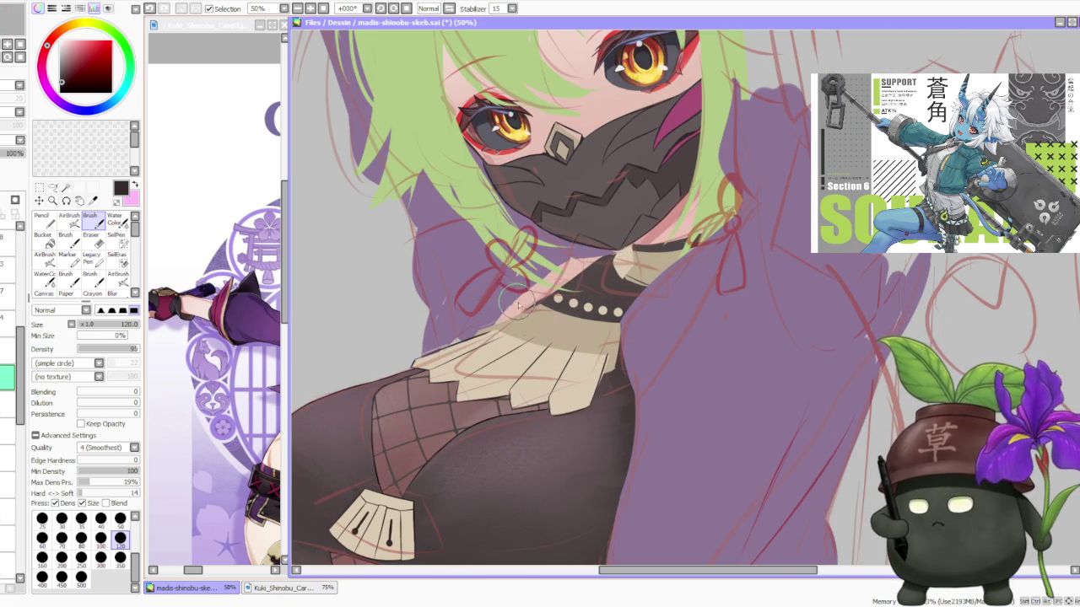
pyautogui.scroll(1, 506, 329)
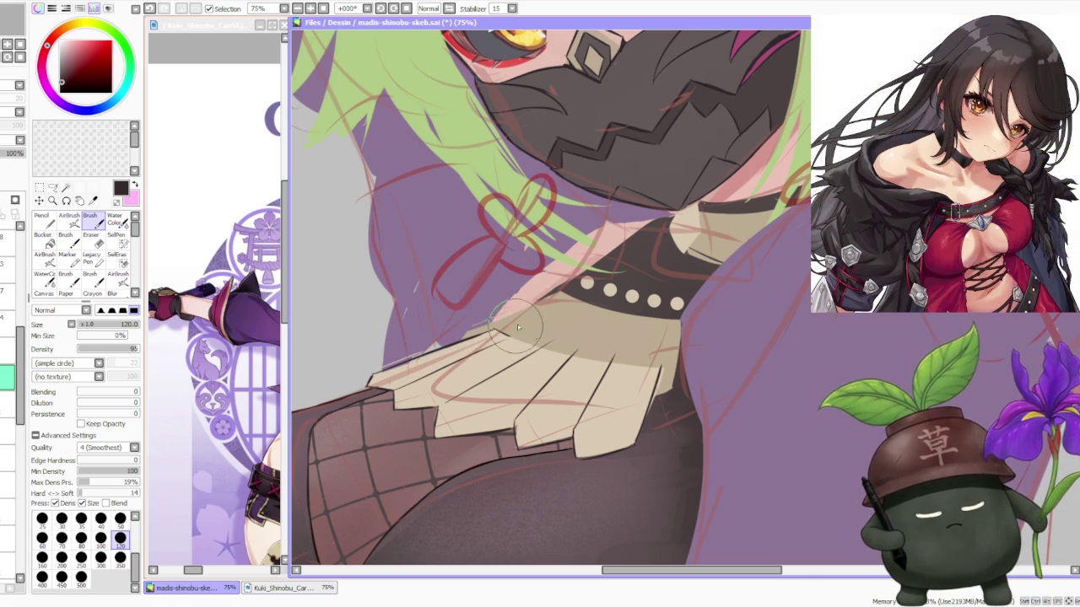
pyautogui.hotkey('ctrl', 'z')
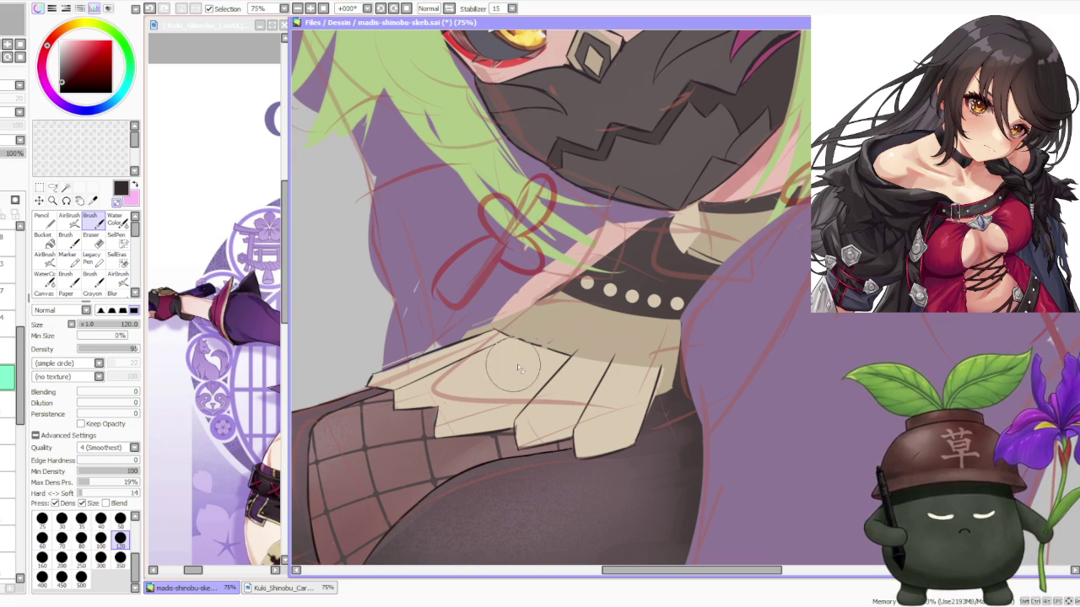
pyautogui.scroll(-4, 508, 311)
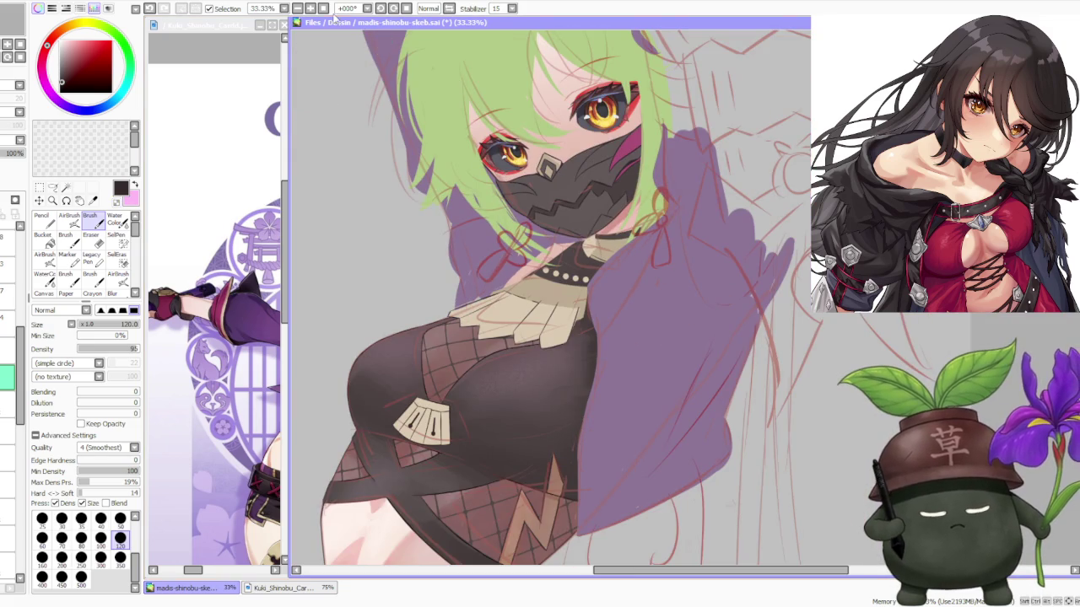
pyautogui.click(381, 10)
pyautogui.scroll(3, 527, 381)
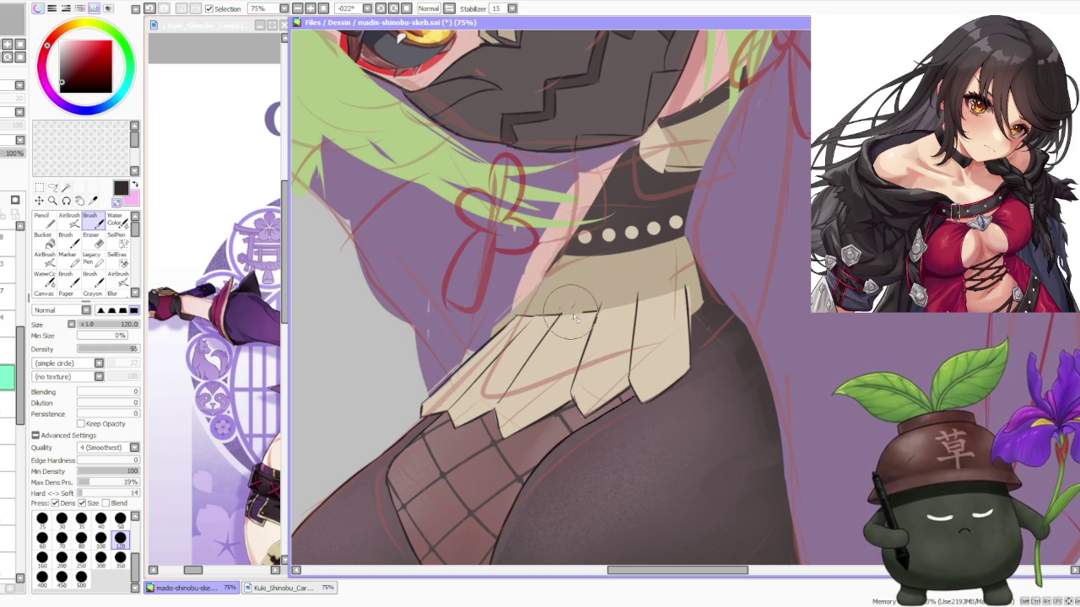
pyautogui.scroll(-2, 572, 316)
pyautogui.scroll(-1, 572, 317)
pyautogui.scroll(2, 594, 392)
pyautogui.scroll(1, 594, 392)
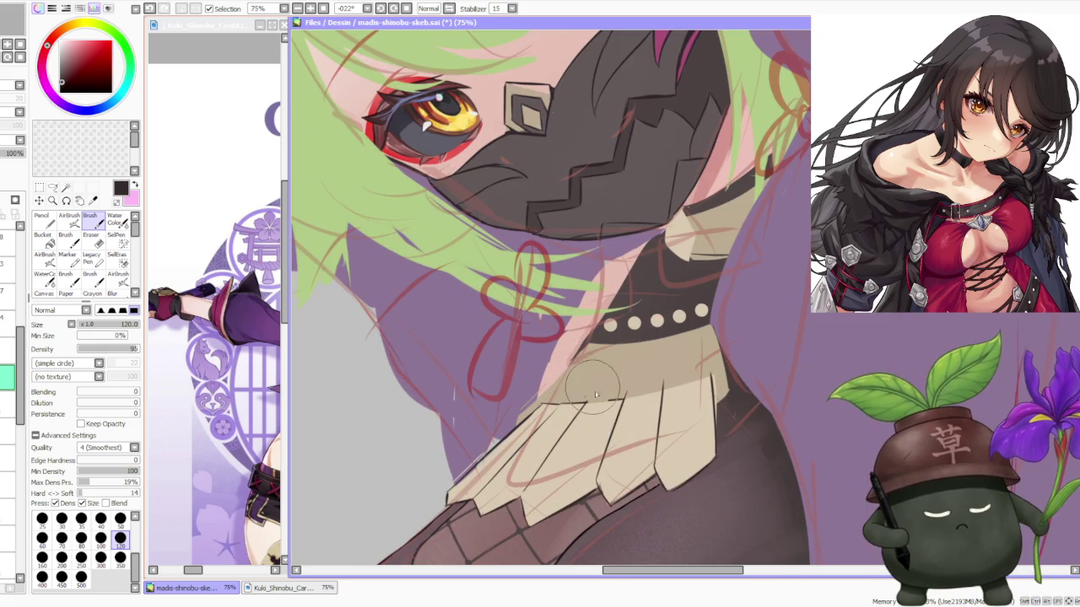
pyautogui.hotkey('ctrl', 'z')
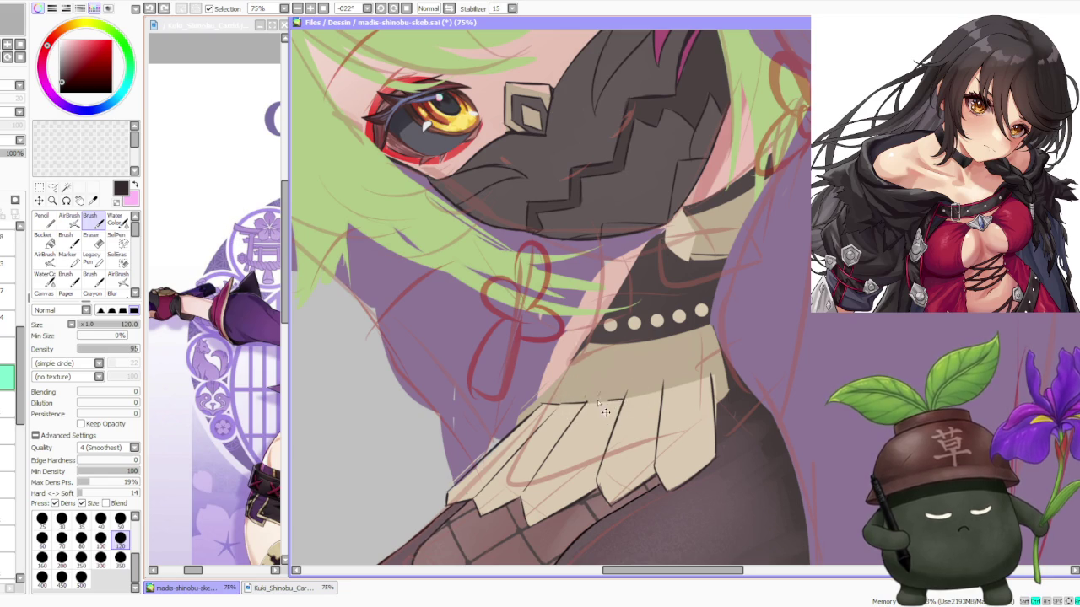
pyautogui.hotkey('ctrl', 'z')
pyautogui.hotkey('ctrl', 'y')
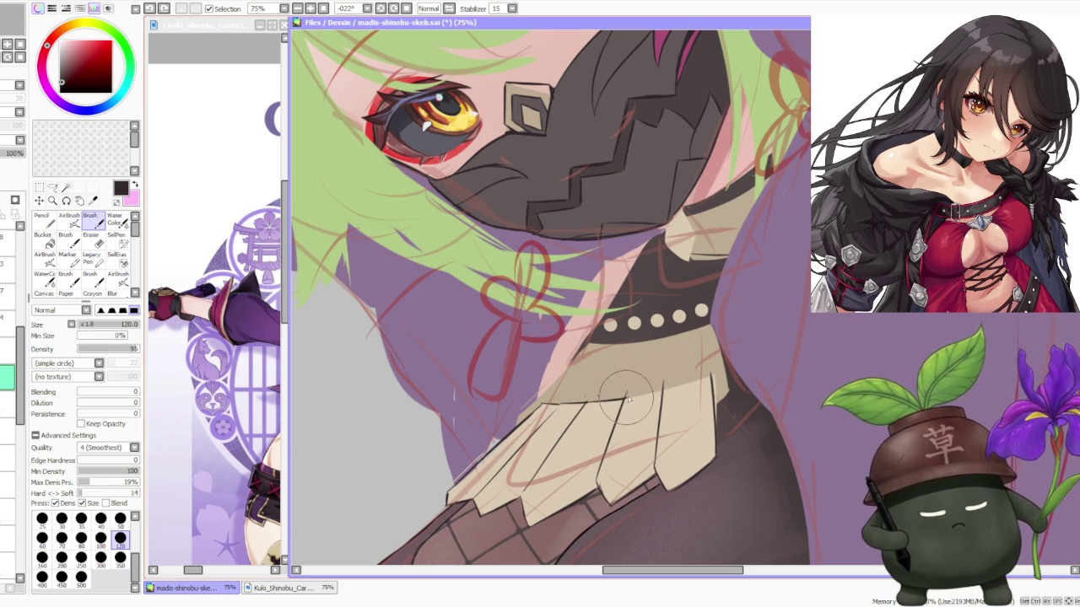
pyautogui.scroll(-2, 527, 283)
pyautogui.click(406, 8)
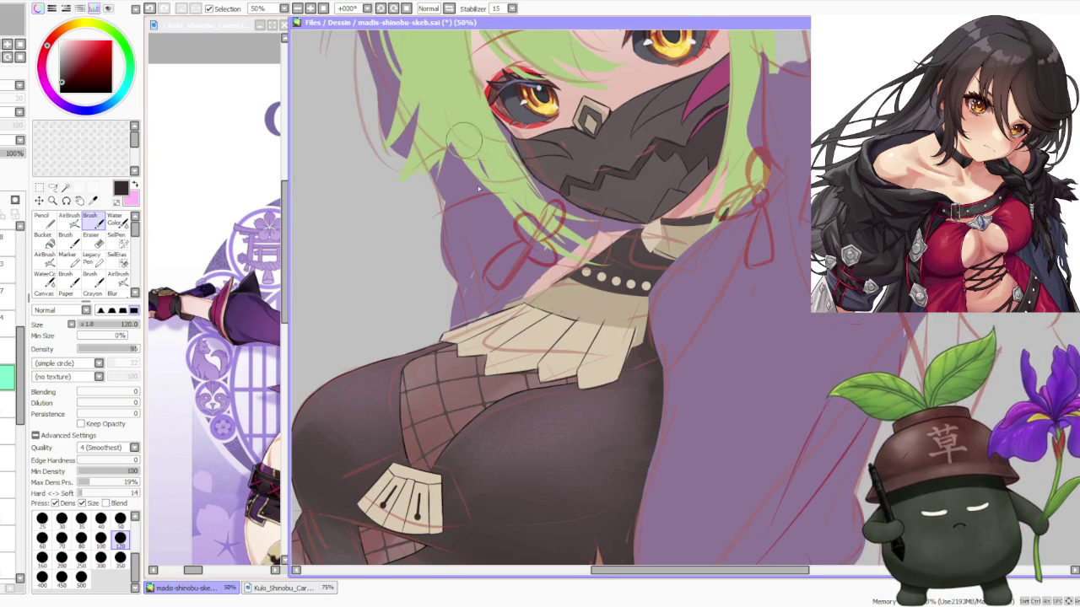
pyautogui.scroll(1, 582, 296)
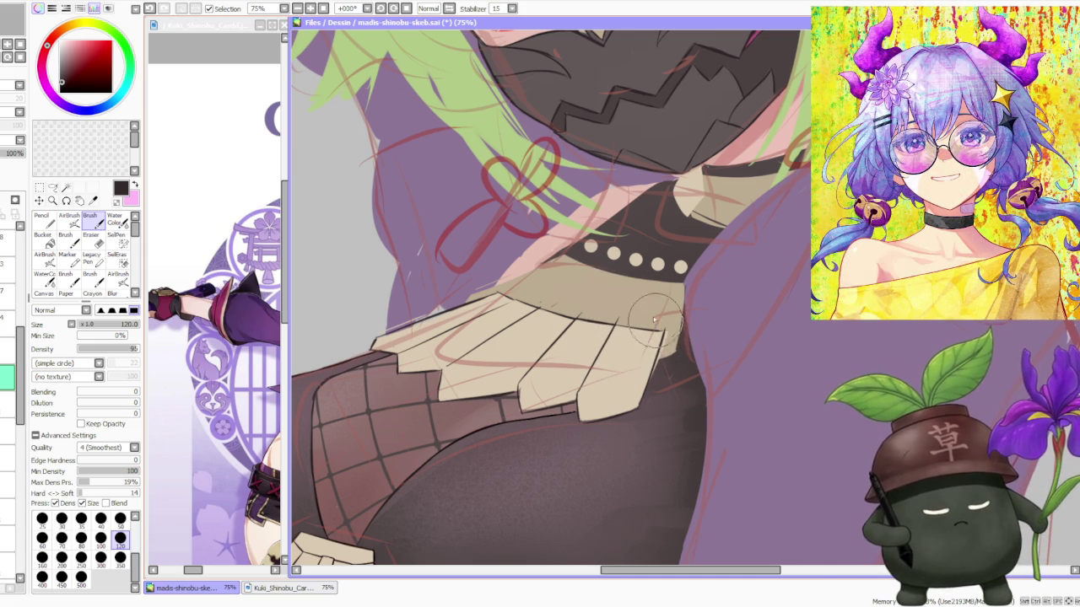
pyautogui.scroll(-1, 656, 321)
pyautogui.scroll(-2, 656, 321)
pyautogui.scroll(1, 664, 316)
pyautogui.scroll(1, 667, 314)
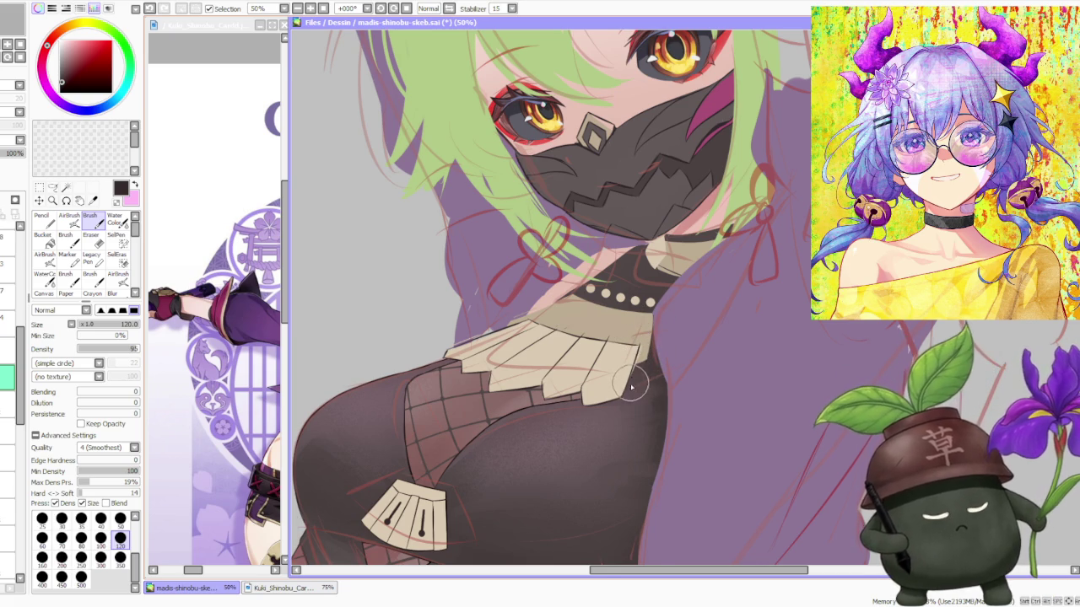
pyautogui.scroll(1, 630, 386)
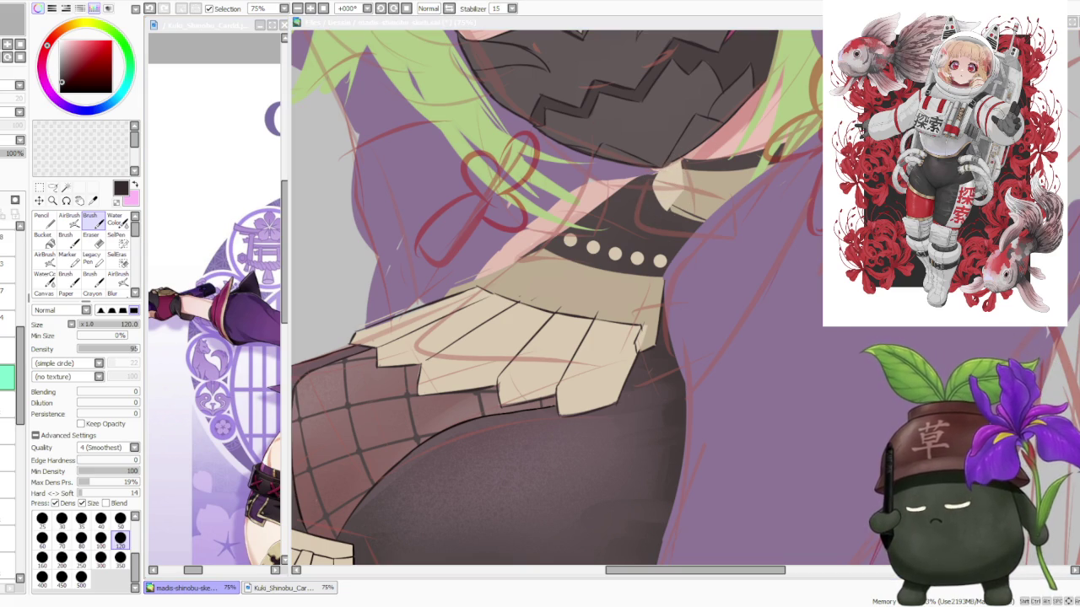
# Undo the last brush stroke on the collar frill, then zoom out and in to review the pleats
pyautogui.hotkey('ctrl', 'z')
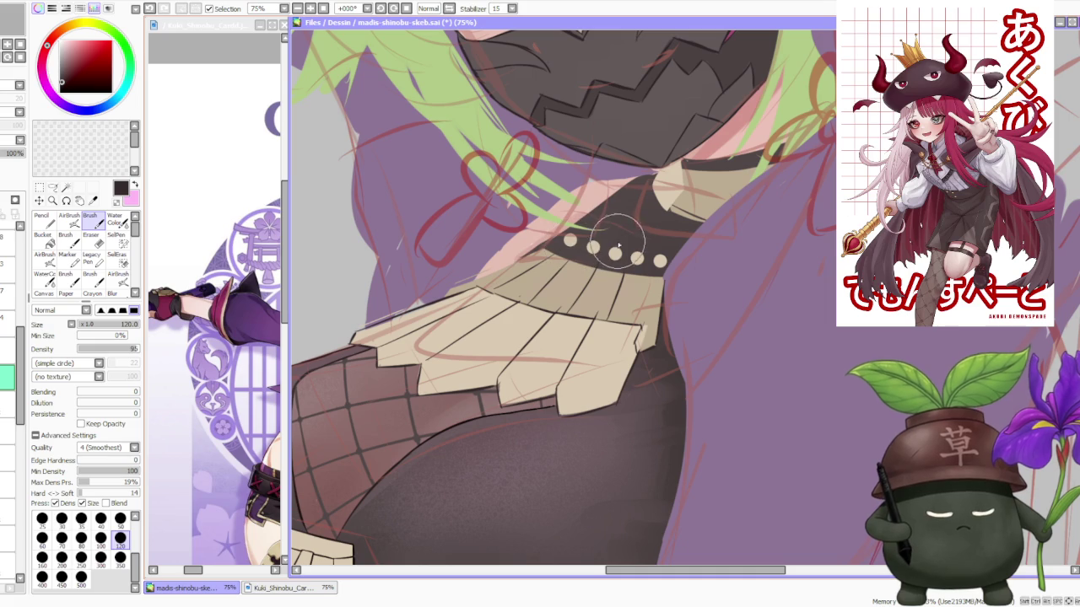
pyautogui.scroll(-3, 622, 245)
pyautogui.scroll(2, 628, 253)
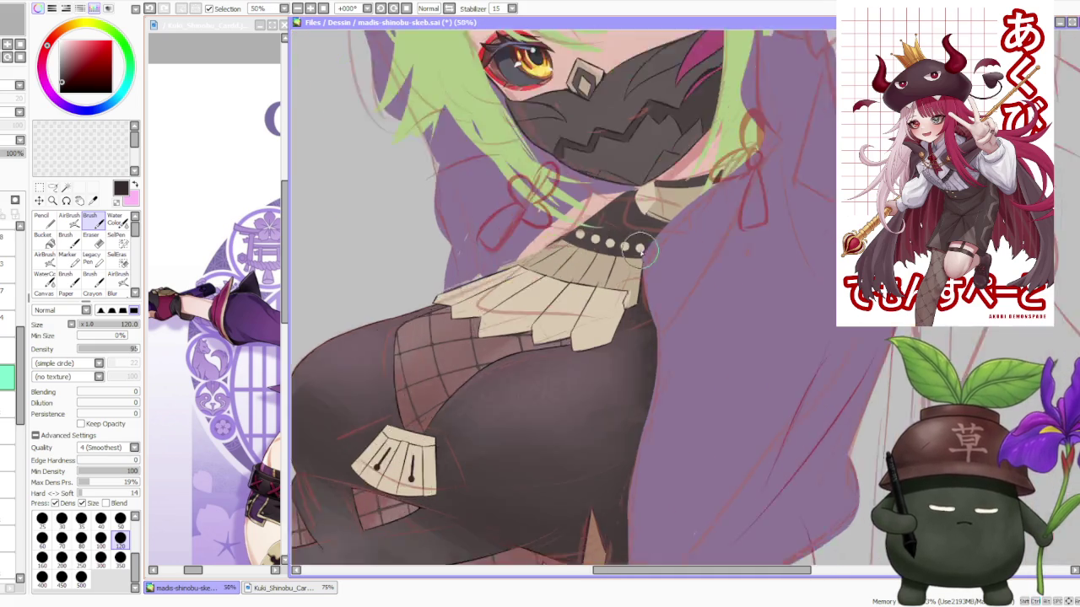
pyautogui.scroll(1, 637, 268)
pyautogui.scroll(-1, 590, 303)
pyautogui.scroll(1, 577, 286)
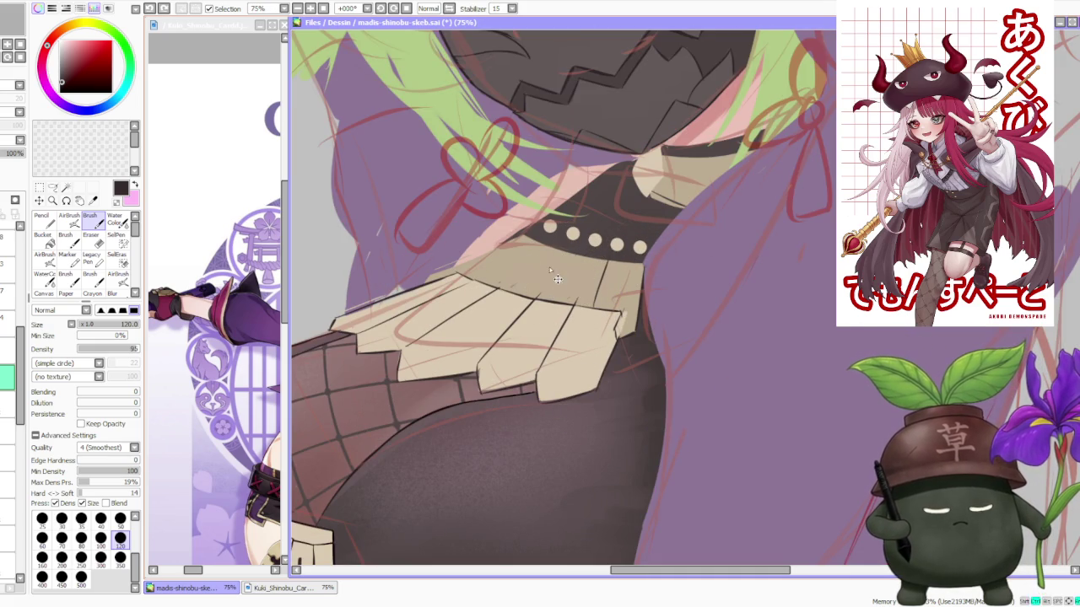
pyautogui.scroll(-1, 567, 268)
pyautogui.scroll(1, 546, 251)
pyautogui.scroll(-1, 540, 253)
pyautogui.scroll(1, 533, 249)
pyautogui.scroll(-1, 533, 249)
pyautogui.scroll(1, 533, 249)
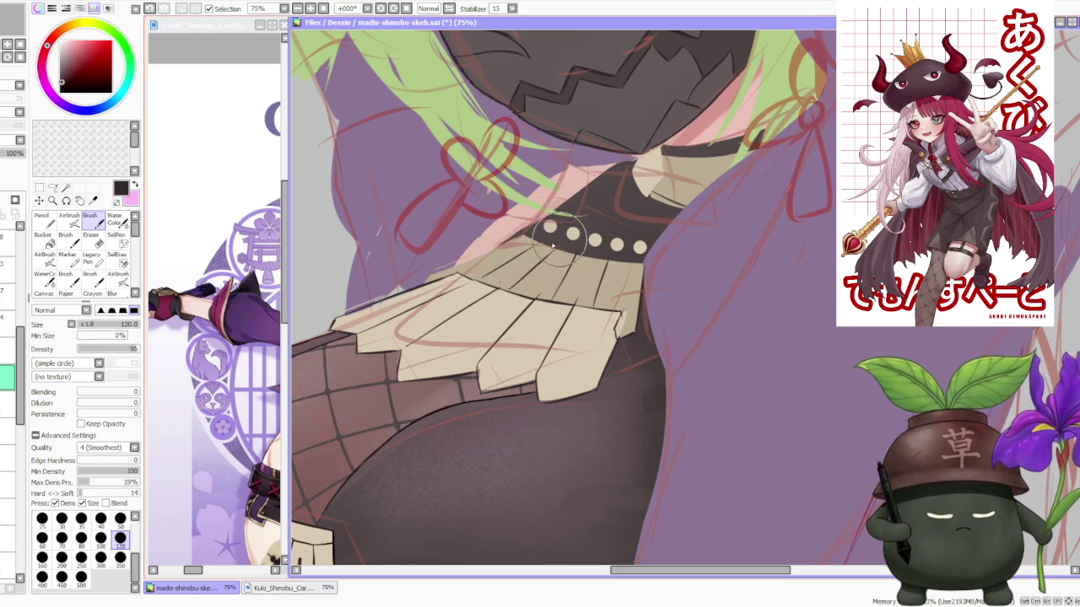
pyautogui.scroll(-2, 608, 221)
pyautogui.scroll(-2, 609, 228)
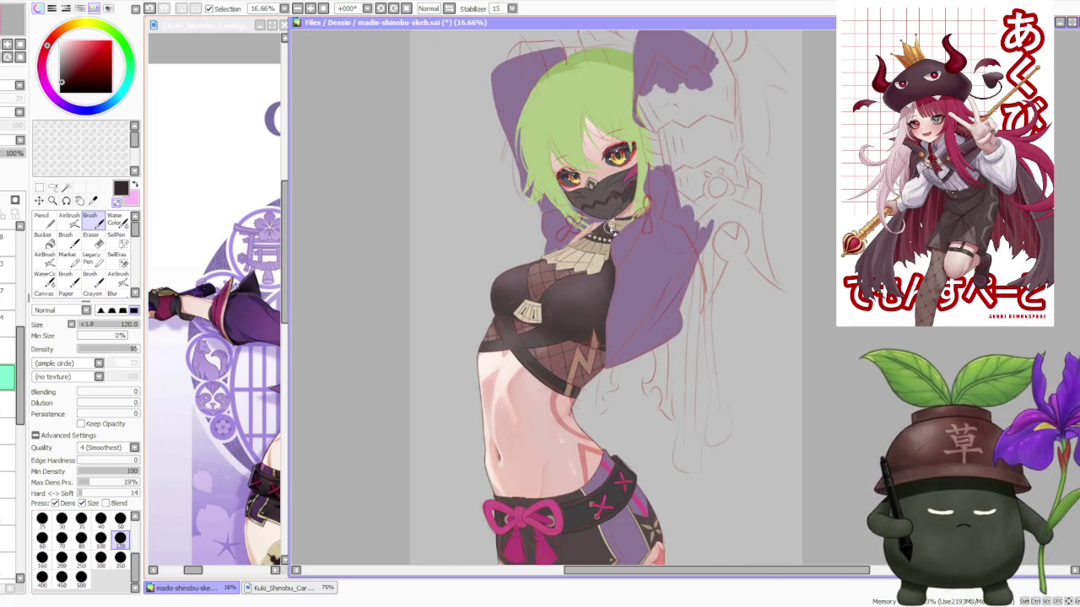
pyautogui.scroll(4, 608, 233)
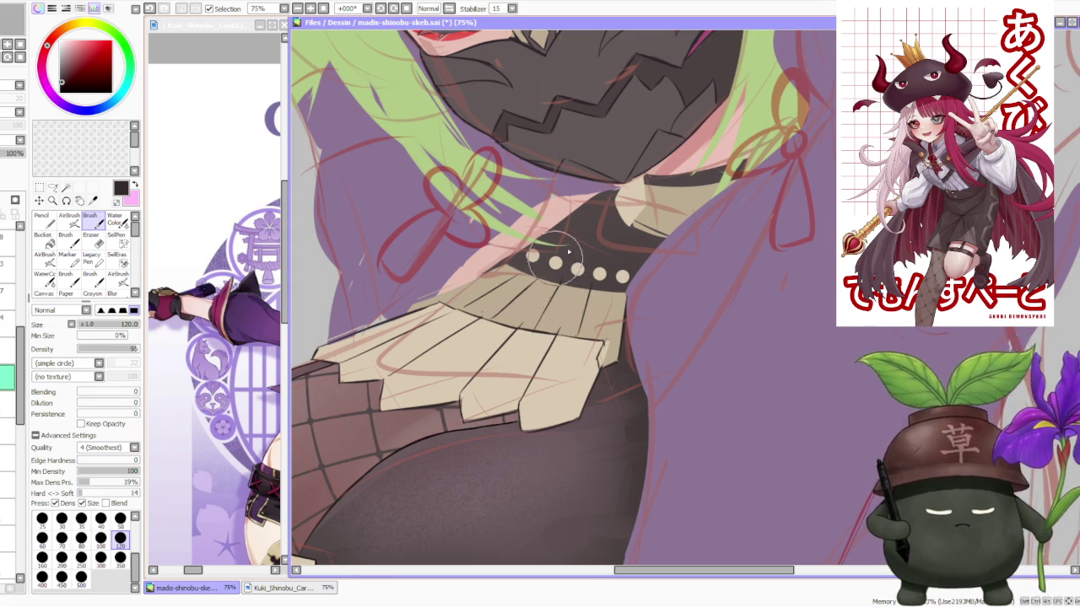
pyautogui.scroll(-2, 548, 261)
pyautogui.scroll(2, 590, 223)
pyautogui.scroll(1, 591, 224)
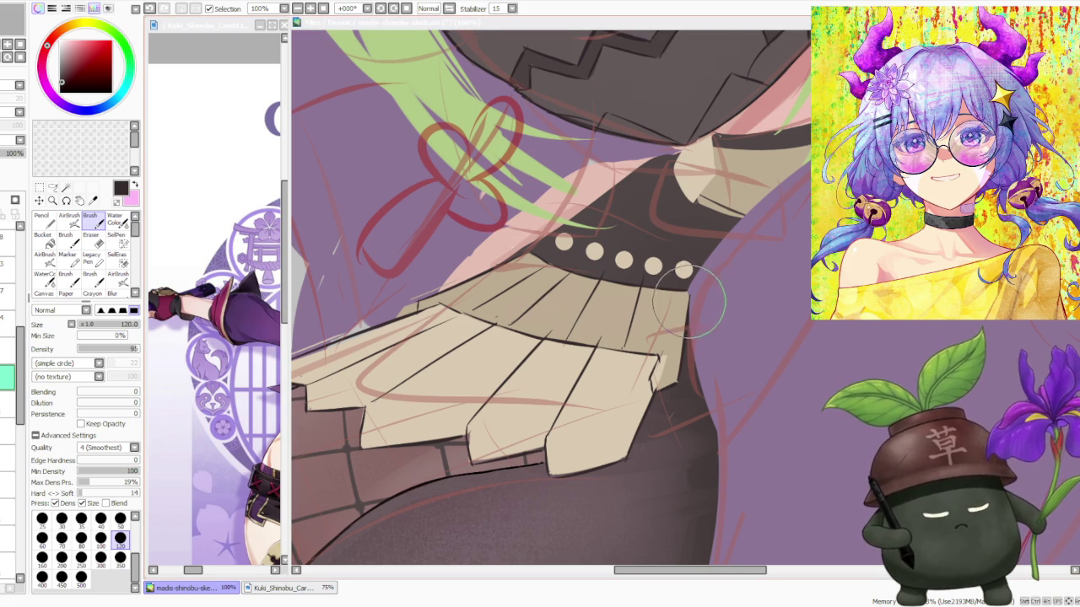
pyautogui.hotkey('alt', 'Tab')
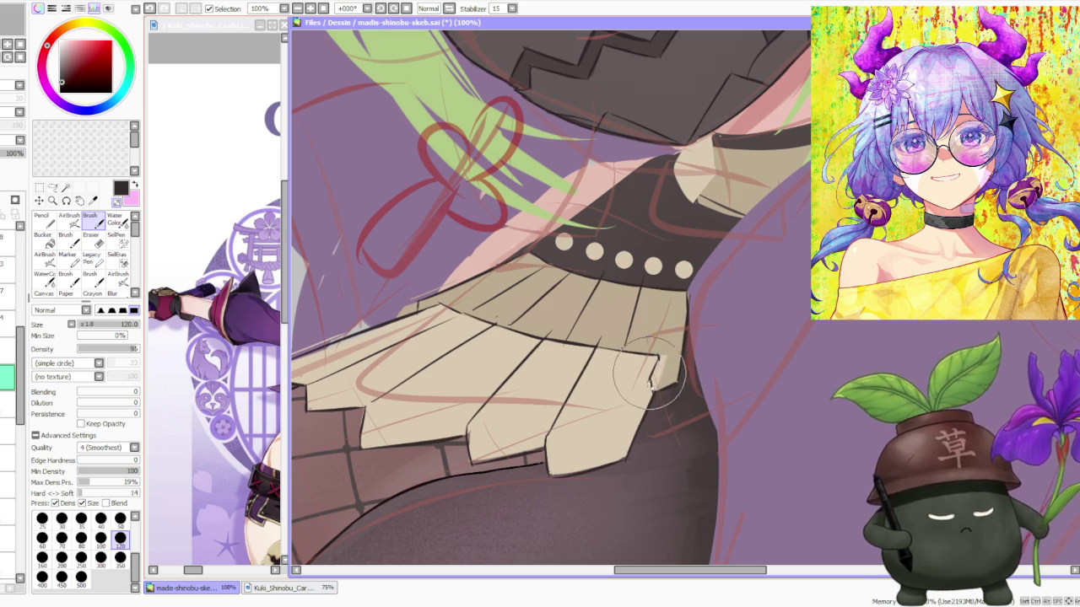
pyautogui.hotkey('ctrl', 'z')
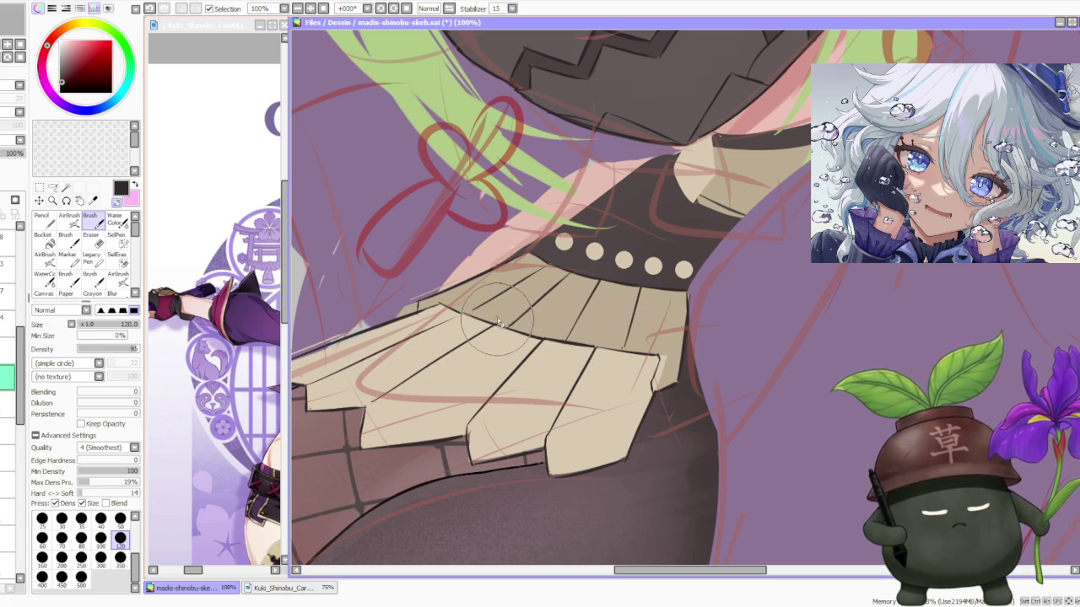
pyautogui.scroll(-1, 506, 308)
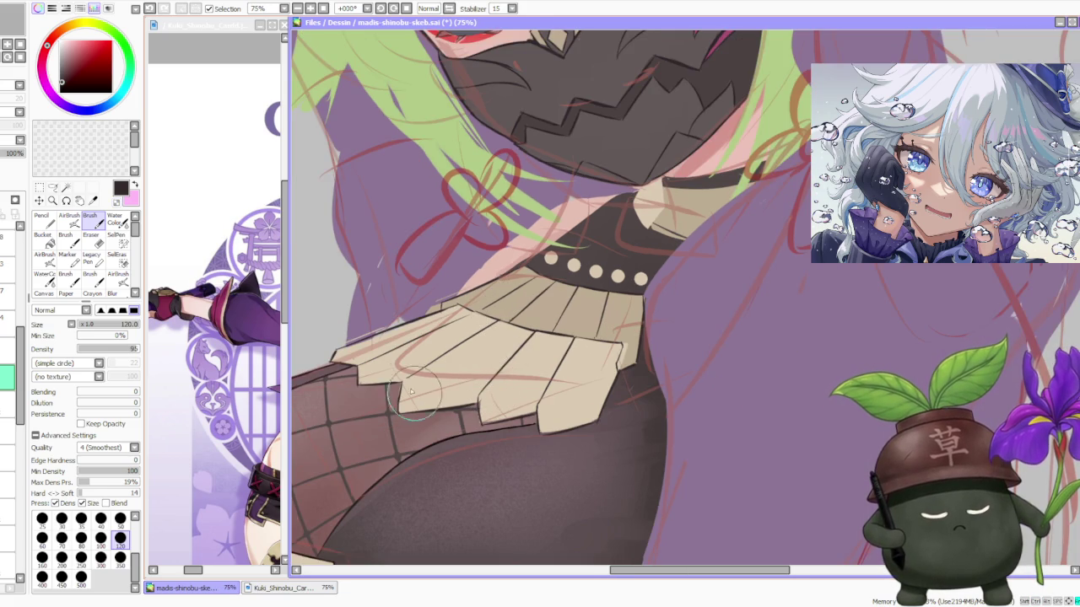
pyautogui.scroll(1, 416, 395)
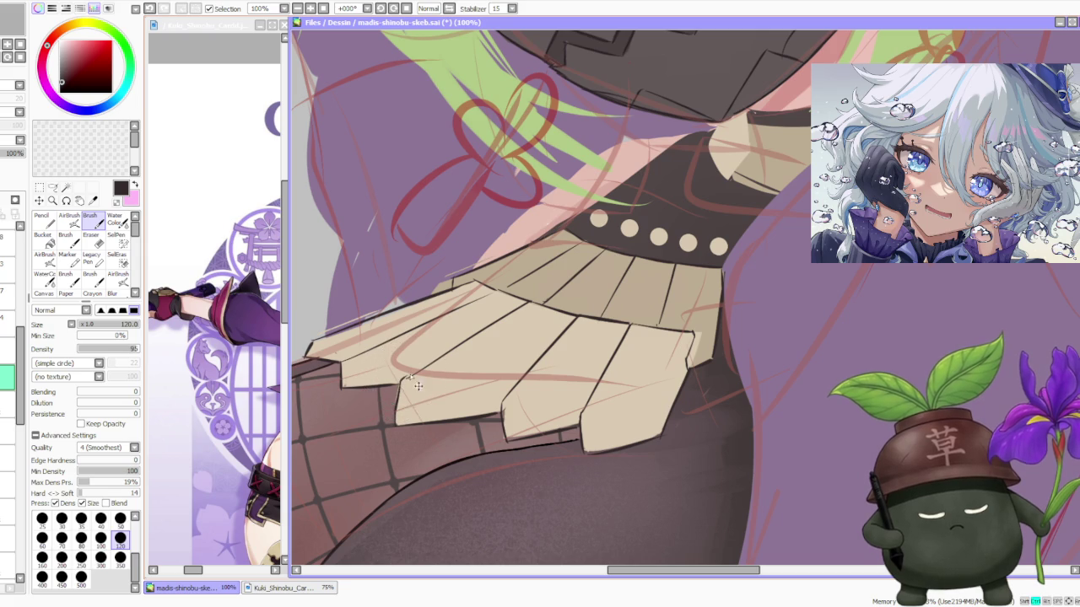
pyautogui.scroll(-2, 417, 371)
pyautogui.scroll(-1, 548, 291)
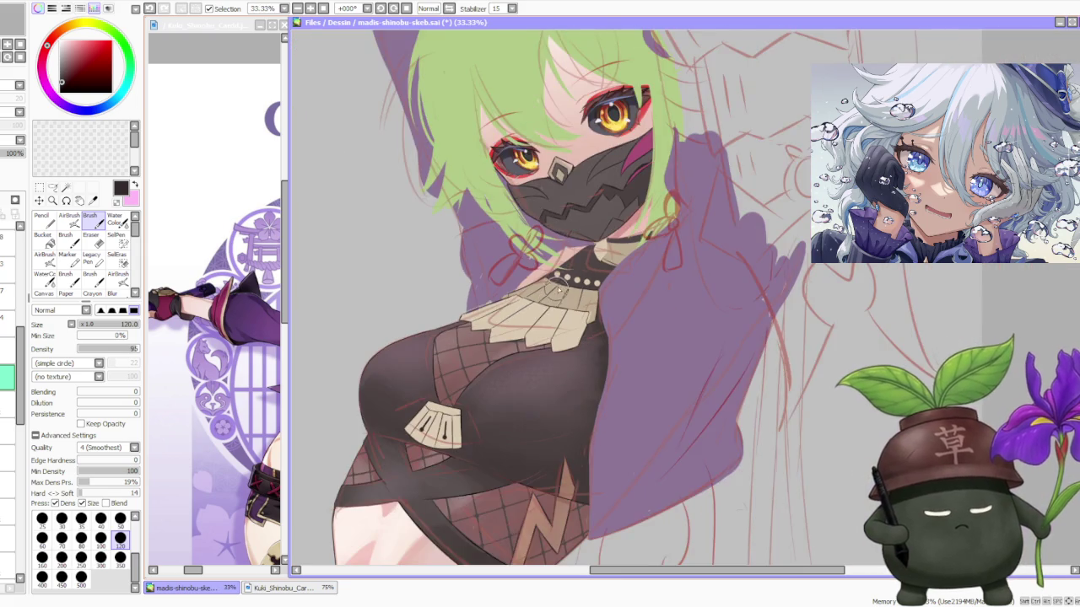
pyautogui.scroll(-1, 565, 287)
pyautogui.scroll(-1, 594, 264)
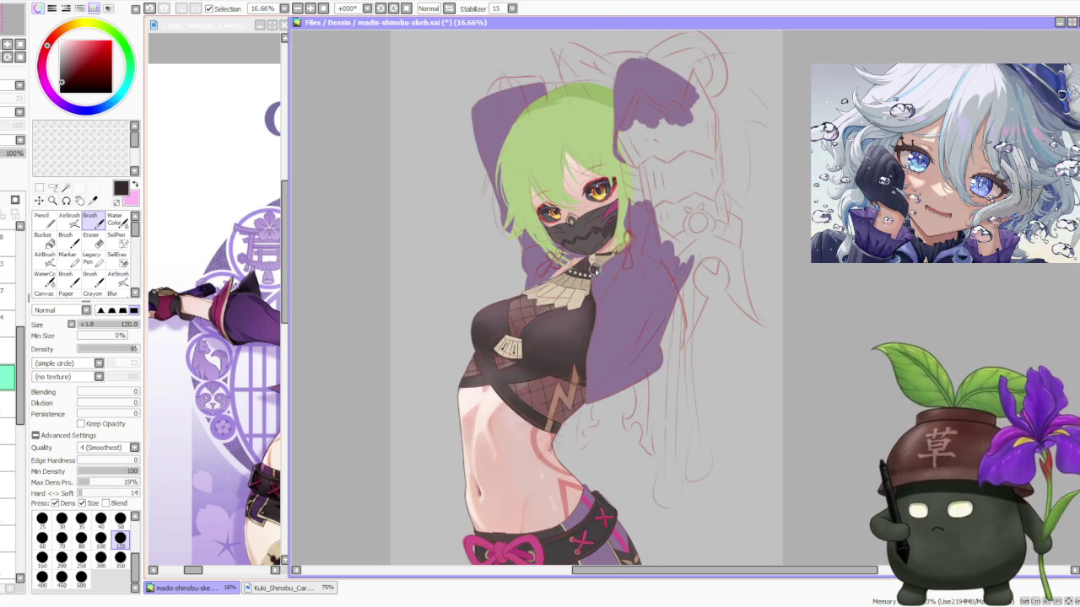
pyautogui.scroll(3, 594, 270)
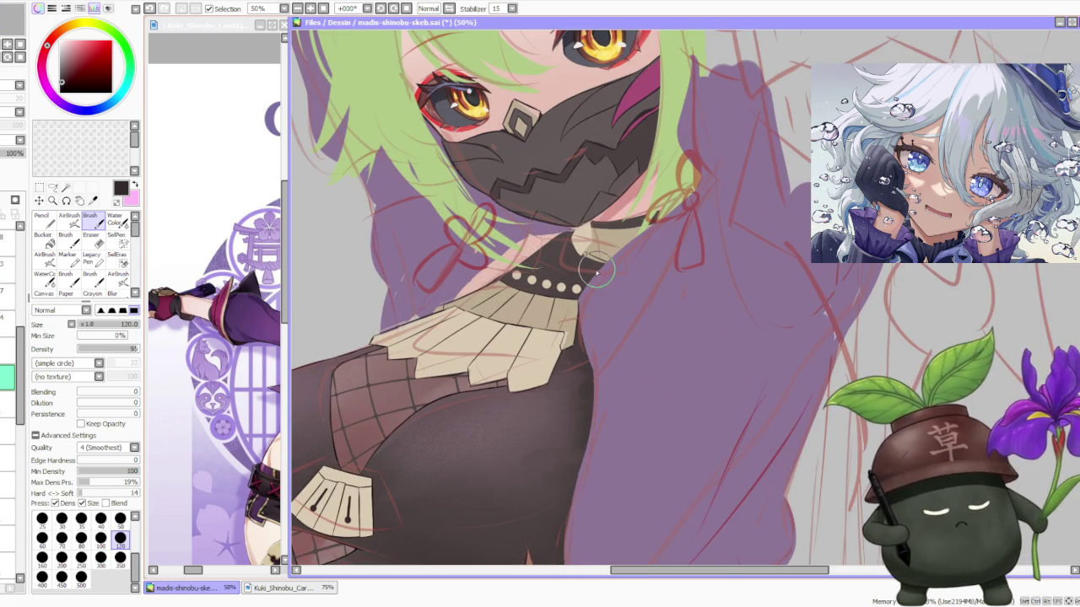
pyautogui.scroll(2, 597, 272)
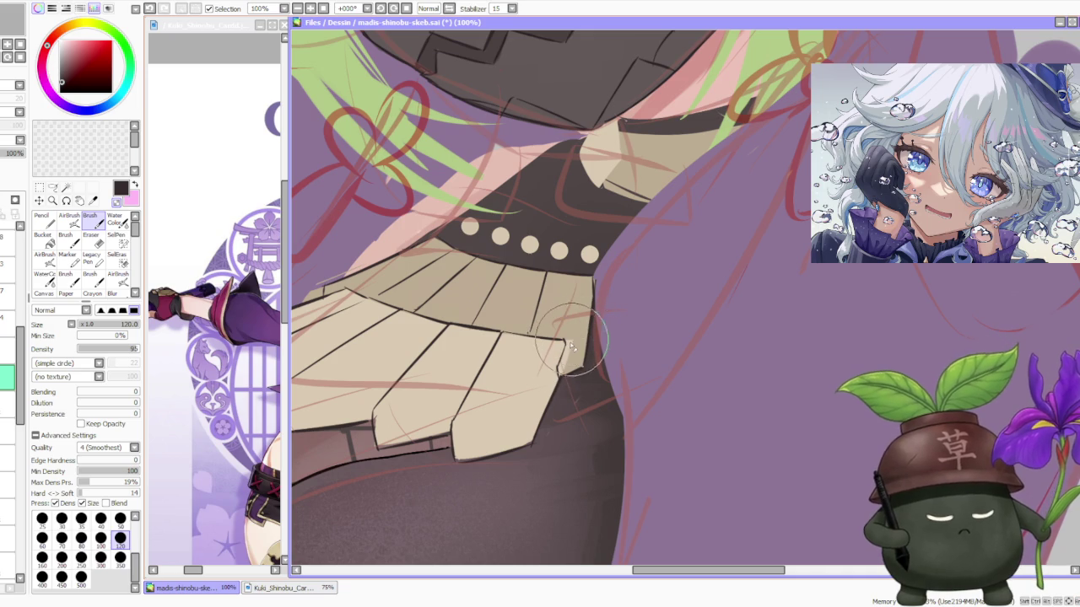
pyautogui.scroll(-1, 571, 341)
pyautogui.scroll(-1, 563, 338)
pyautogui.scroll(-1, 558, 329)
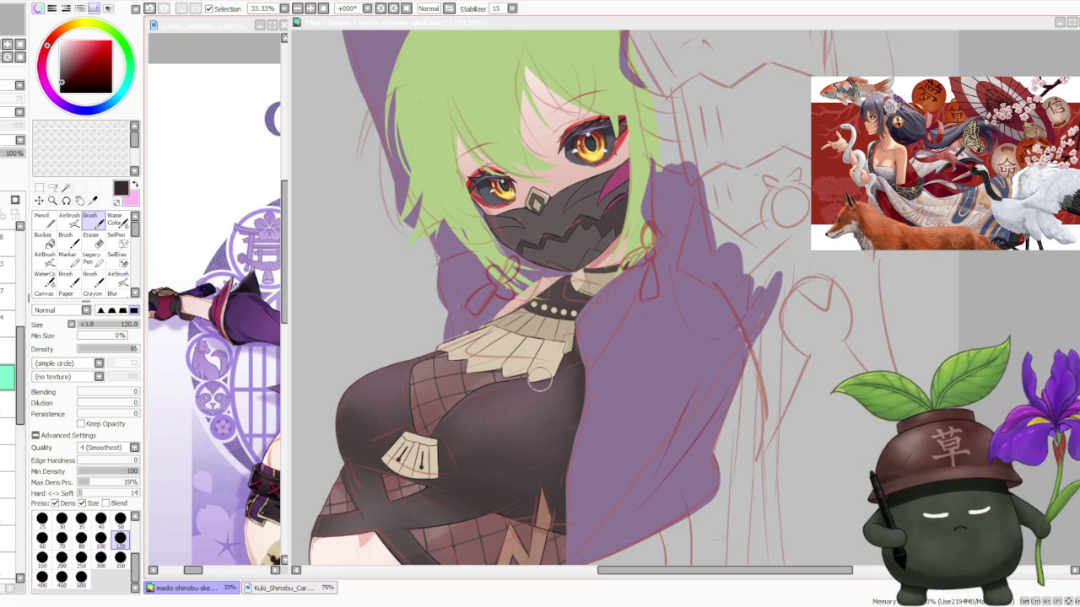
# Add a short dark outline stroke at the frill's leftmost pointed tip, undoing and restoring it to settle placement
pyautogui.scroll(1, 540, 380)
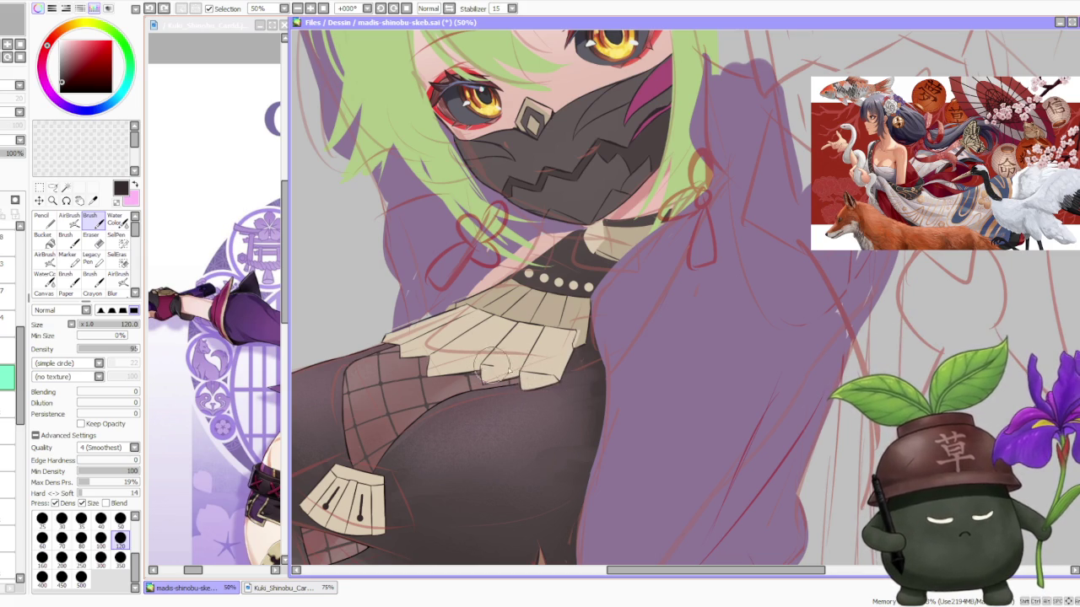
pyautogui.moveTo(471, 353); pyautogui.dragTo(506, 381)
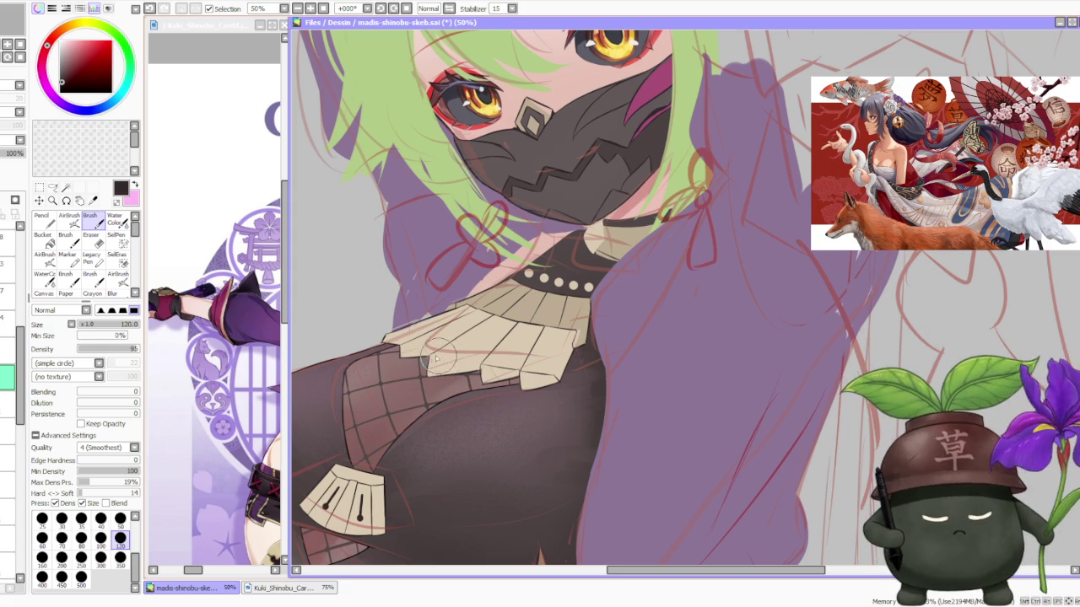
pyautogui.hotkey('ctrl', 'z')
pyautogui.hotkey('ctrl', 'z')
pyautogui.moveTo(459, 359); pyautogui.dragTo(485, 375)
pyautogui.hotkey('ctrl', 'z')
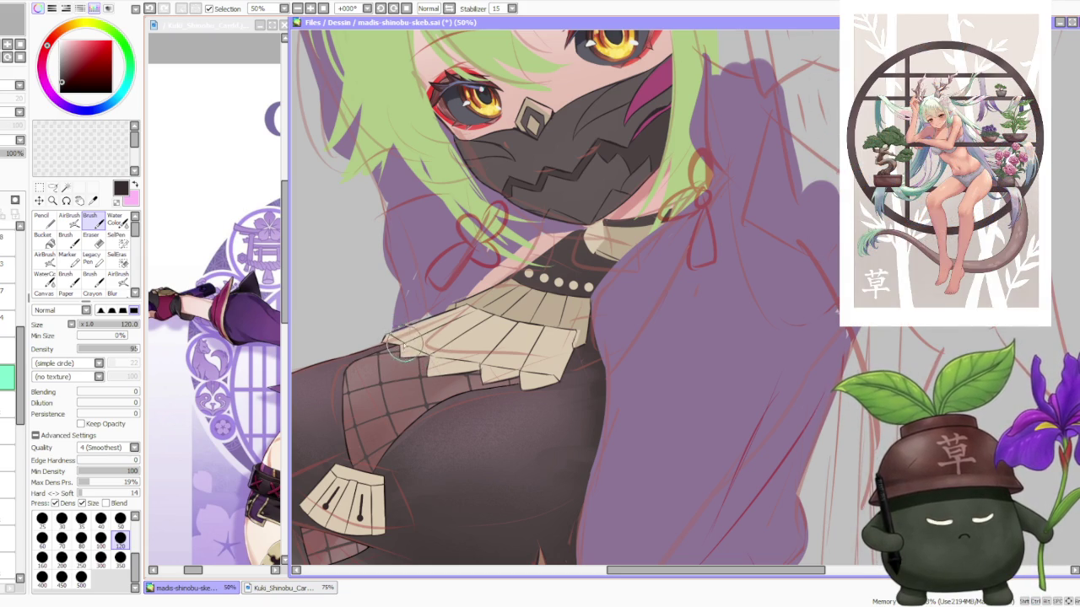
pyautogui.scroll(1, 380, 329)
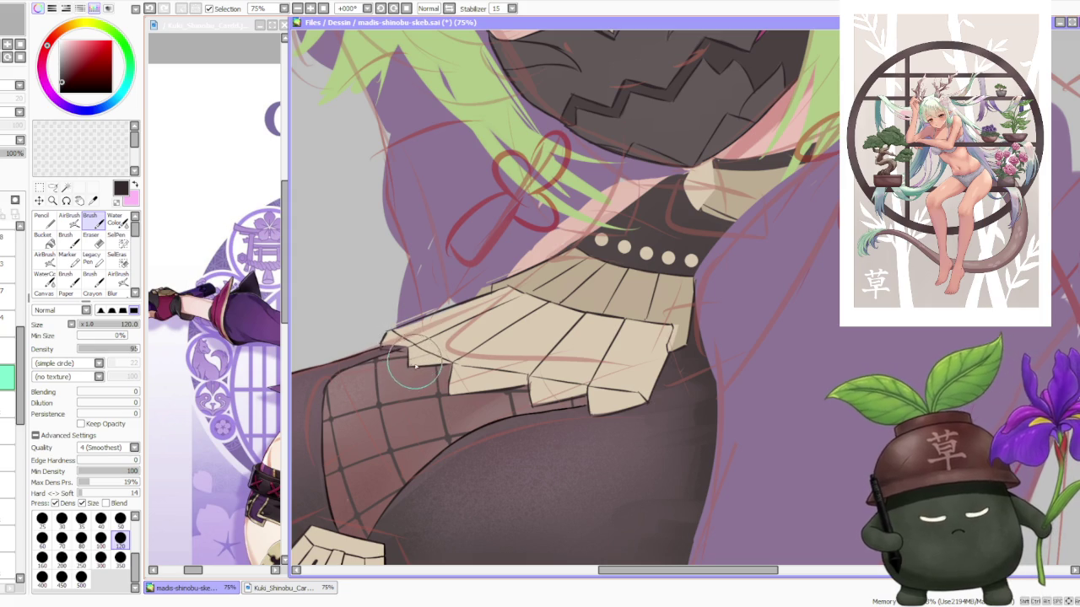
pyautogui.hotkey('ctrl', 'z')
pyautogui.hotkey('ctrl', 'y')
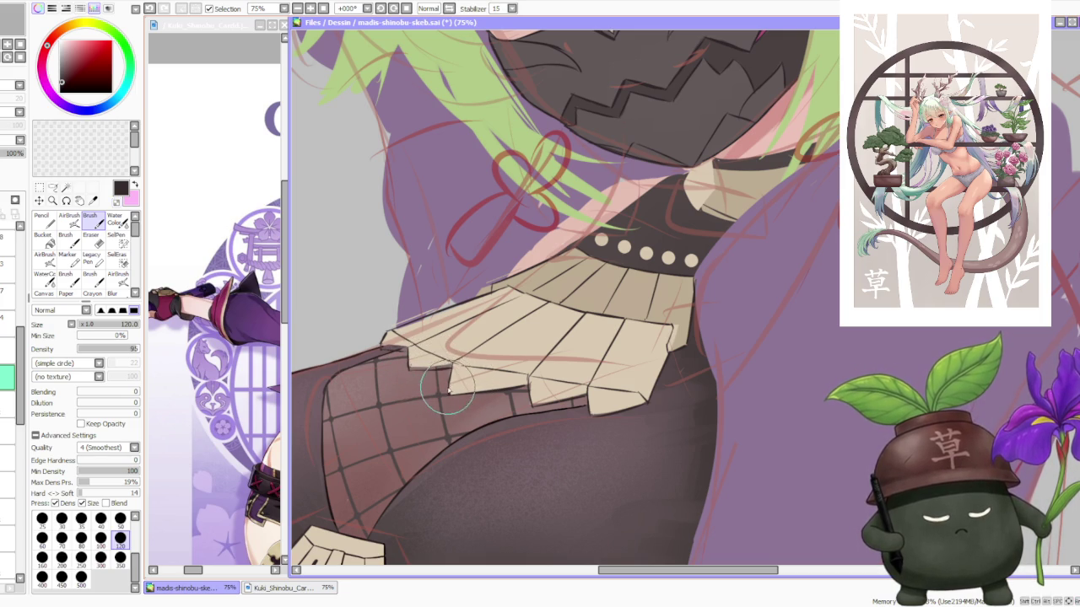
pyautogui.scroll(-1, 456, 383)
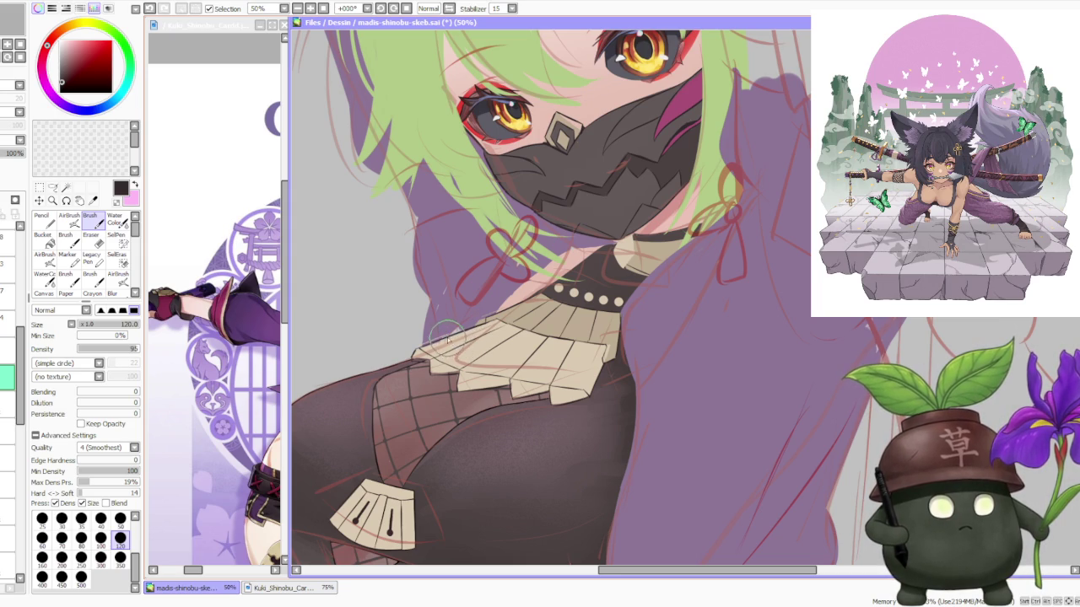
pyautogui.scroll(1, 422, 320)
pyautogui.scroll(1, 404, 354)
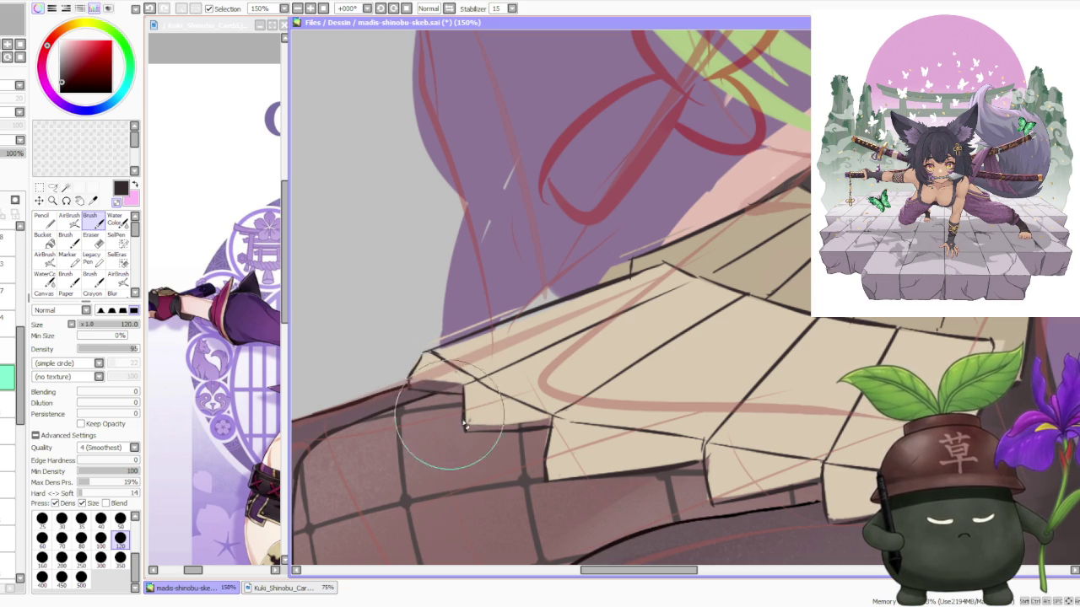
# Zoom in on the frill's lower tips and remove the small stroke on a collar tip
pyautogui.scroll(-1, 470, 421)
pyautogui.scroll(-1, 489, 414)
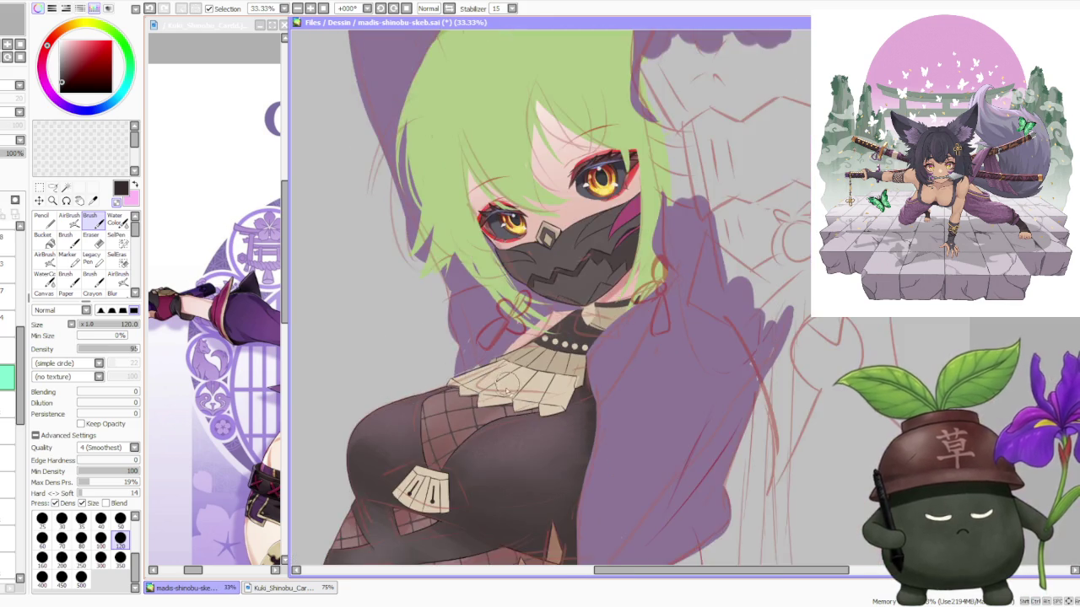
pyautogui.scroll(1, 506, 409)
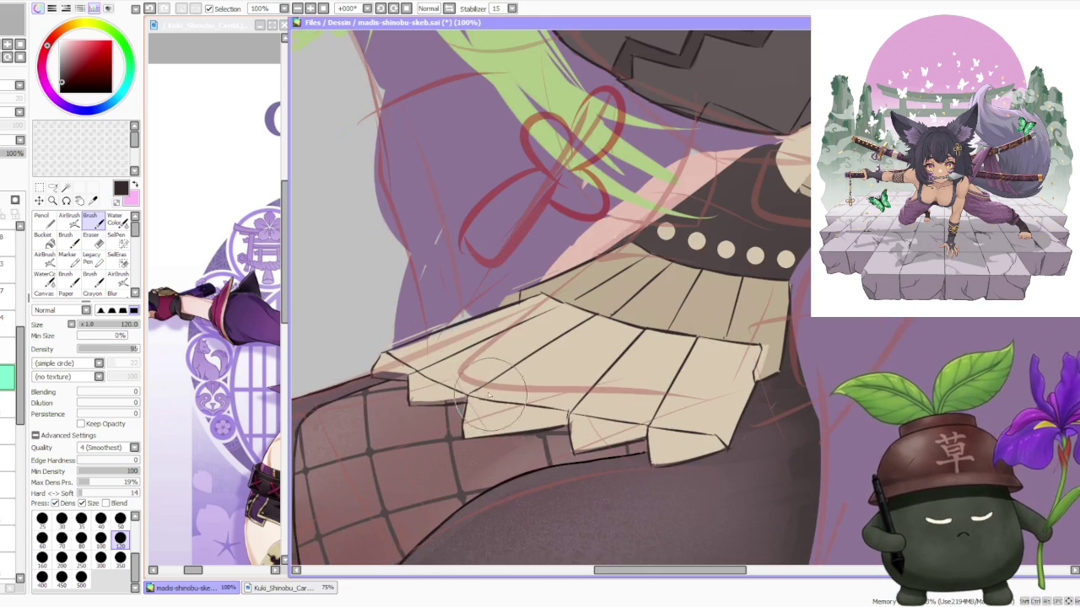
pyautogui.scroll(-1, 515, 405)
pyautogui.scroll(-1, 540, 392)
pyautogui.scroll(1, 567, 401)
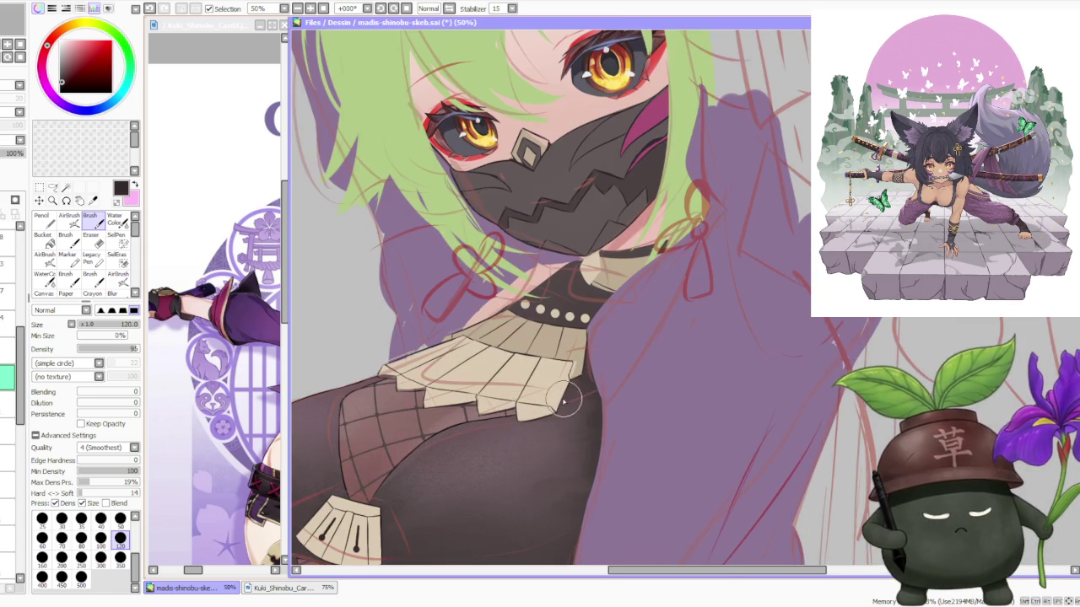
pyautogui.scroll(1, 461, 373)
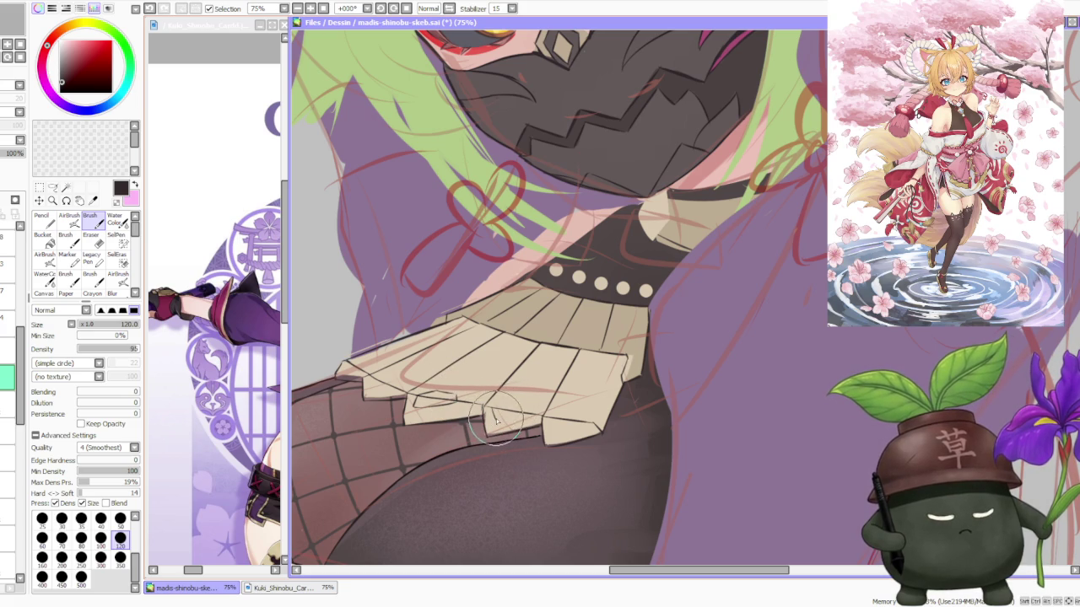
pyautogui.press('ctrl')
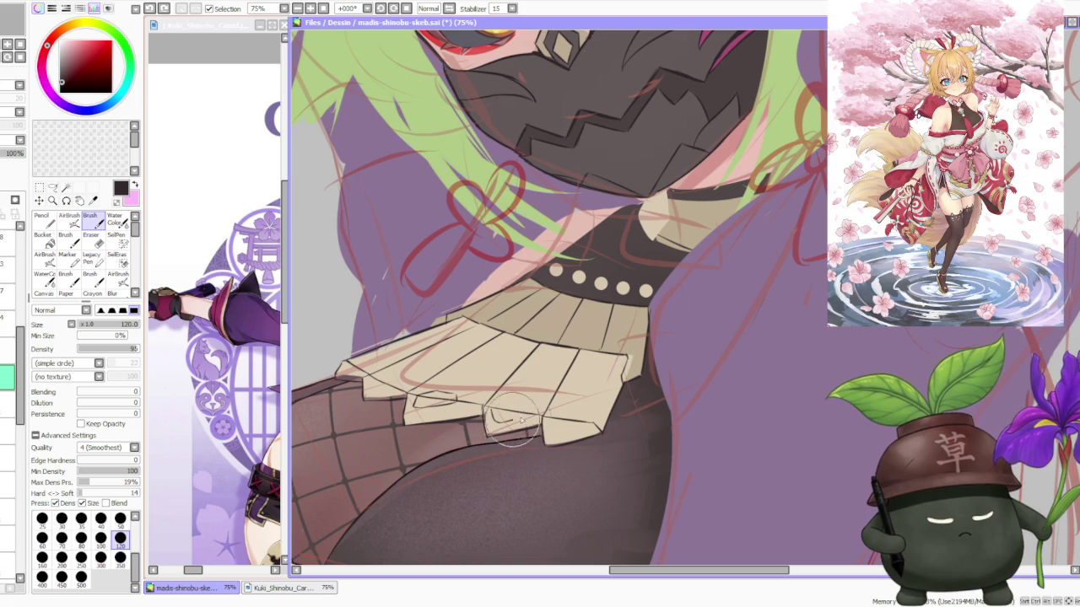
pyautogui.hotkey('ctrl', 'z')
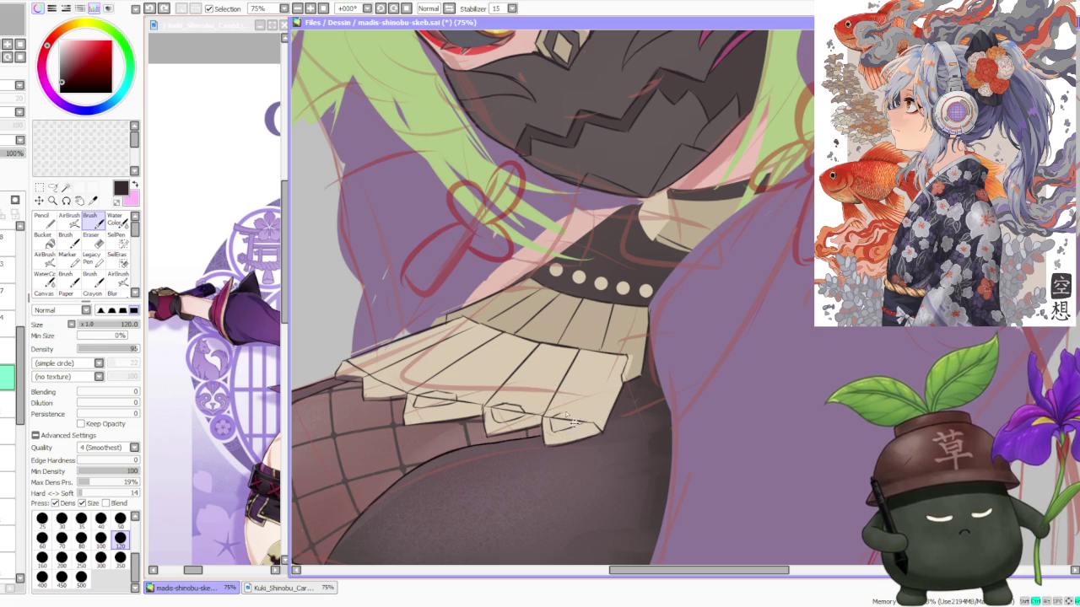
pyautogui.scroll(-3, 527, 395)
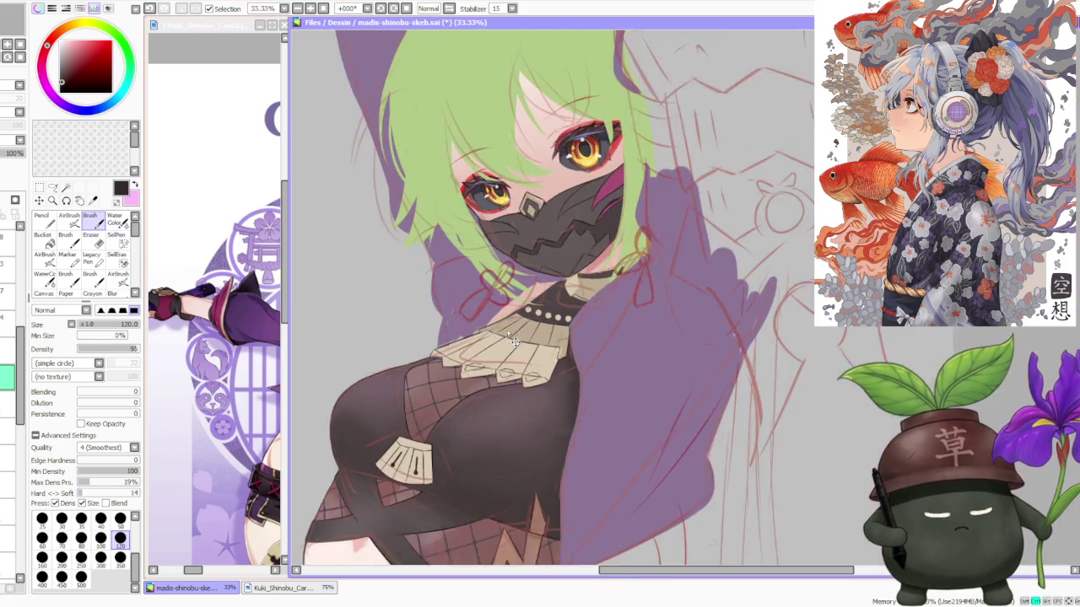
pyautogui.scroll(-1, 506, 329)
pyautogui.scroll(2, 506, 329)
pyautogui.scroll(1, 429, 330)
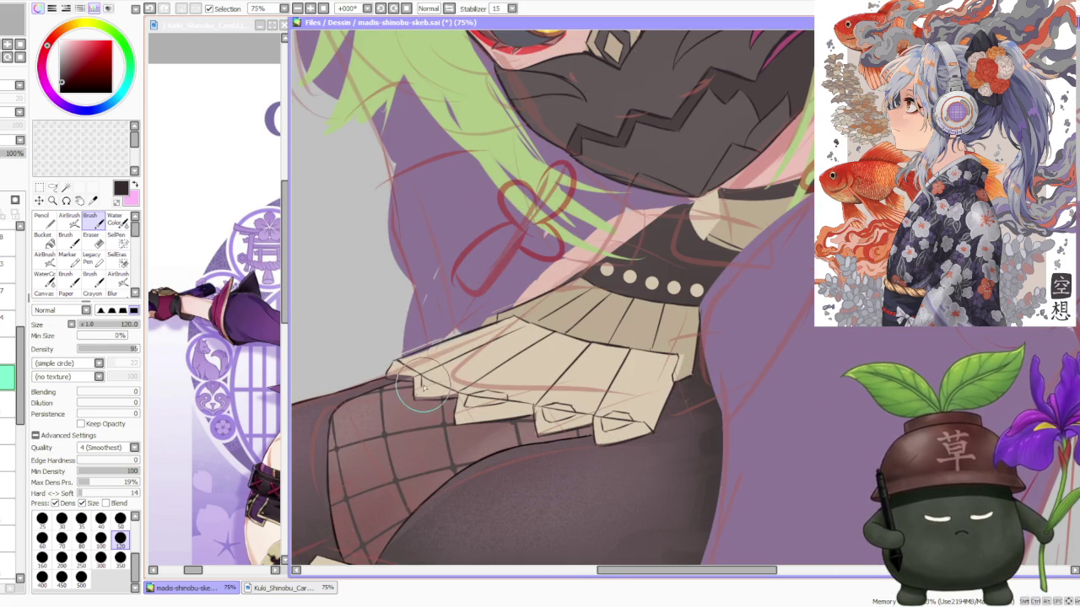
# Draw a short edge line beneath a frill tip, redrawing and undoing it to refine its placement
pyautogui.moveTo(422, 388); pyautogui.dragTo(440, 386)
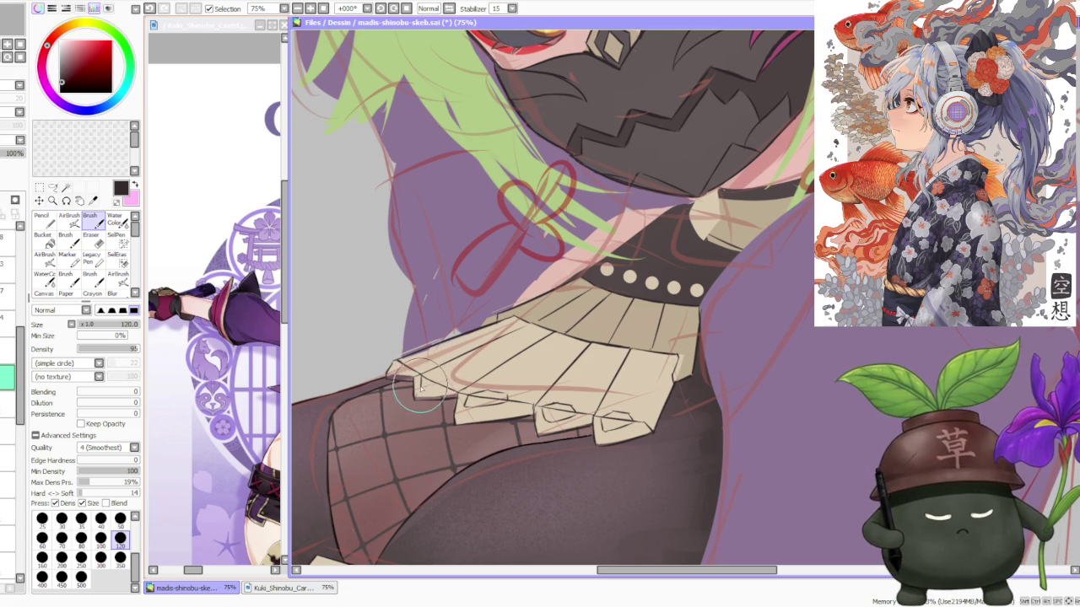
pyautogui.hotkey('ctrl', 'z')
pyautogui.hotkey('ctrl', 'z')
pyautogui.moveTo(414, 410); pyautogui.dragTo(463, 411)
pyautogui.hotkey('ctrl', 'z')
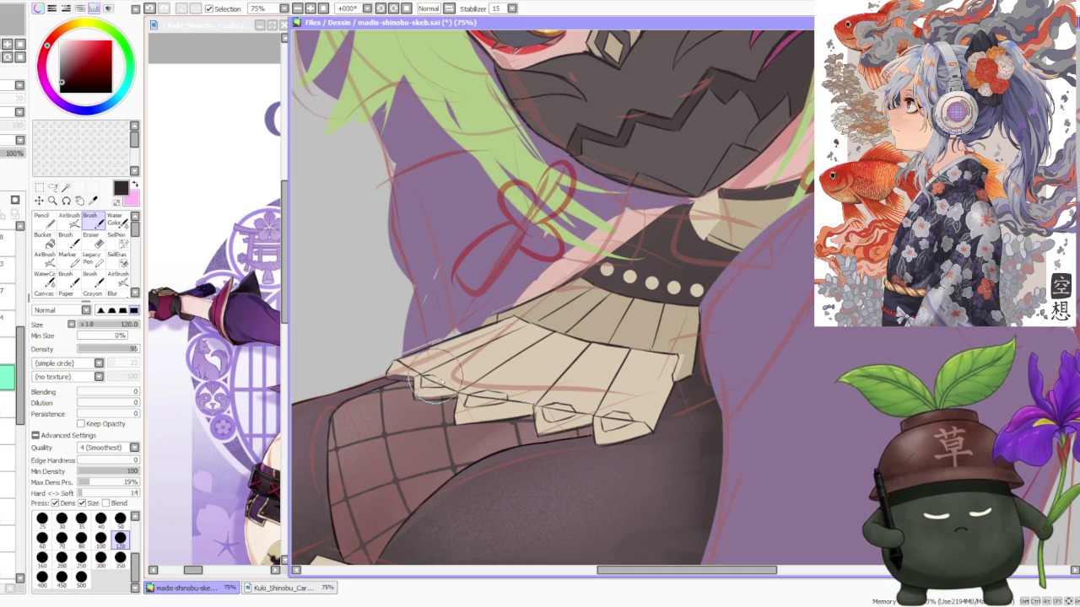
pyautogui.hotkey('ctrl', 'z')
pyautogui.moveTo(413, 410); pyautogui.dragTo(464, 411)
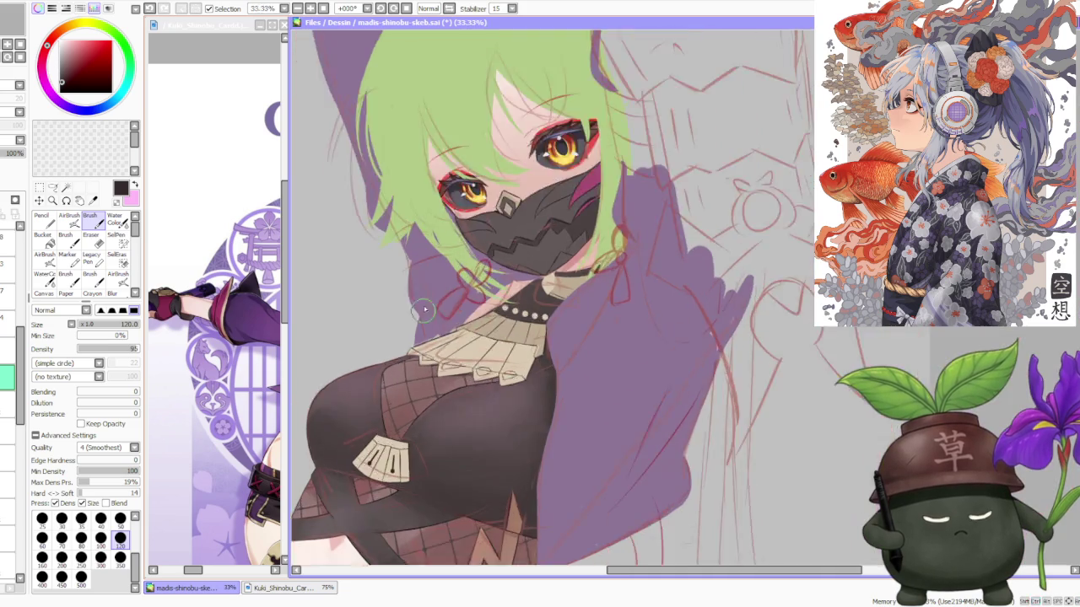
pyautogui.scroll(-3, 434, 337)
pyautogui.scroll(-2, 432, 289)
pyautogui.scroll(2, 433, 289)
pyautogui.scroll(2, 426, 367)
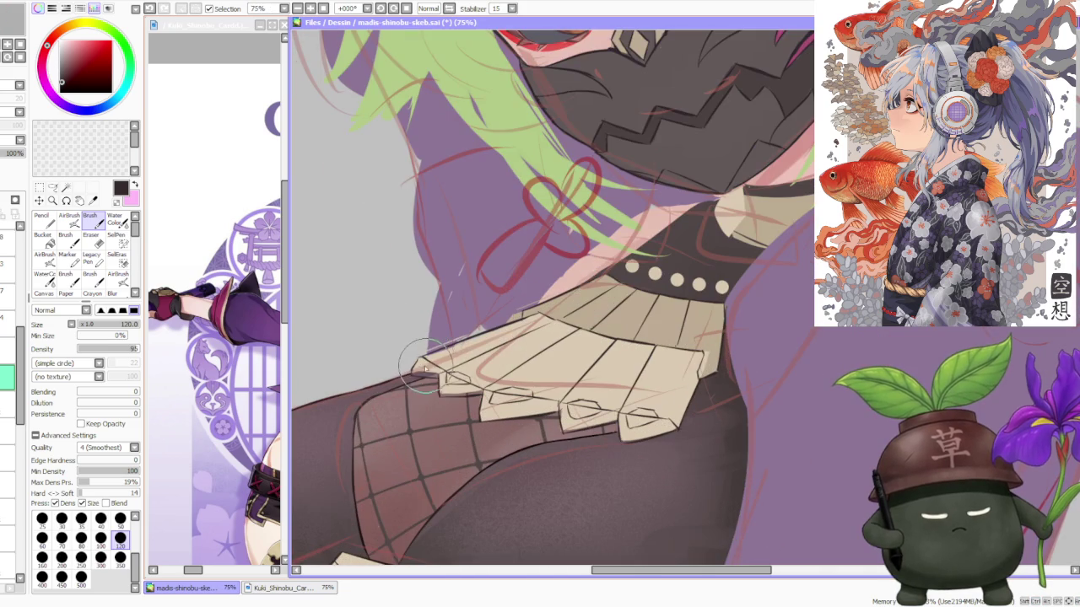
pyautogui.hotkey('ctrl', 'z')
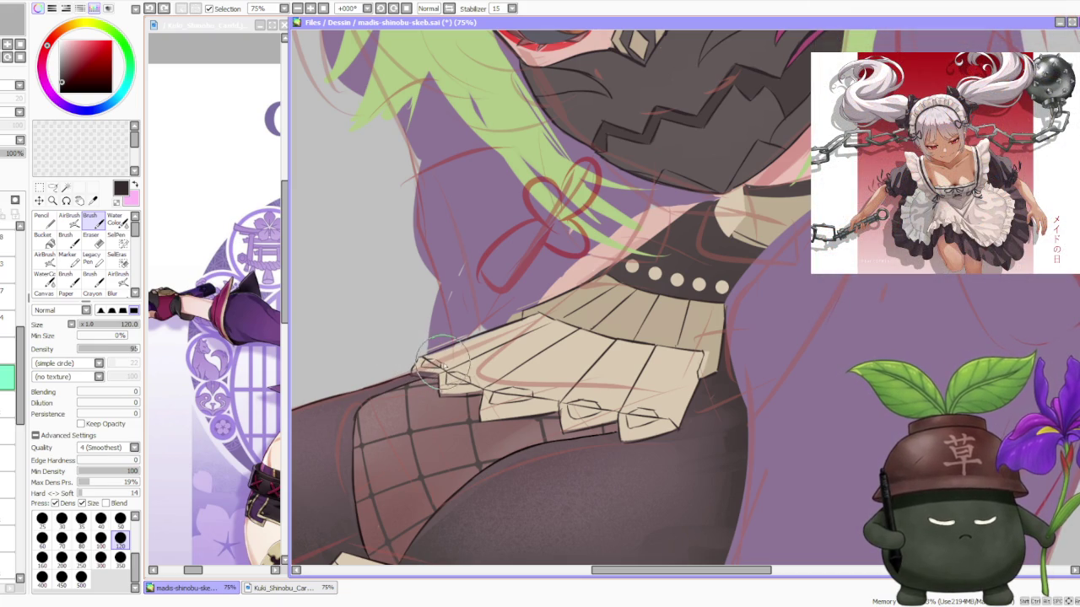
# Try a short fold line on another frill tip, then discard it
pyautogui.scroll(1, 434, 364)
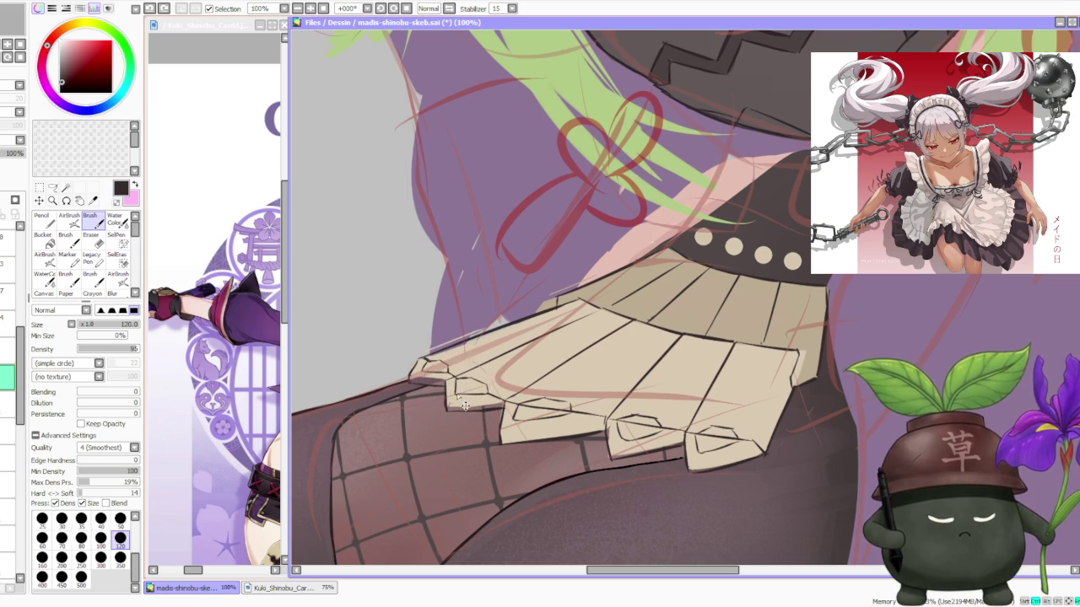
pyautogui.scroll(-4, 455, 396)
pyautogui.scroll(3, 473, 393)
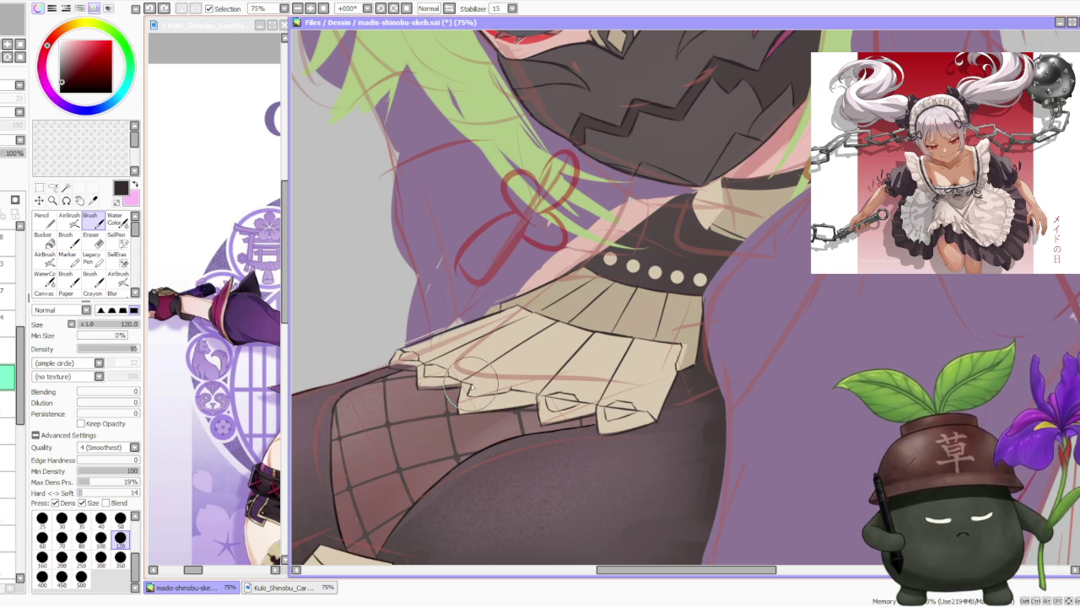
pyautogui.moveTo(492, 384); pyautogui.dragTo(480, 388)
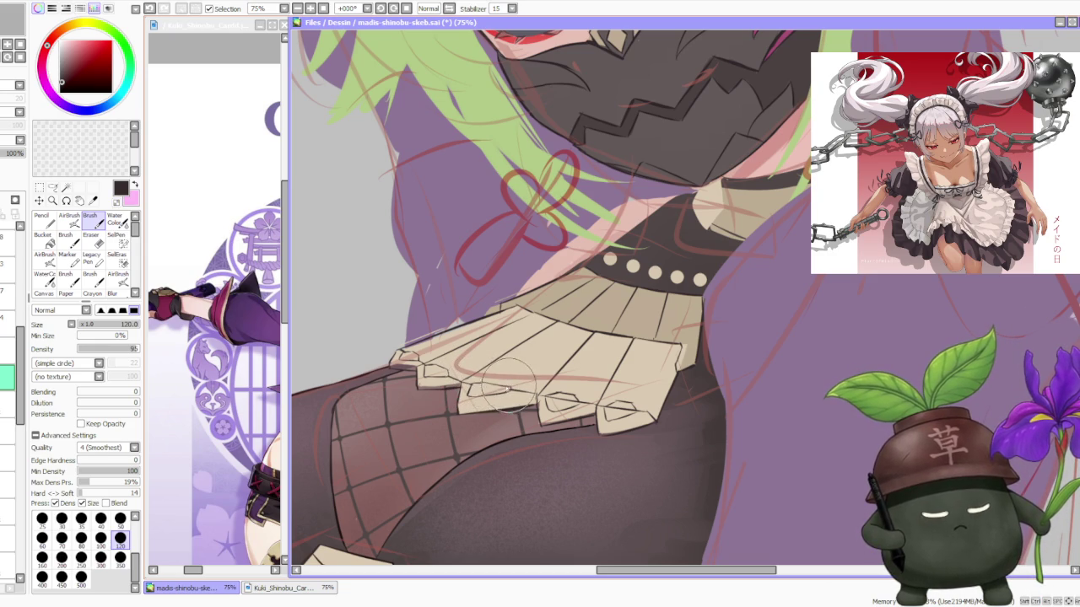
pyautogui.hotkey('ctrl', 'z')
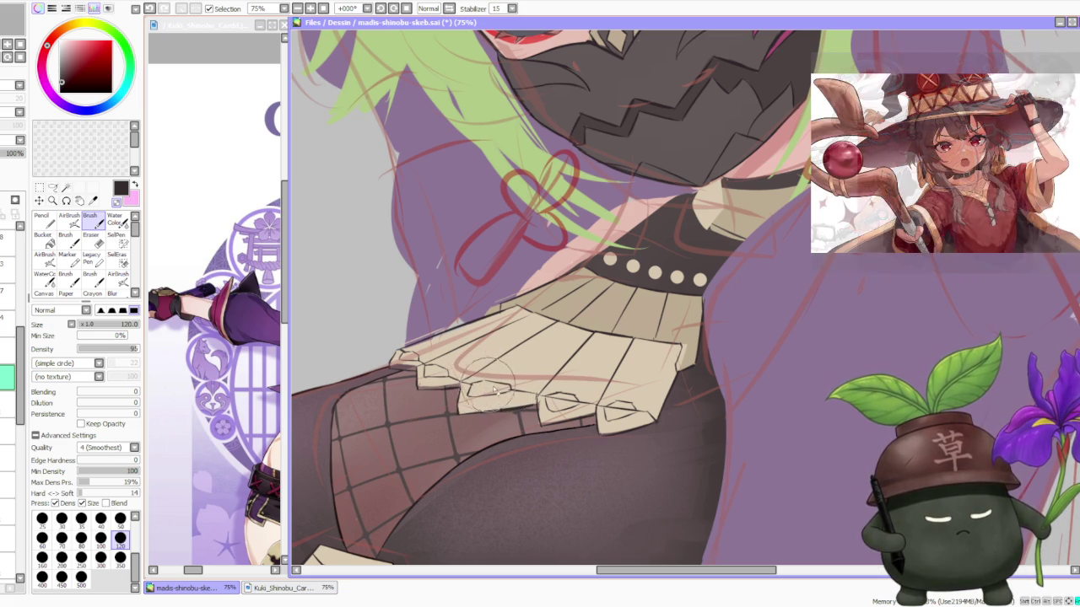
pyautogui.scroll(-5, 493, 386)
pyautogui.scroll(3, 498, 383)
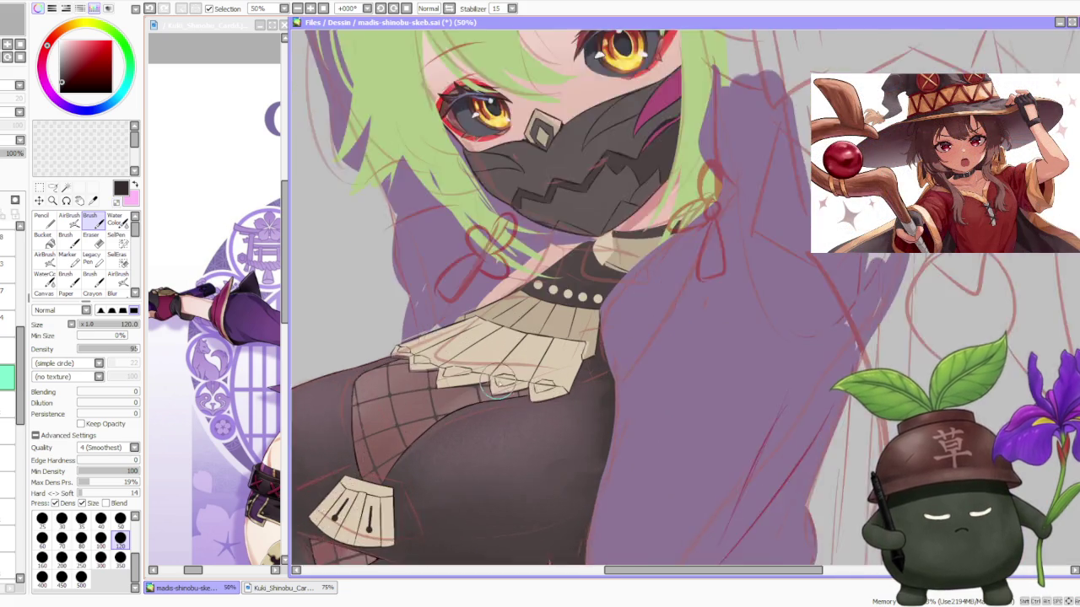
# Refine a lower frill flap's edge with a small correcting stroke, then tilt the canvas view
pyautogui.scroll(2, 506, 379)
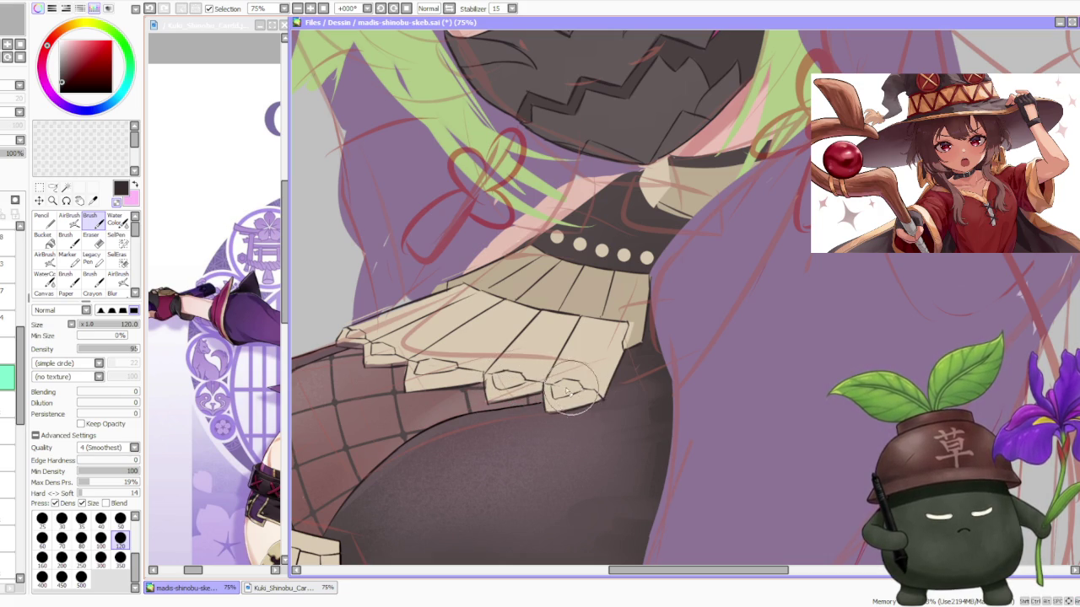
pyautogui.scroll(2, 534, 388)
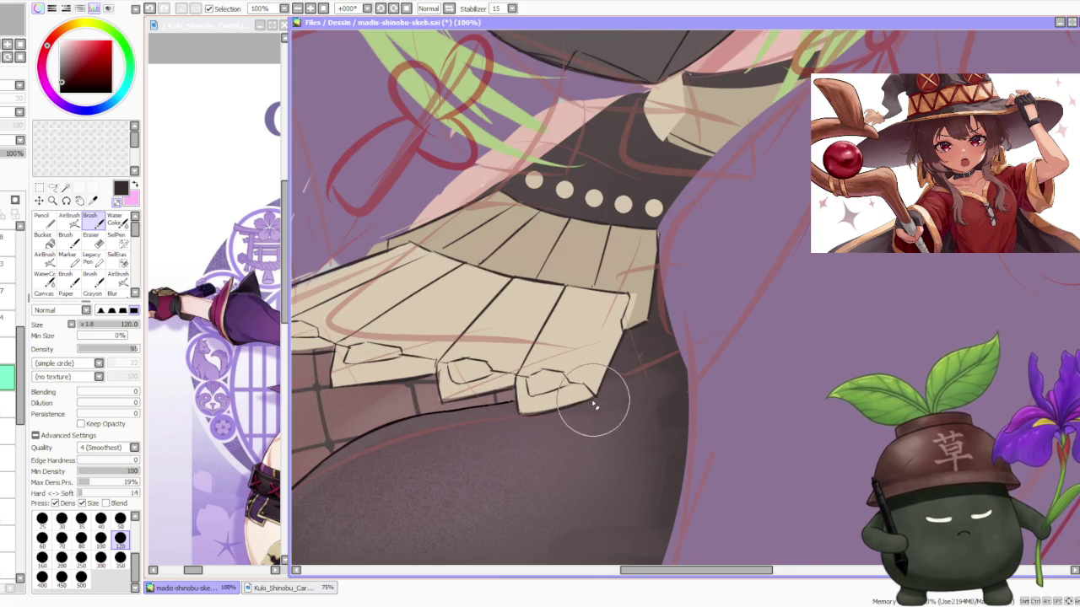
pyautogui.scroll(-2, 582, 388)
pyautogui.scroll(2, 463, 371)
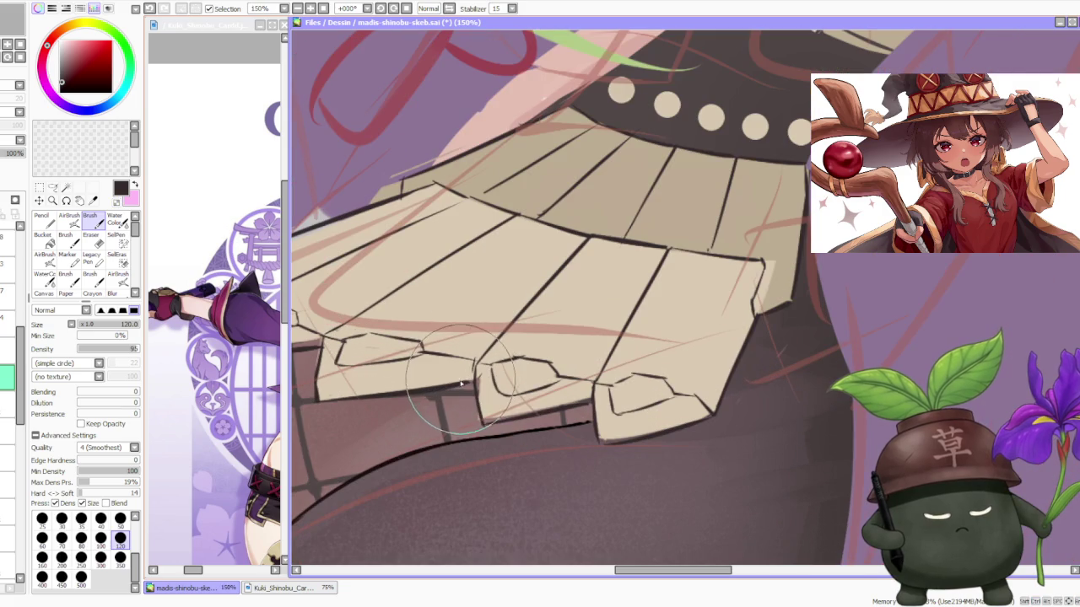
pyautogui.moveTo(417, 346); pyautogui.dragTo(421, 353)
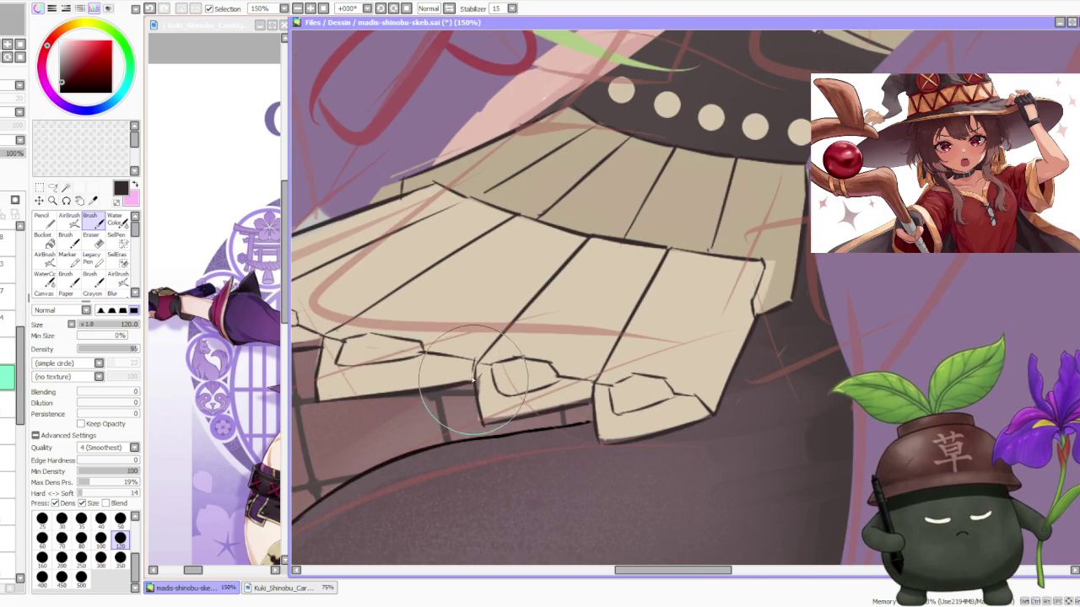
pyautogui.scroll(-1, 474, 364)
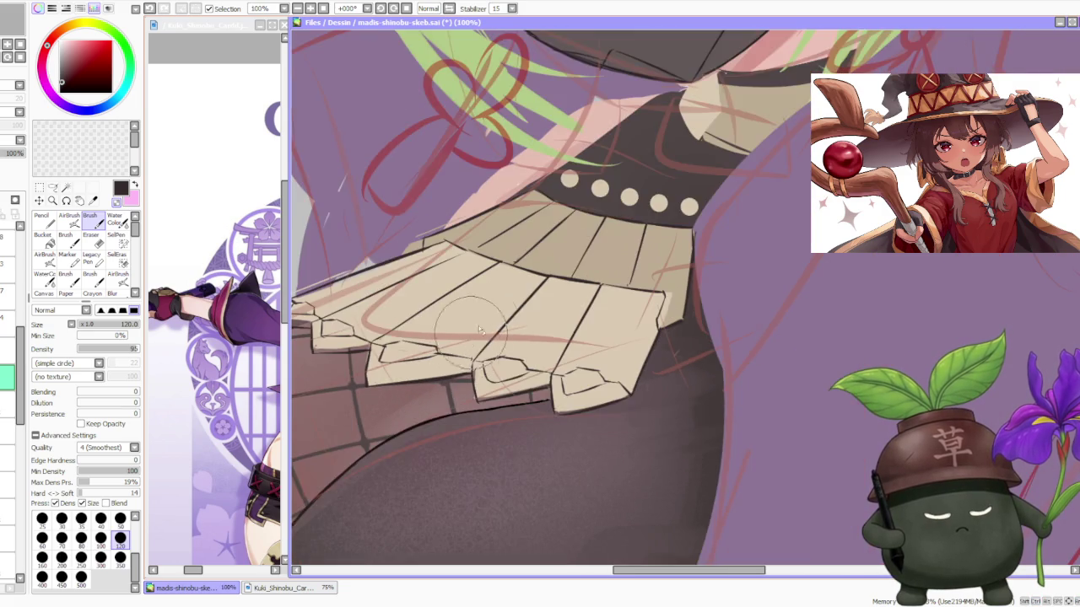
pyautogui.scroll(1, 497, 367)
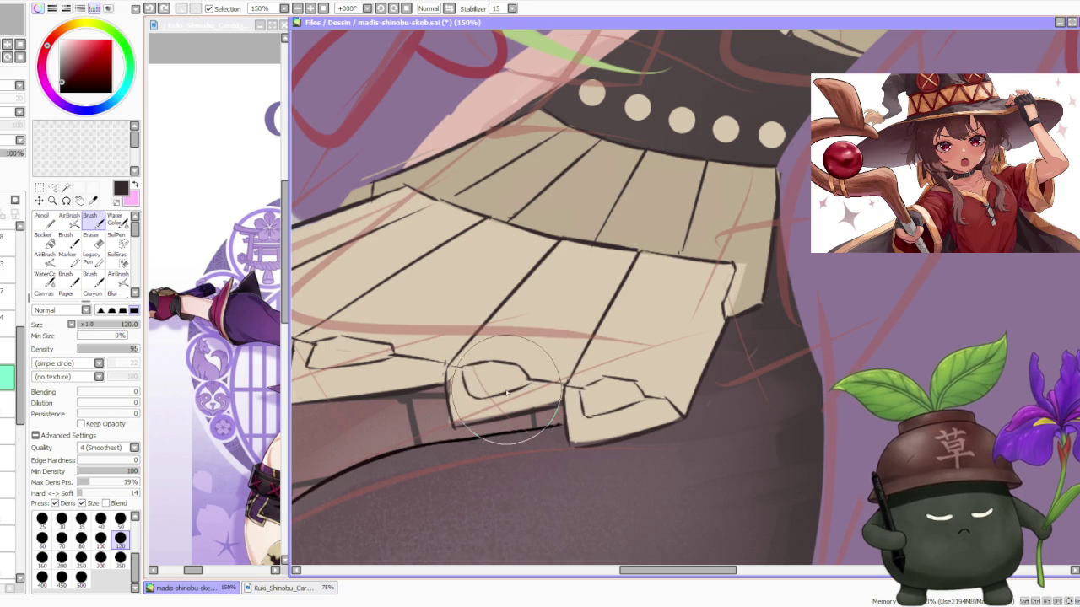
pyautogui.scroll(-3, 522, 386)
pyautogui.scroll(3, 493, 316)
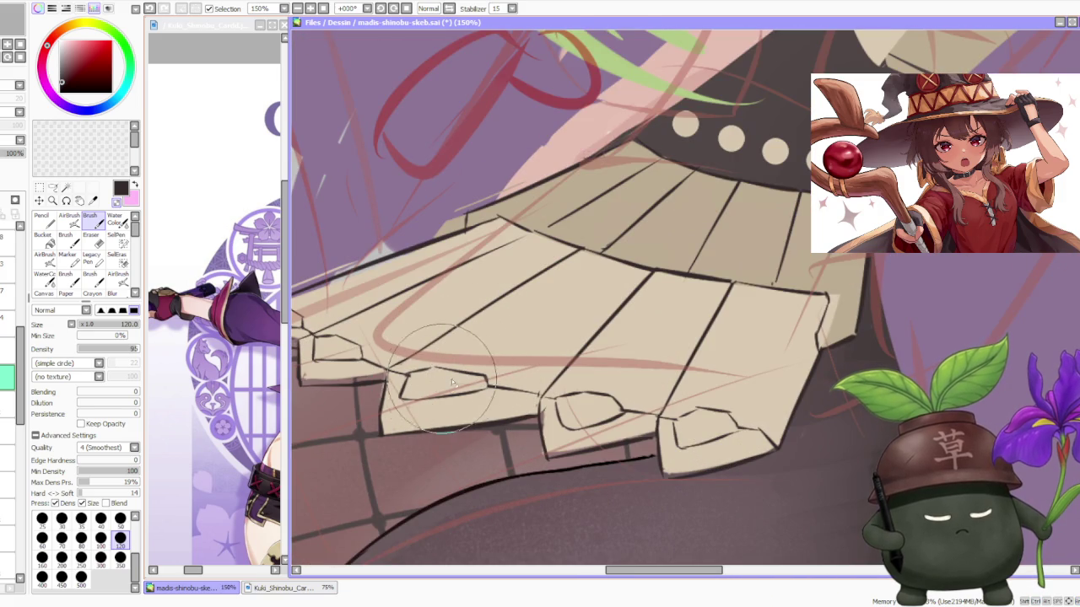
pyautogui.scroll(-2, 544, 400)
pyautogui.scroll(-2, 507, 253)
pyautogui.scroll(-1, 496, 243)
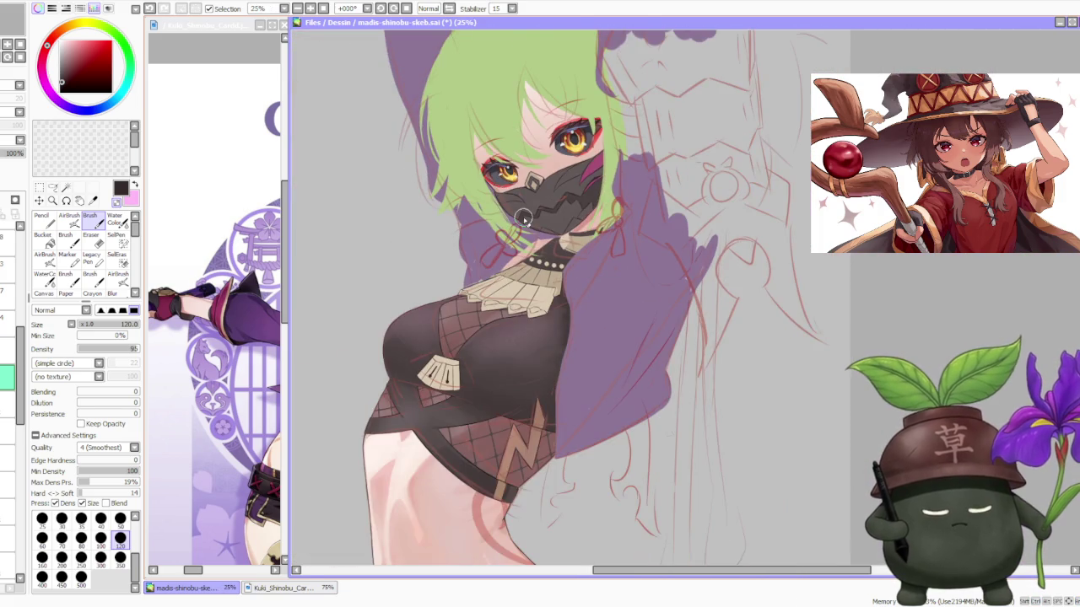
pyautogui.scroll(-1, 498, 253)
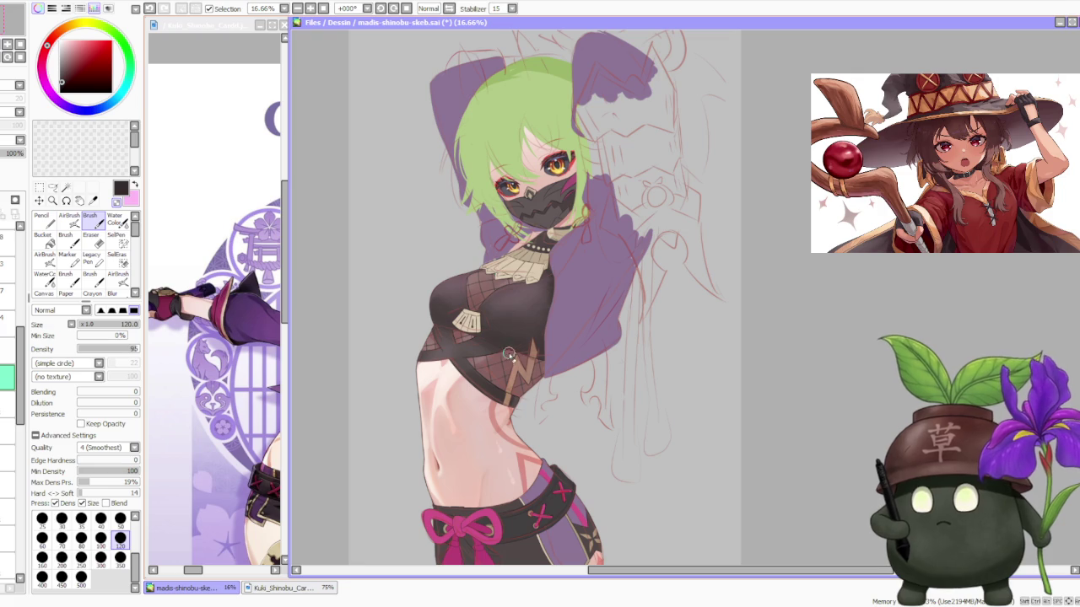
pyautogui.scroll(3, 512, 305)
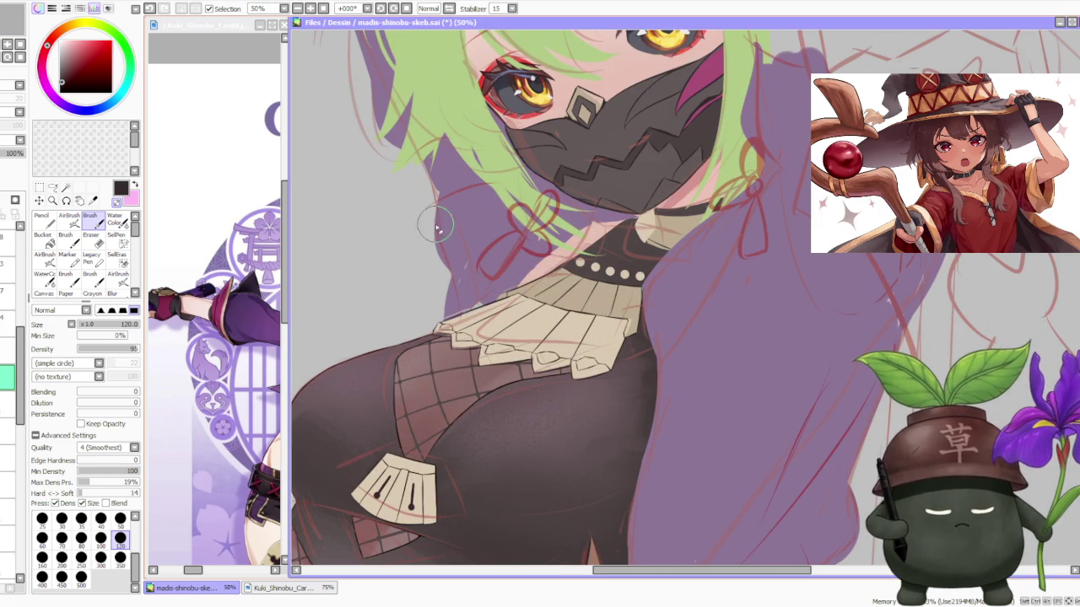
pyautogui.scroll(-3, 506, 262)
pyautogui.scroll(-1, 564, 281)
pyautogui.scroll(3, 564, 281)
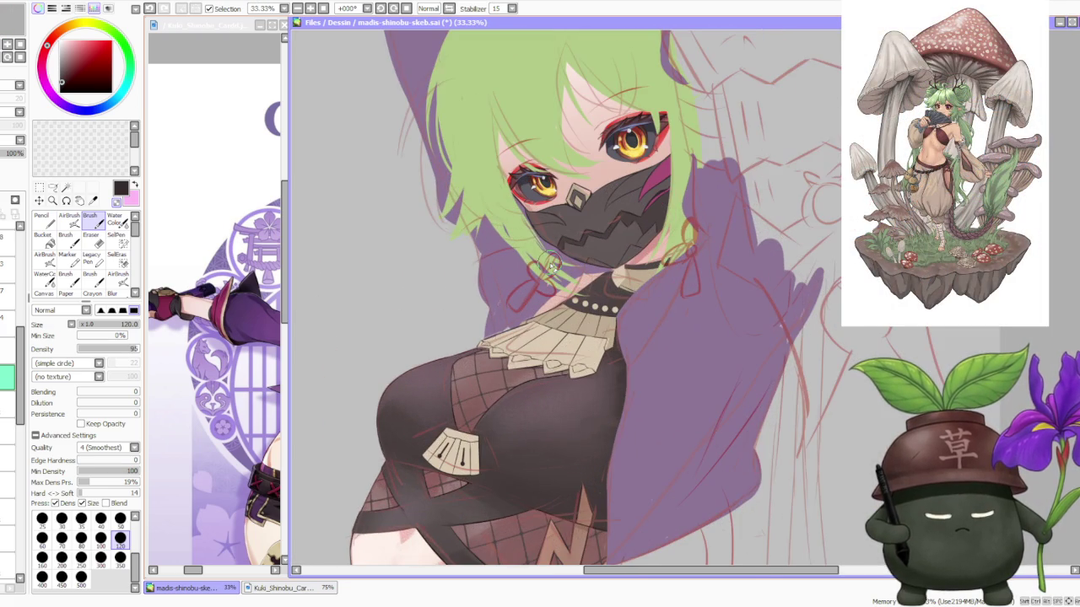
pyautogui.click(369, 7)
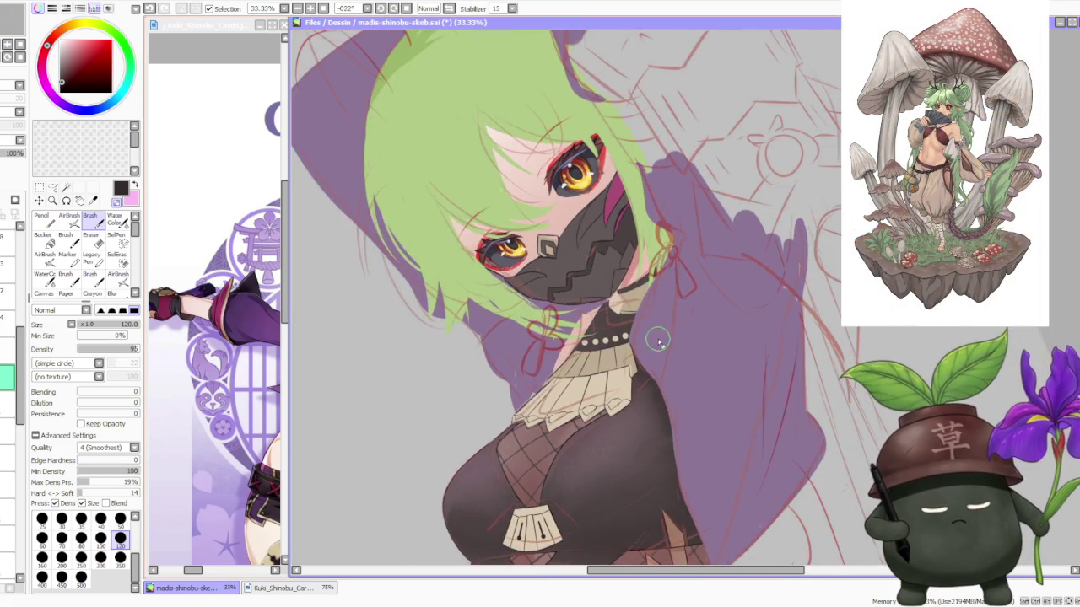
# Draw two short vertical pleat lines on the upper collar frill
pyautogui.scroll(1, 654, 337)
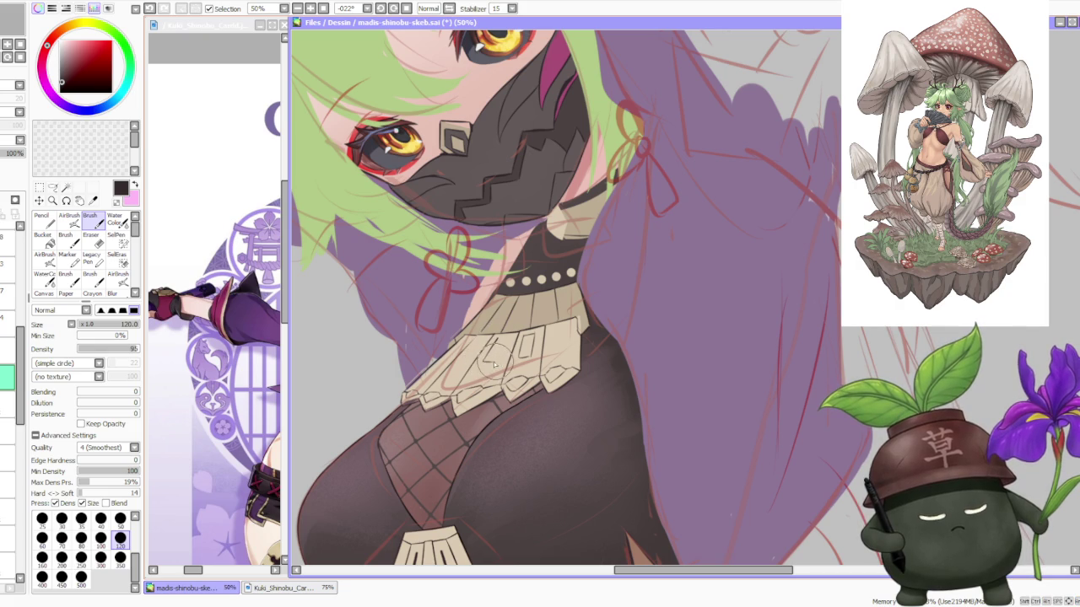
pyautogui.moveTo(516, 370); pyautogui.dragTo(516, 341)
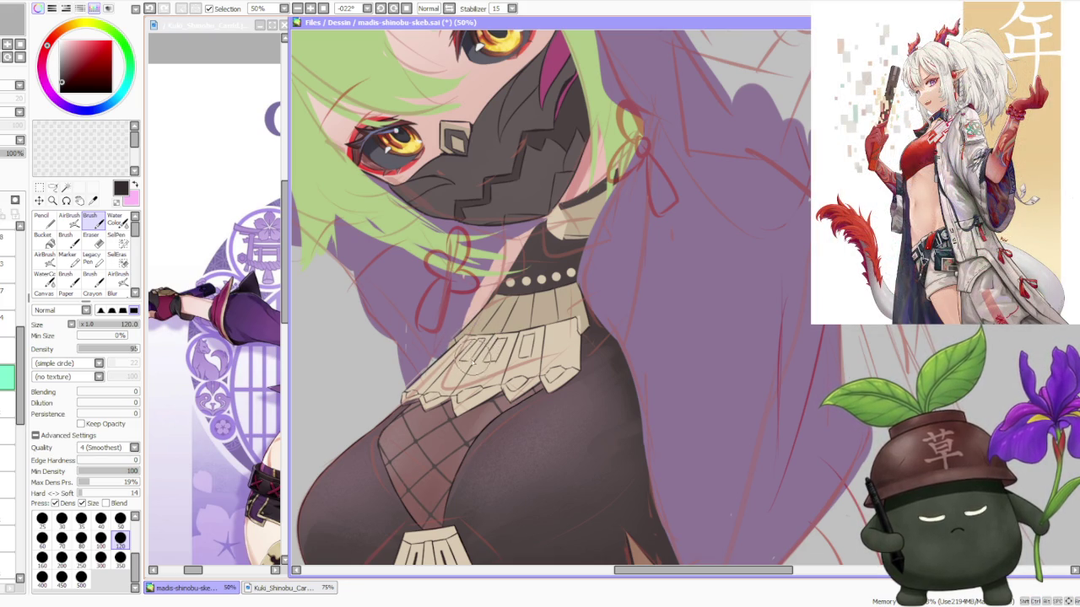
pyautogui.scroll(-2, 478, 351)
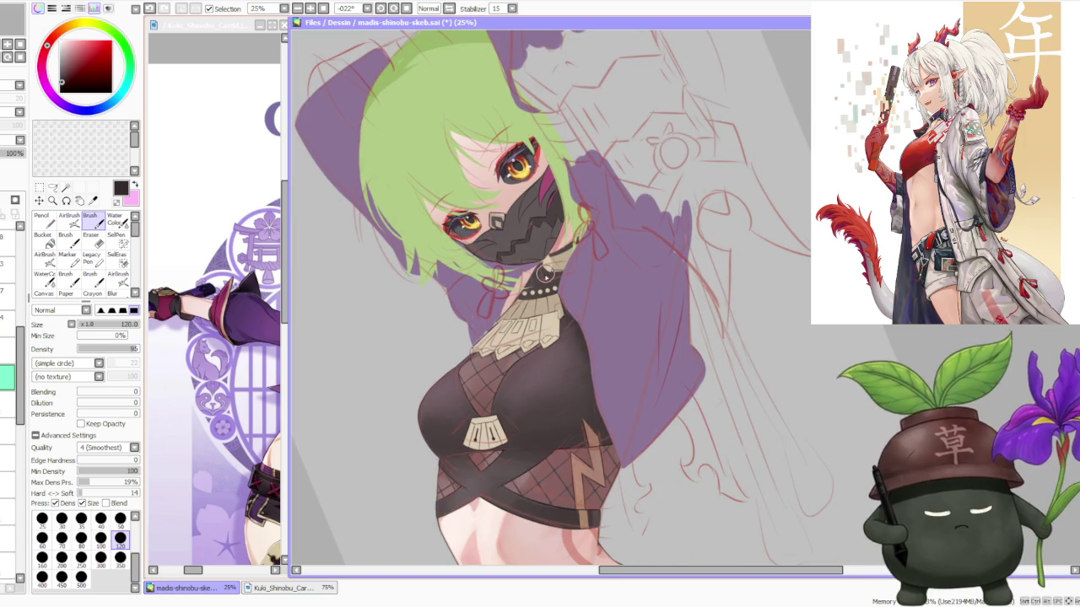
pyautogui.scroll(2, 546, 262)
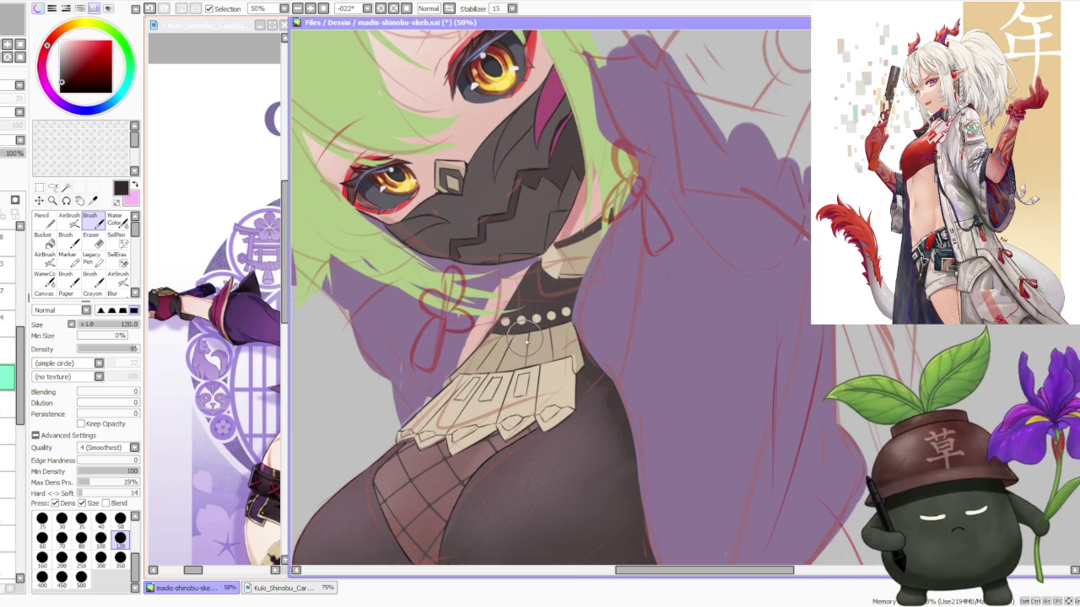
pyautogui.moveTo(534, 369); pyautogui.dragTo(535, 350)
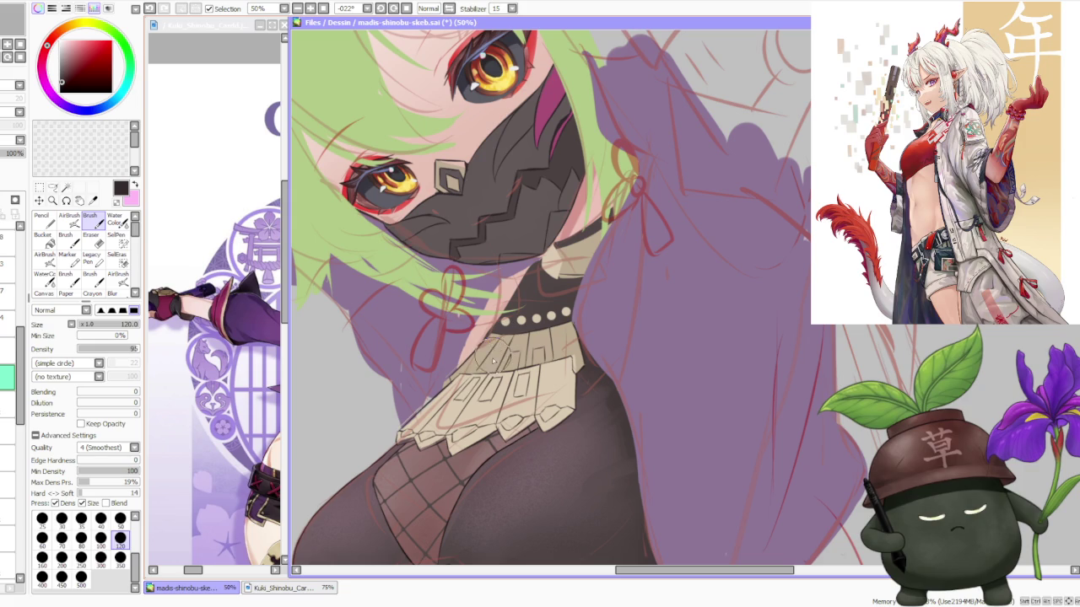
# Add a faint horizontal stroke on the frill, then undo the three most recent unwanted strokes
pyautogui.moveTo(489, 365); pyautogui.dragTo(477, 364)
pyautogui.hotkey('ctrl', 'z')
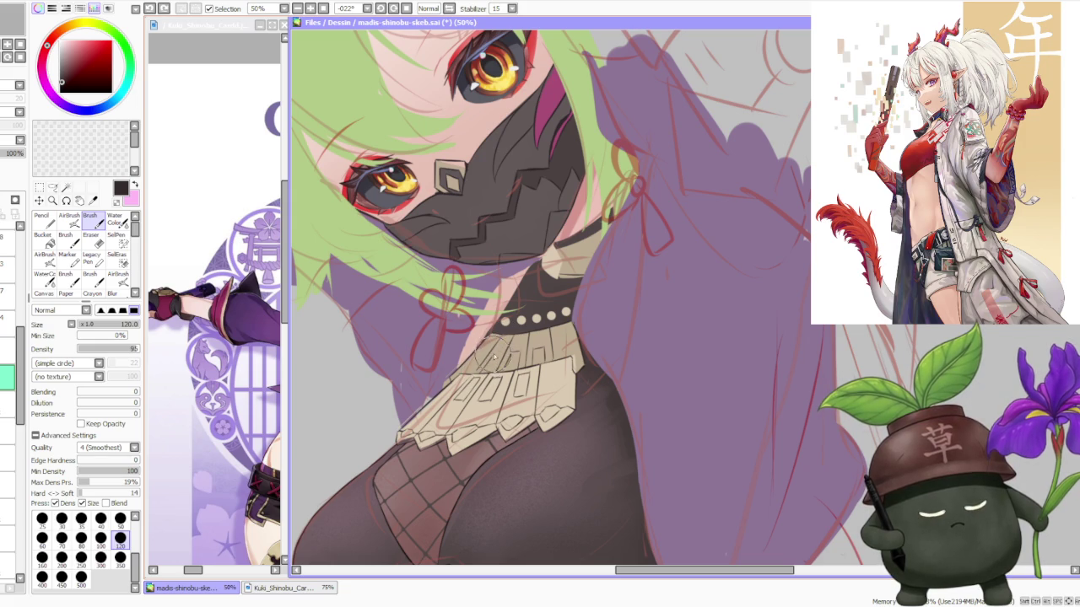
pyautogui.hotkey('ctrl', 'z')
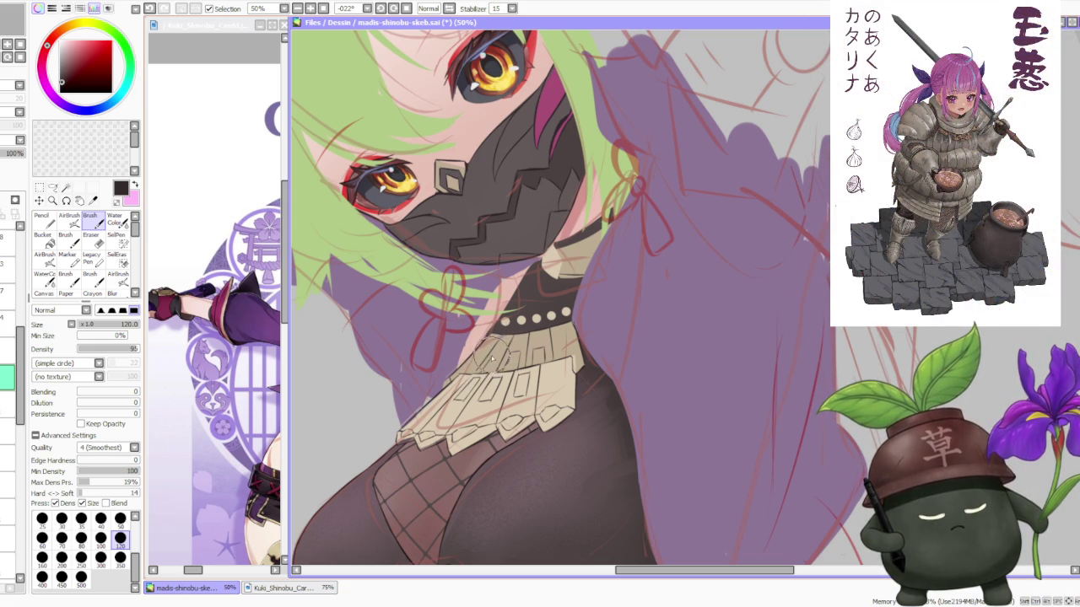
pyautogui.hotkey('ctrl', 'z')
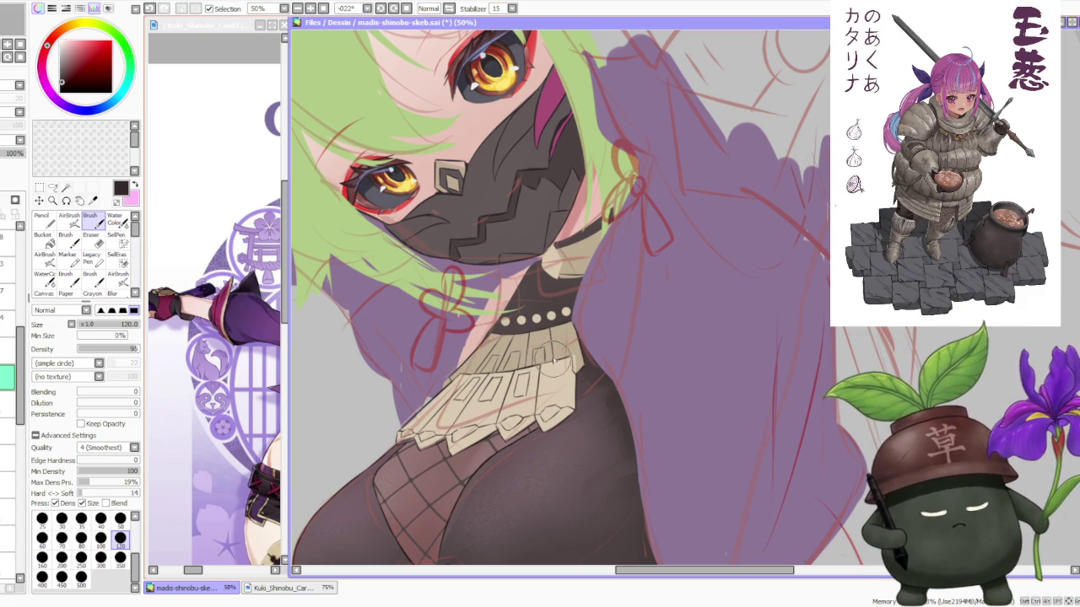
pyautogui.scroll(-1, 549, 342)
pyautogui.scroll(-1, 544, 316)
pyautogui.scroll(-1, 552, 295)
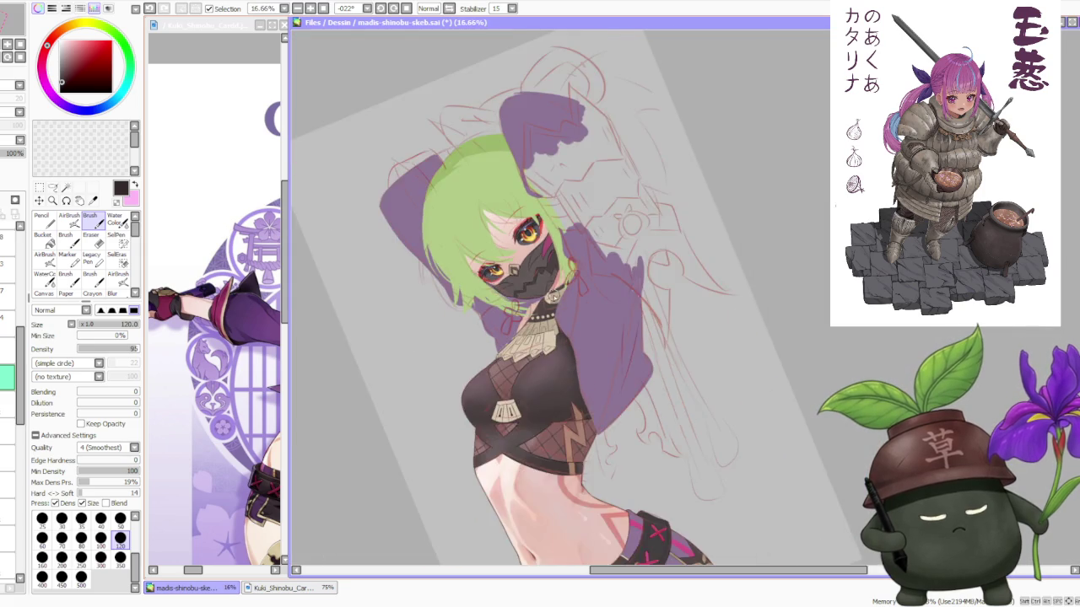
pyautogui.scroll(-1, 559, 283)
pyautogui.scroll(3, 562, 291)
pyautogui.scroll(1, 561, 300)
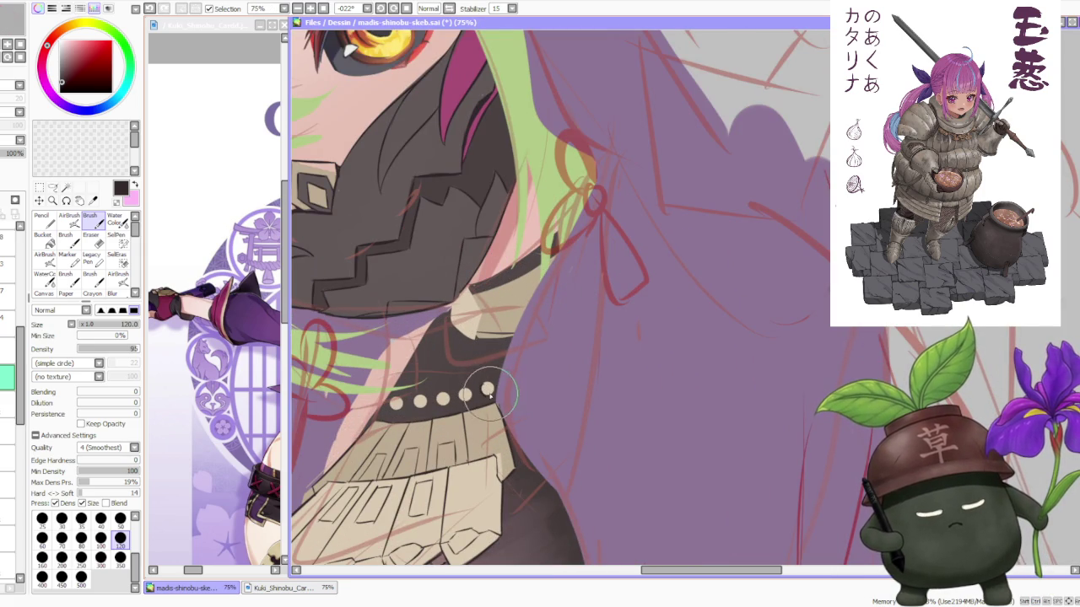
pyautogui.scroll(3, 489, 397)
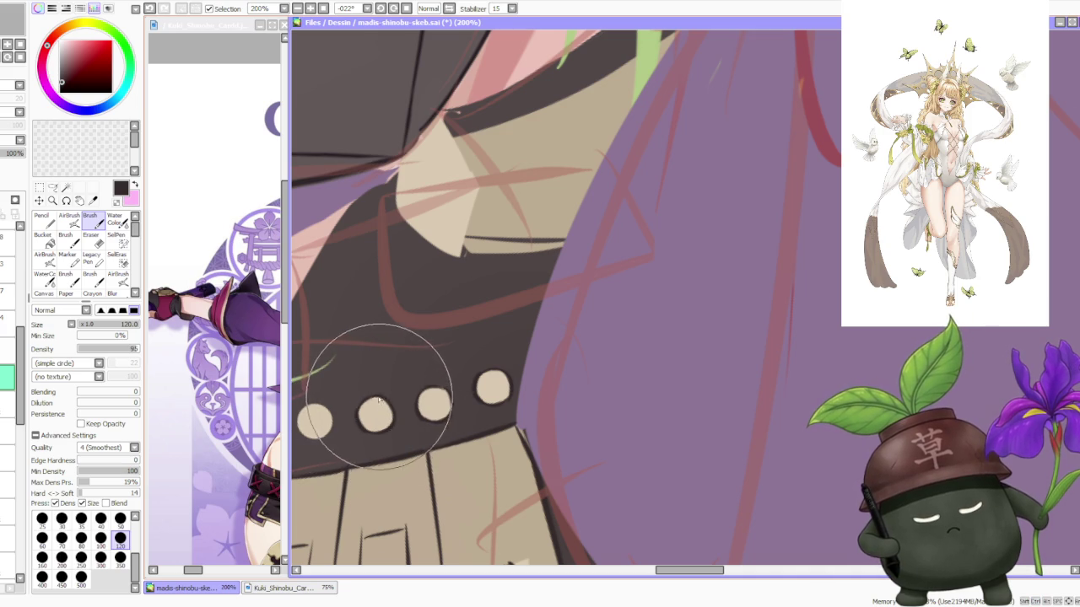
pyautogui.scroll(-4, 380, 346)
pyautogui.scroll(2, 381, 345)
pyautogui.scroll(1, 393, 379)
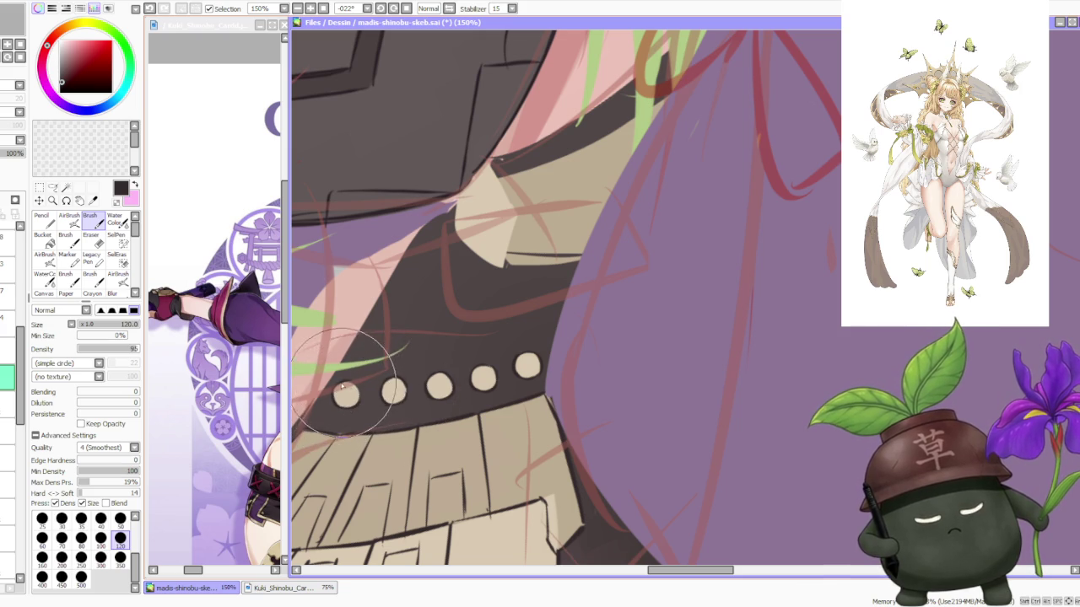
pyautogui.scroll(-6, 346, 385)
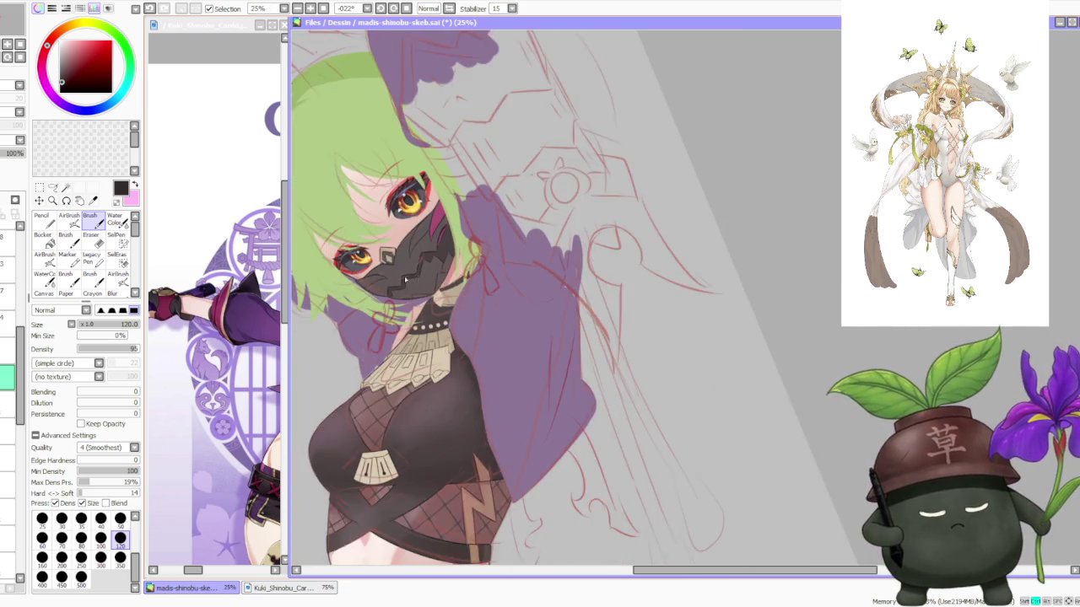
pyautogui.scroll(5, 406, 274)
pyautogui.scroll(1, 405, 372)
pyautogui.scroll(-2, 422, 443)
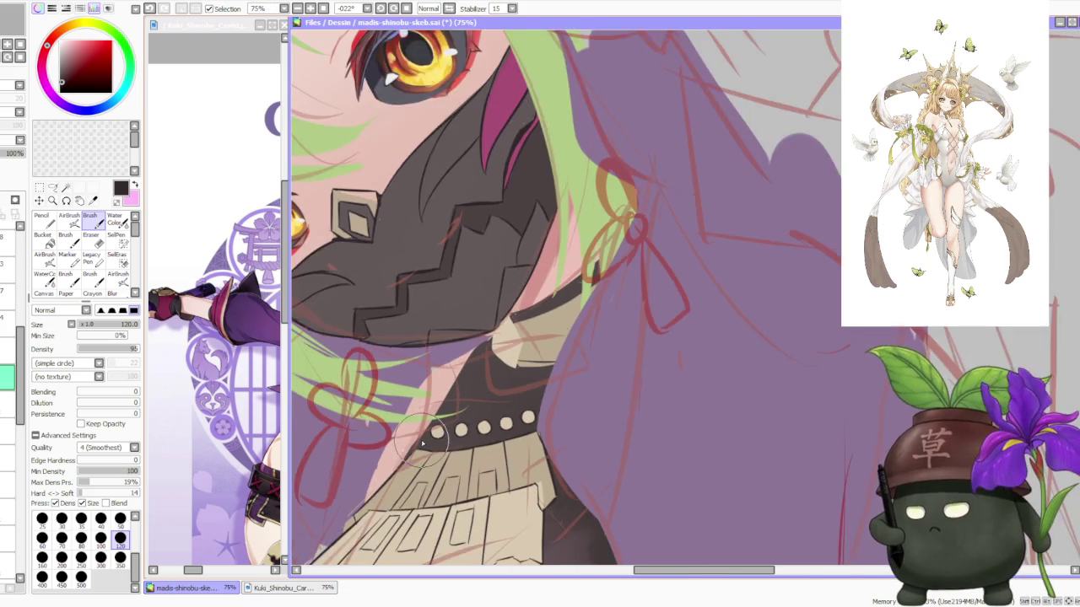
pyautogui.scroll(-2, 421, 443)
pyautogui.scroll(-1, 426, 449)
pyautogui.scroll(1, 427, 451)
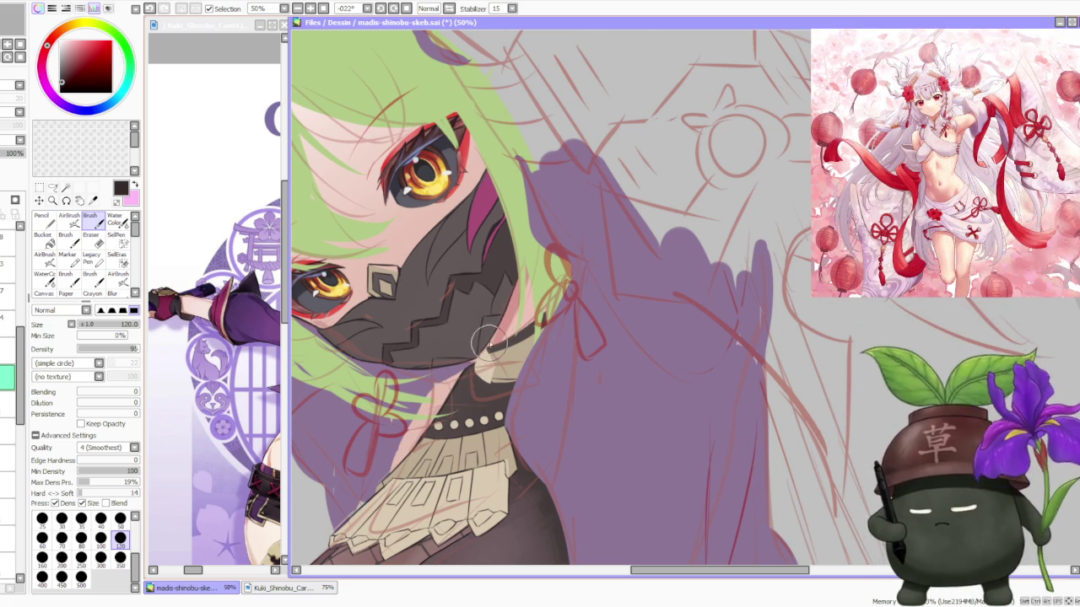
pyautogui.scroll(1, 485, 354)
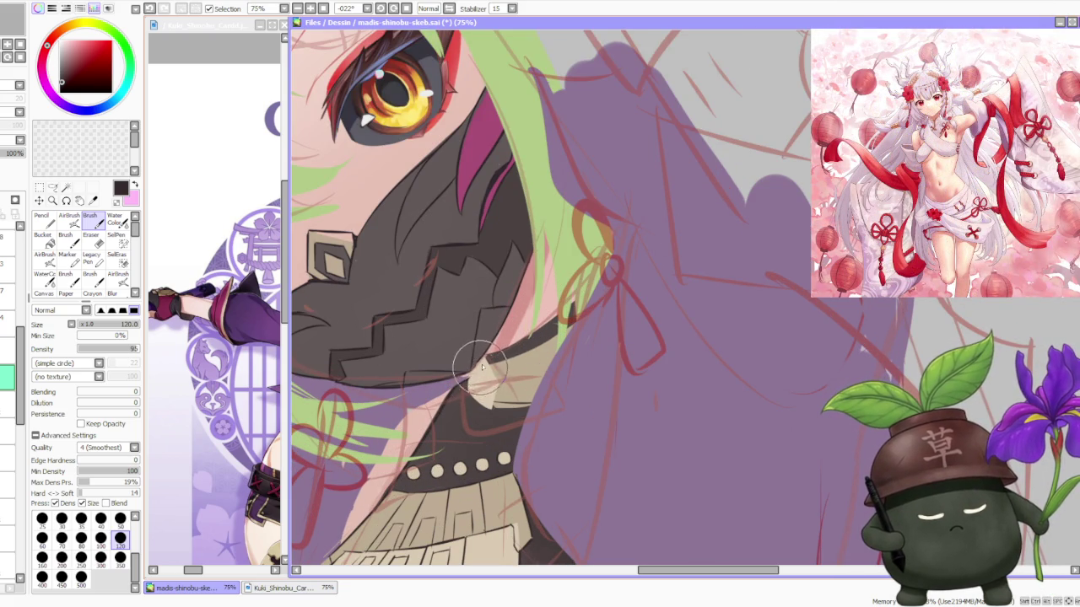
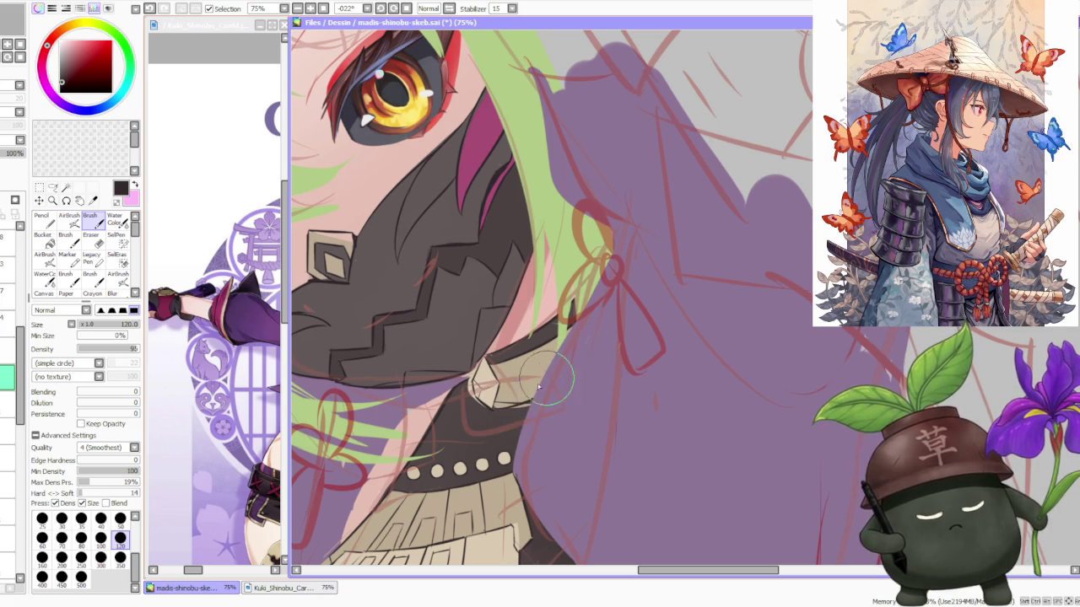
# Enlarge the light triangular collar plate under the mask, check it zoomed, and hide the mask layer
pyautogui.moveTo(496, 413); pyautogui.dragTo(532, 385)
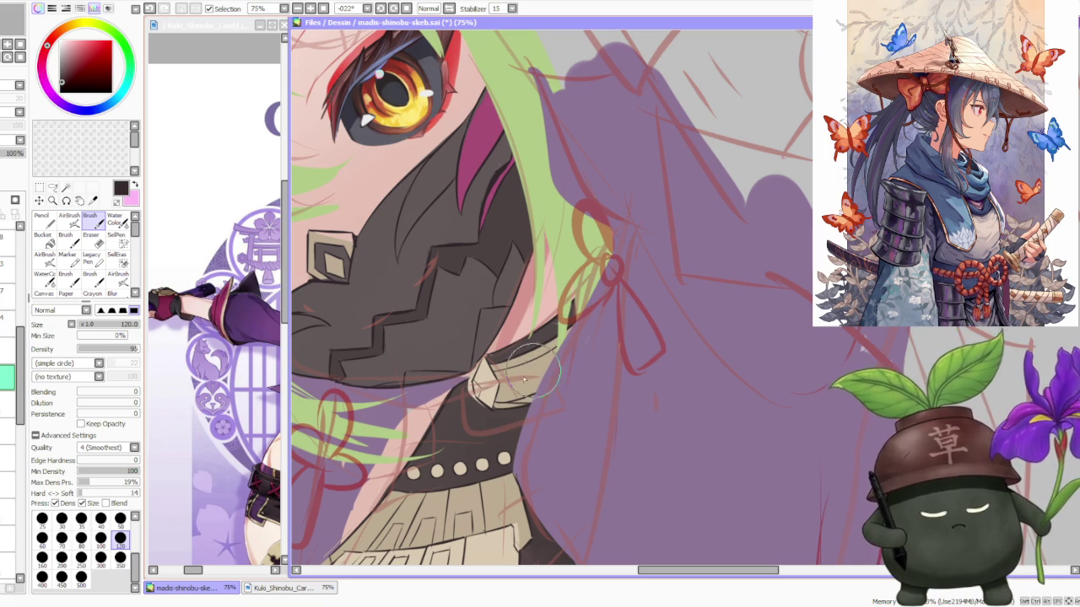
pyautogui.scroll(-3, 546, 387)
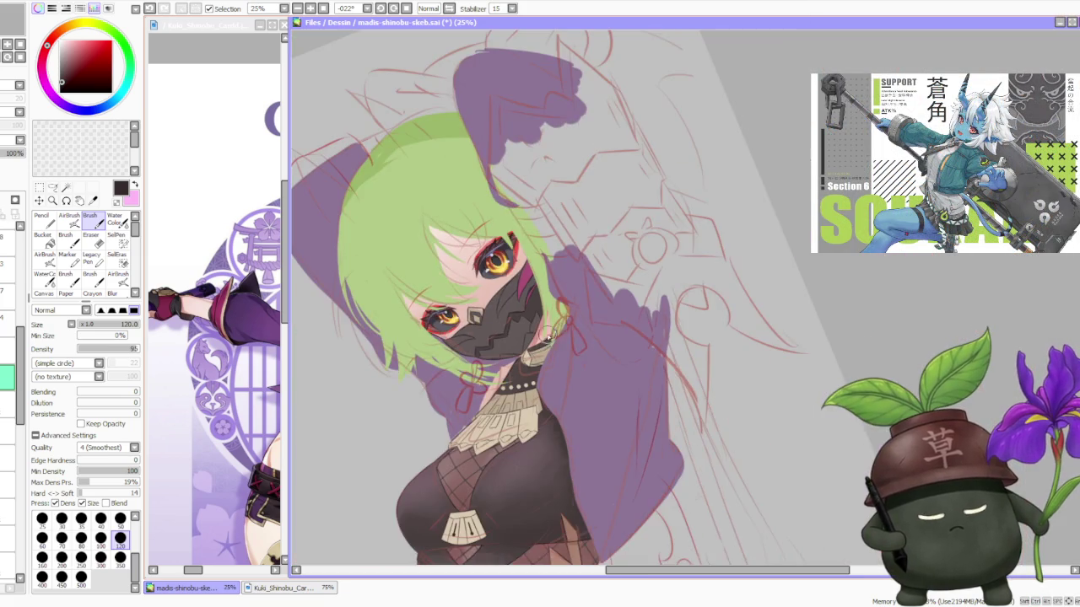
pyautogui.scroll(2, 529, 339)
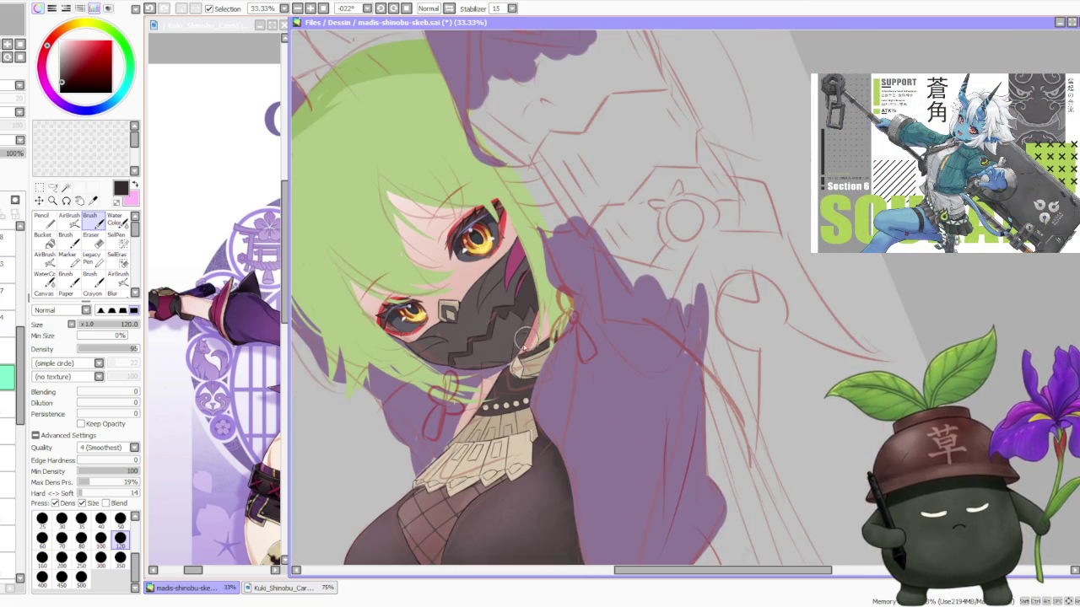
pyautogui.scroll(2, 512, 379)
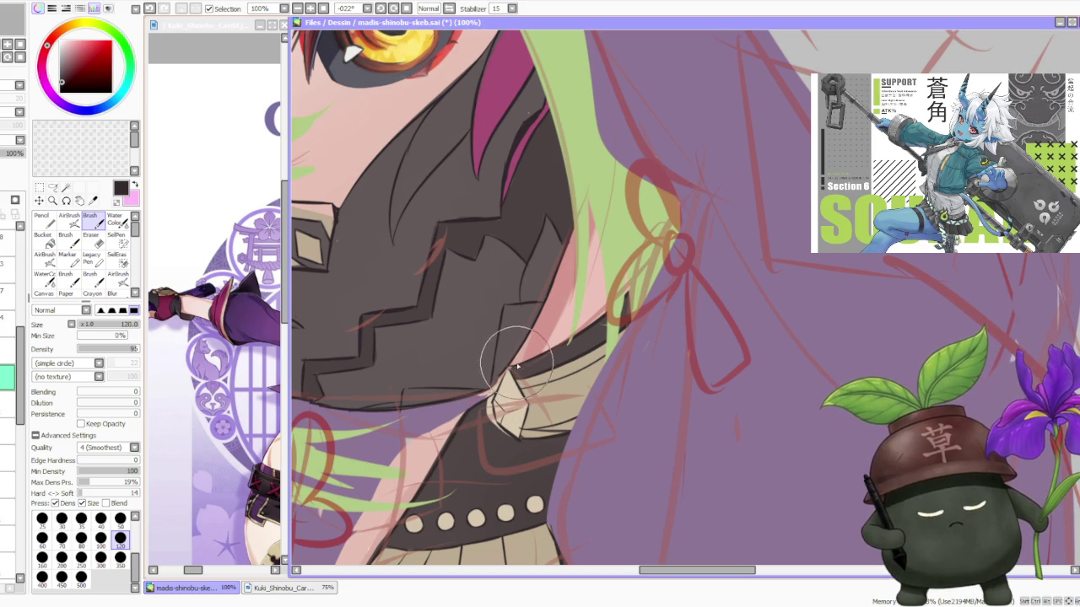
pyautogui.scroll(3, 20, 317)
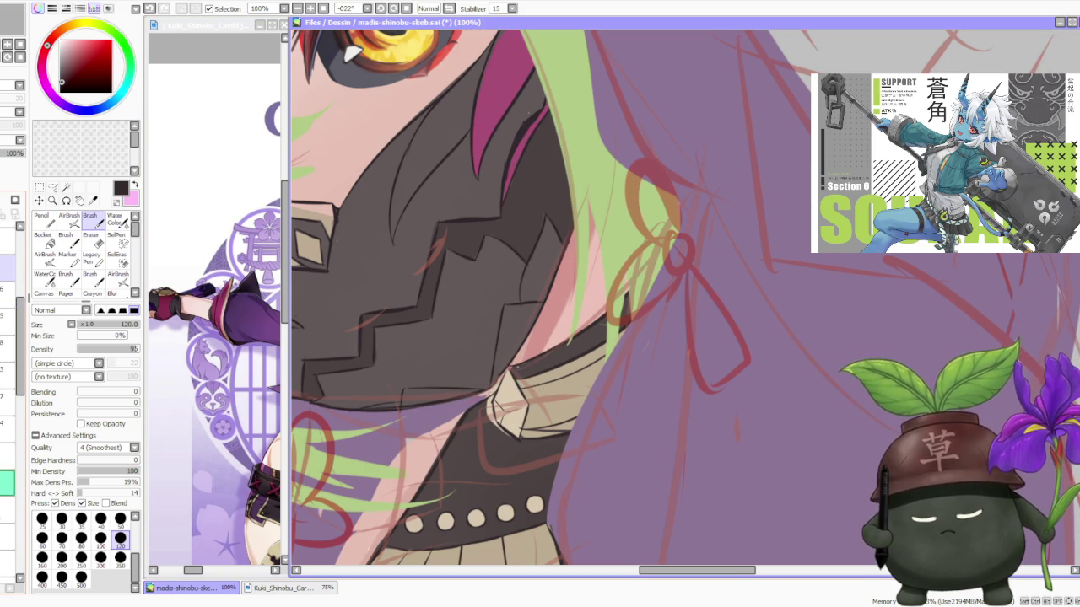
pyautogui.click(8, 268)
# Zoom in and out around the unmasked face to inspect the girl's lower face and skin
pyautogui.scroll(2, 511, 369)
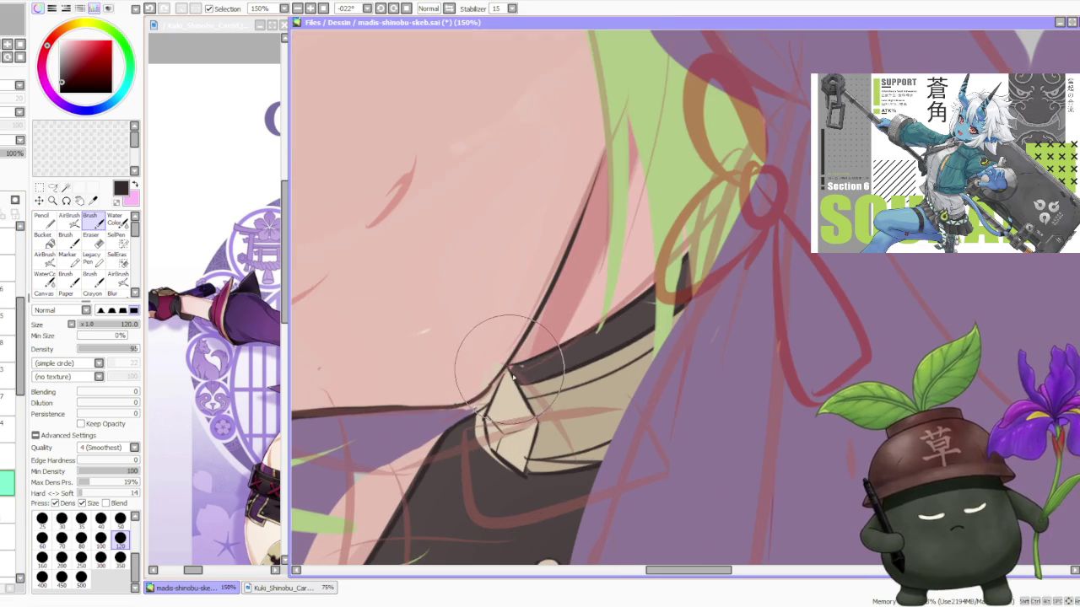
pyautogui.scroll(-3, 484, 412)
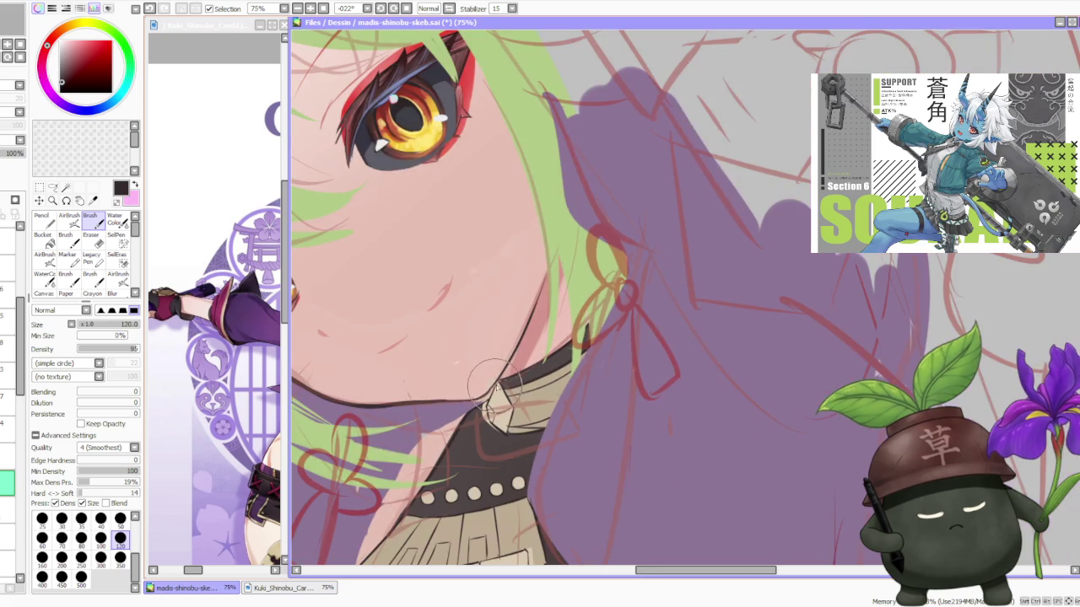
pyautogui.scroll(-3, 497, 381)
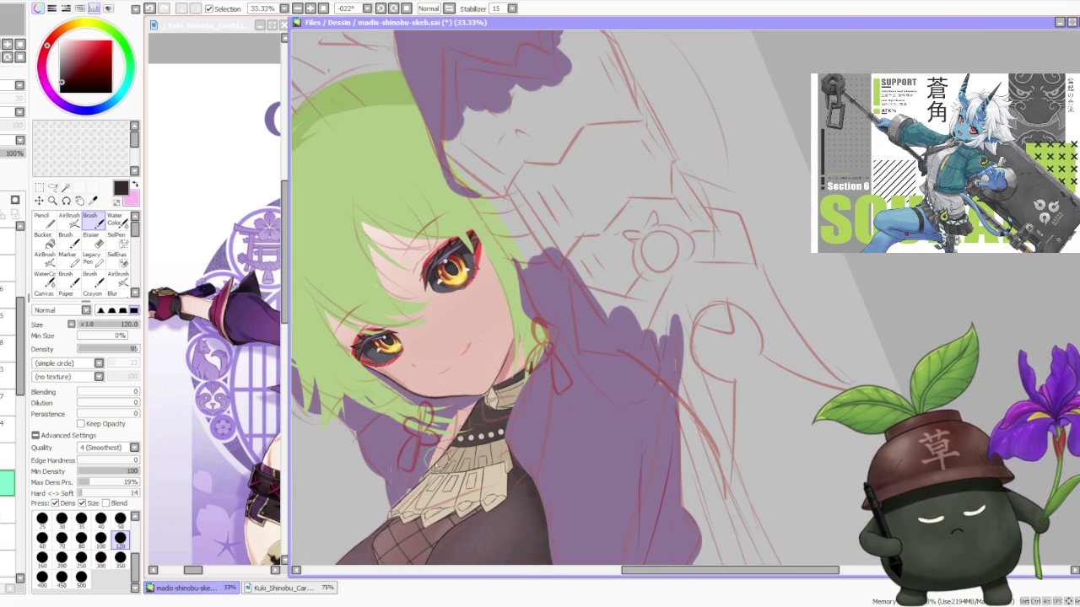
pyautogui.scroll(2, 437, 463)
pyautogui.scroll(-1, 434, 463)
pyautogui.scroll(-1, 434, 463)
pyautogui.scroll(2, 432, 464)
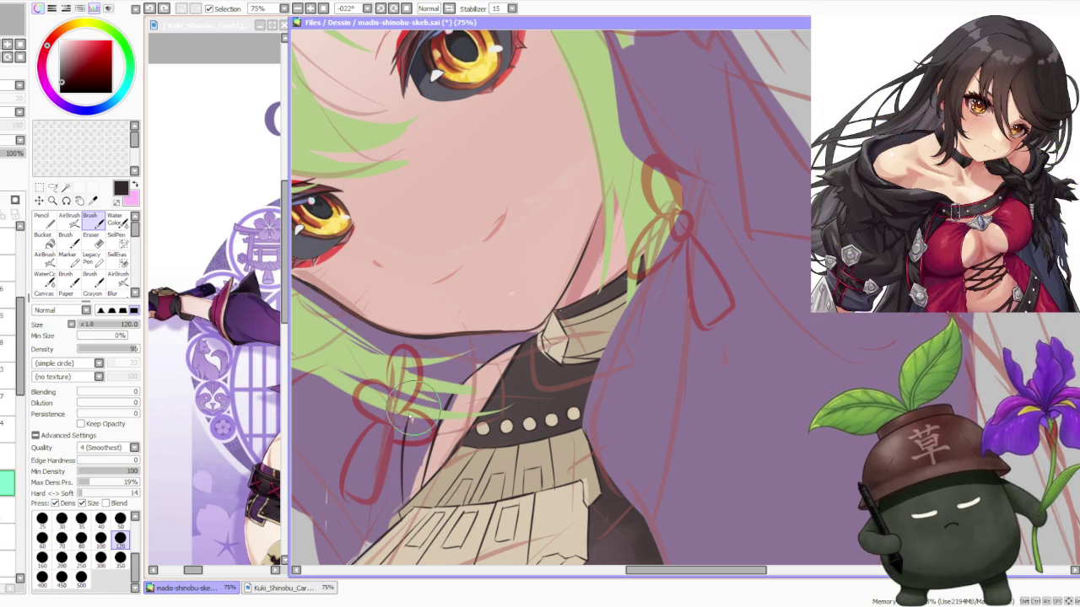
pyautogui.scroll(-3, 622, 276)
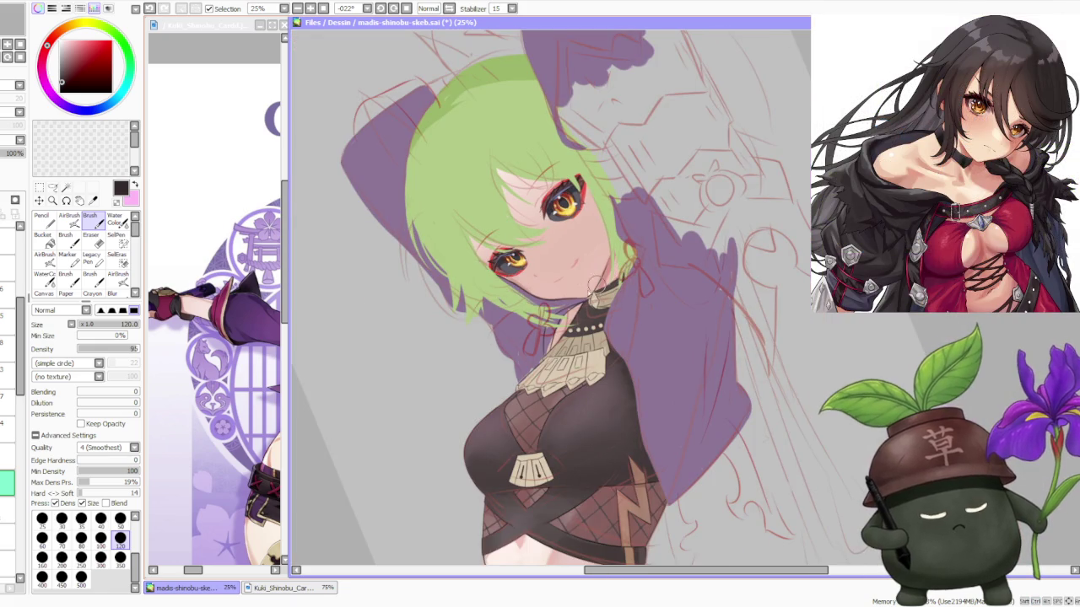
pyautogui.scroll(2, 605, 280)
pyautogui.scroll(2, 540, 349)
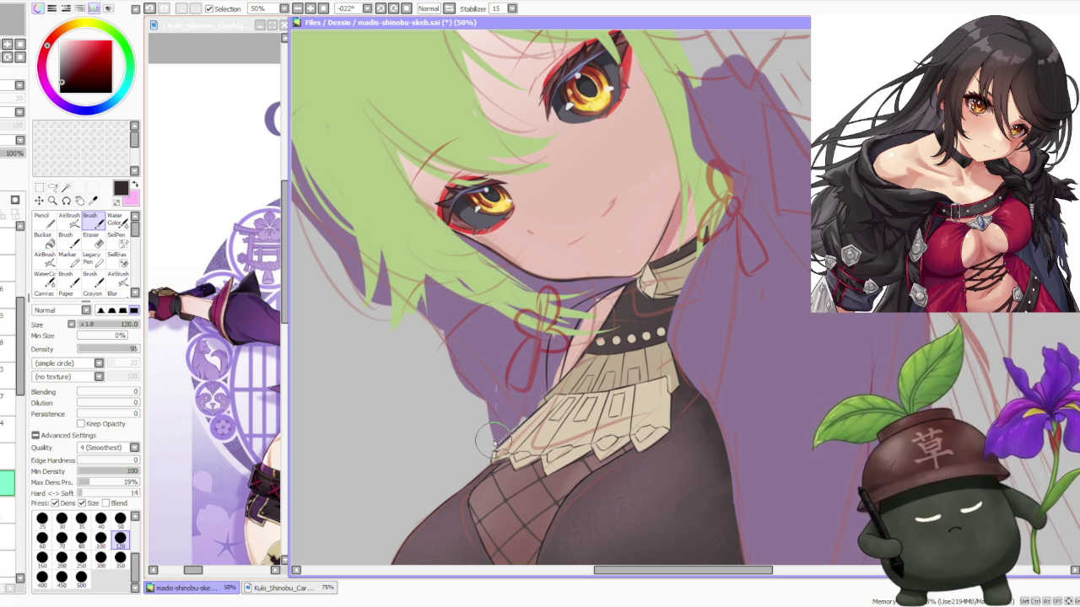
# Draw a dark line along the left edge of the neck and collar, redoing the first attempt
pyautogui.moveTo(491, 447); pyautogui.dragTo(504, 356)
pyautogui.hotkey('ctrl', 'z')
pyautogui.moveTo(485, 456); pyautogui.dragTo(510, 318)
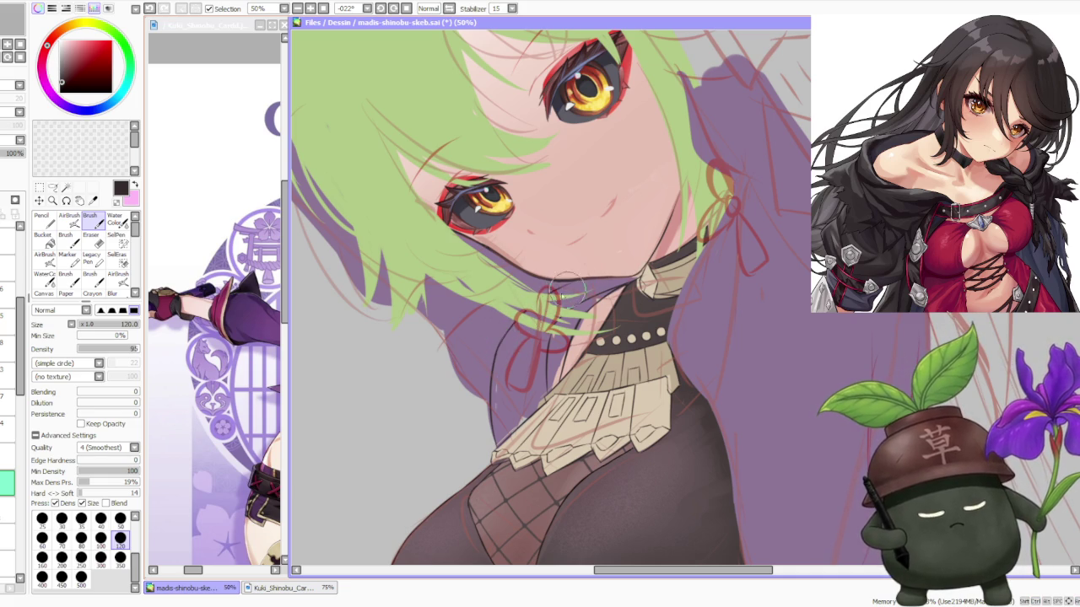
pyautogui.scroll(-1, 560, 289)
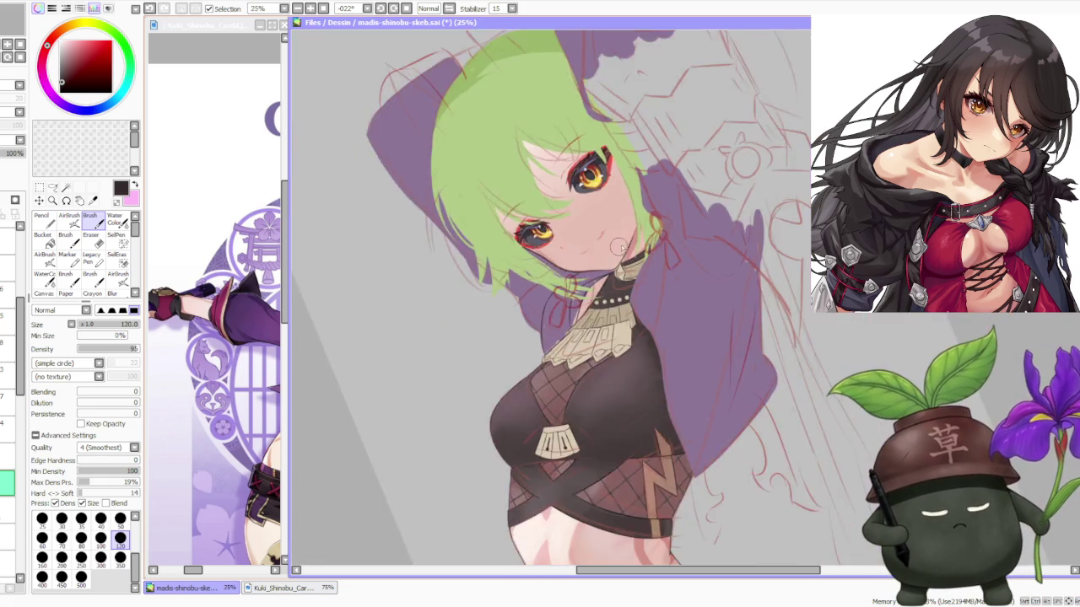
pyautogui.scroll(-1, 560, 288)
pyautogui.scroll(2, 618, 228)
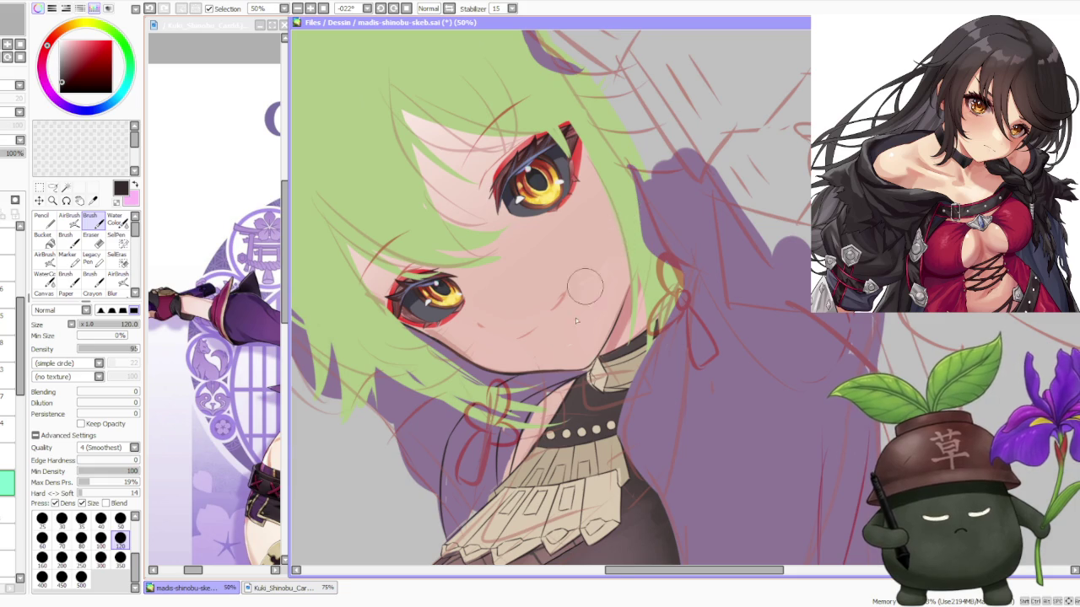
pyautogui.scroll(2, 583, 291)
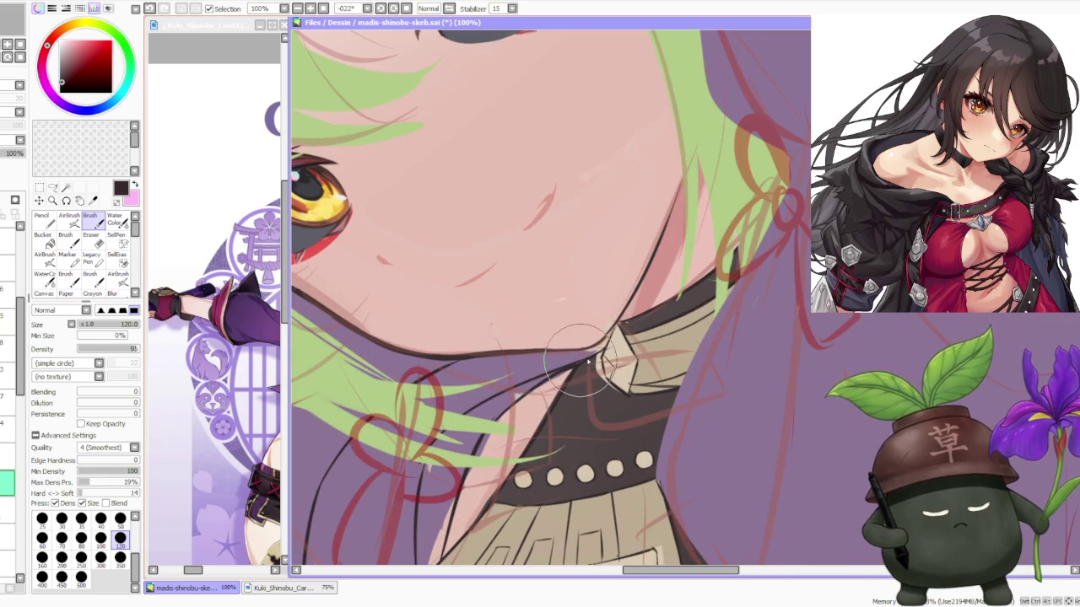
# Add a second dark line along the neck's edge
pyautogui.scroll(-2, 621, 291)
pyautogui.scroll(-1, 621, 291)
pyautogui.scroll(1, 621, 291)
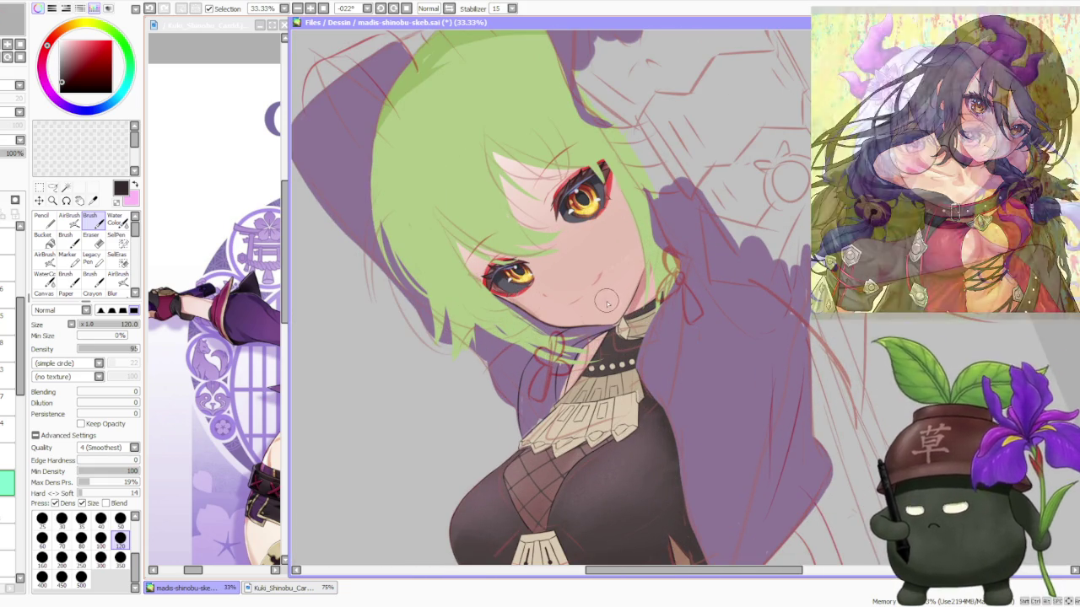
pyautogui.scroll(1, 496, 368)
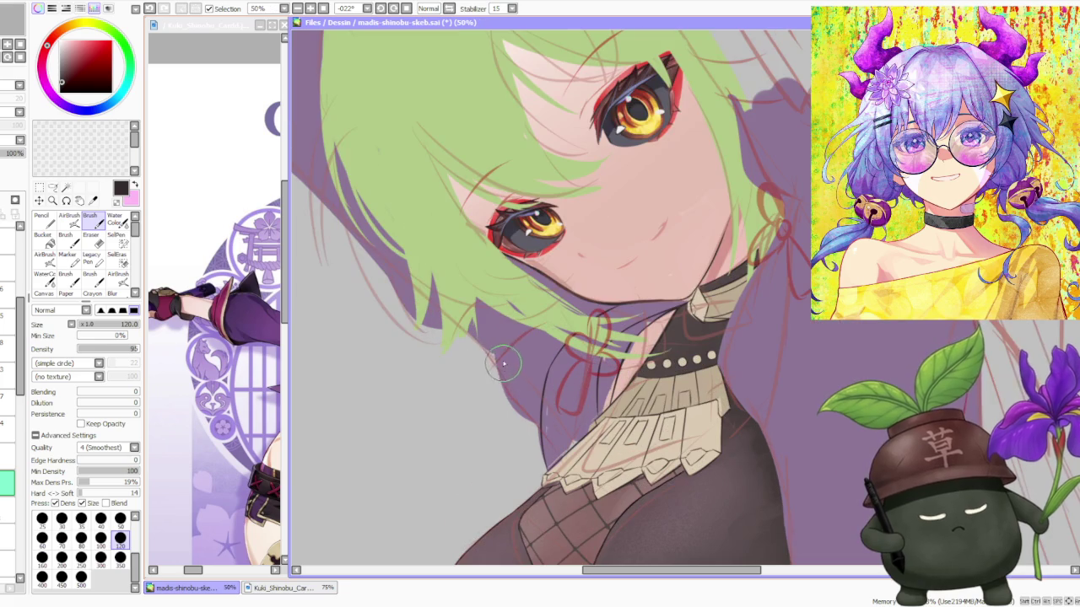
pyautogui.moveTo(496, 361); pyautogui.dragTo(528, 421)
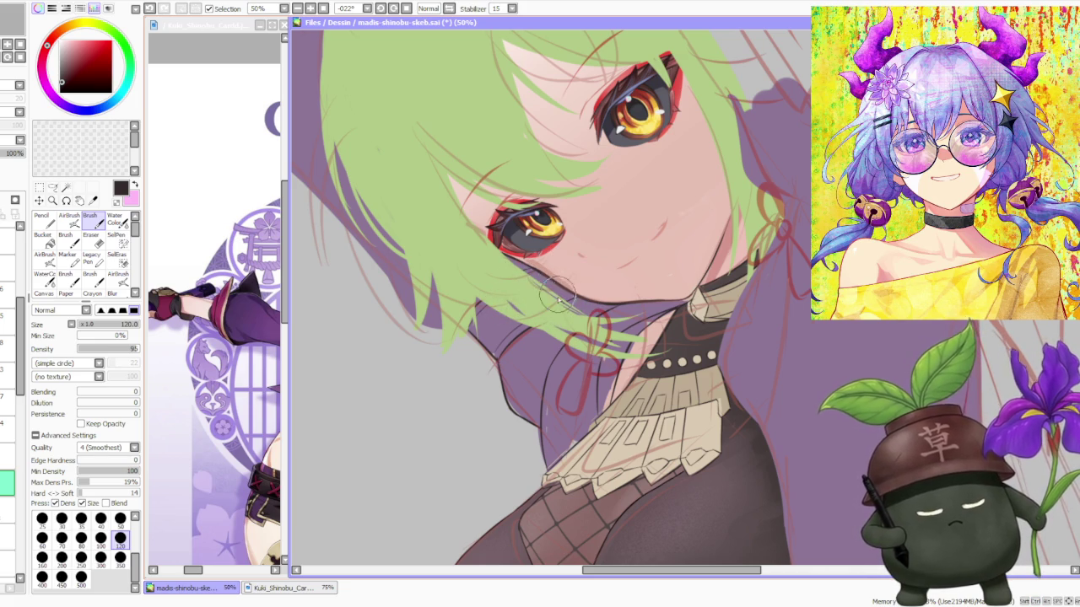
pyautogui.scroll(-3, 582, 218)
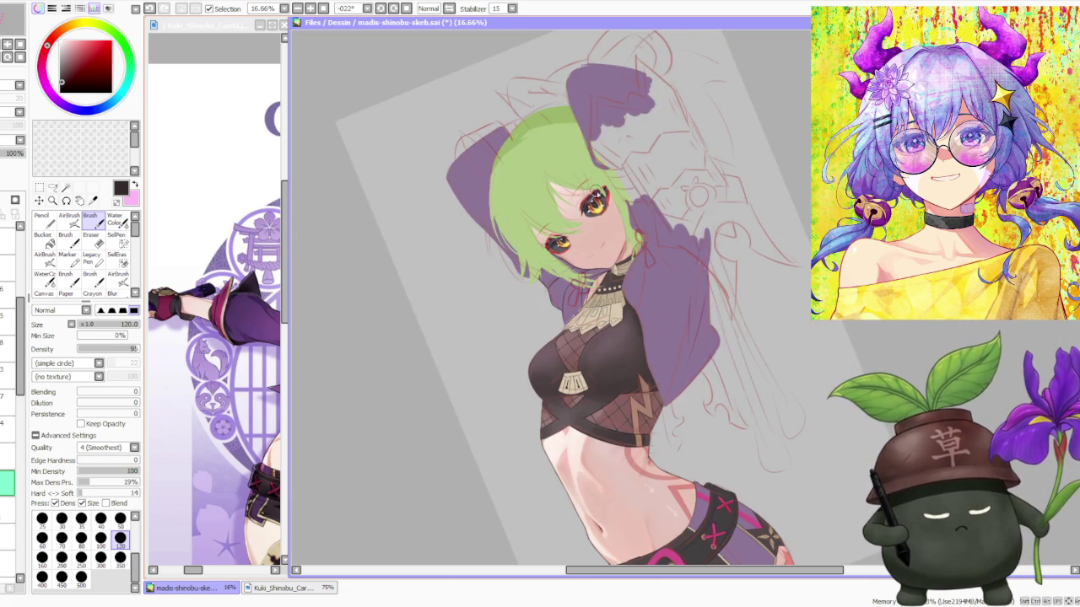
pyautogui.scroll(2, 599, 198)
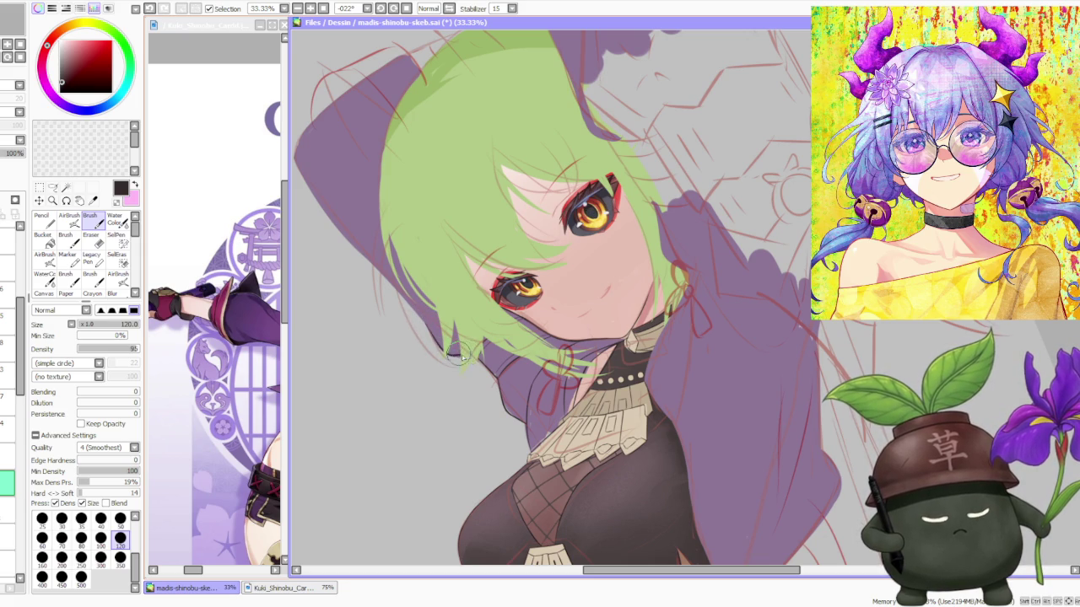
pyautogui.scroll(-2, 453, 346)
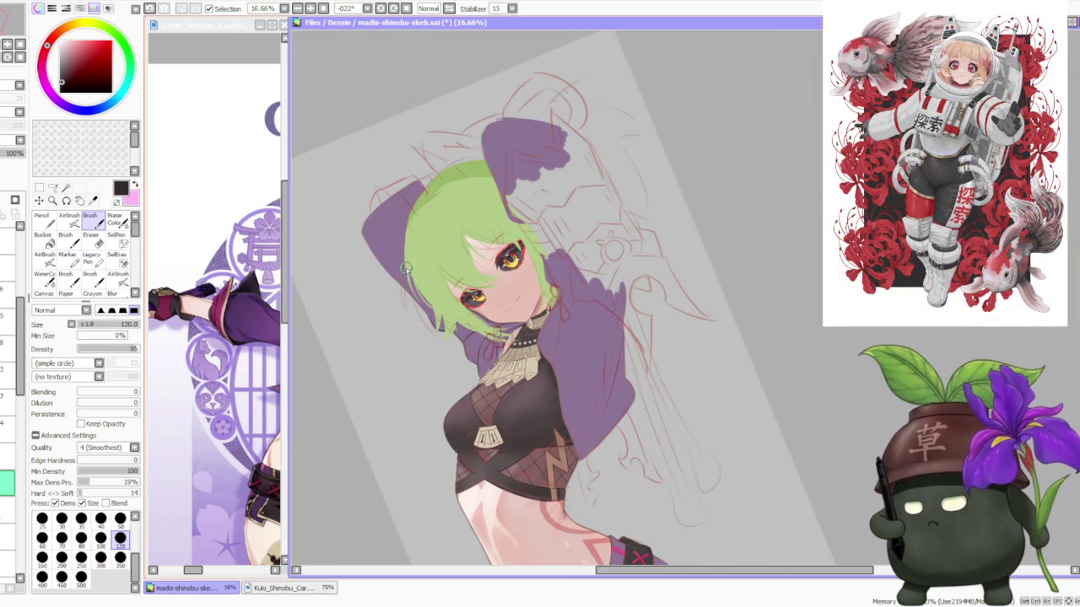
pyautogui.scroll(1, 405, 262)
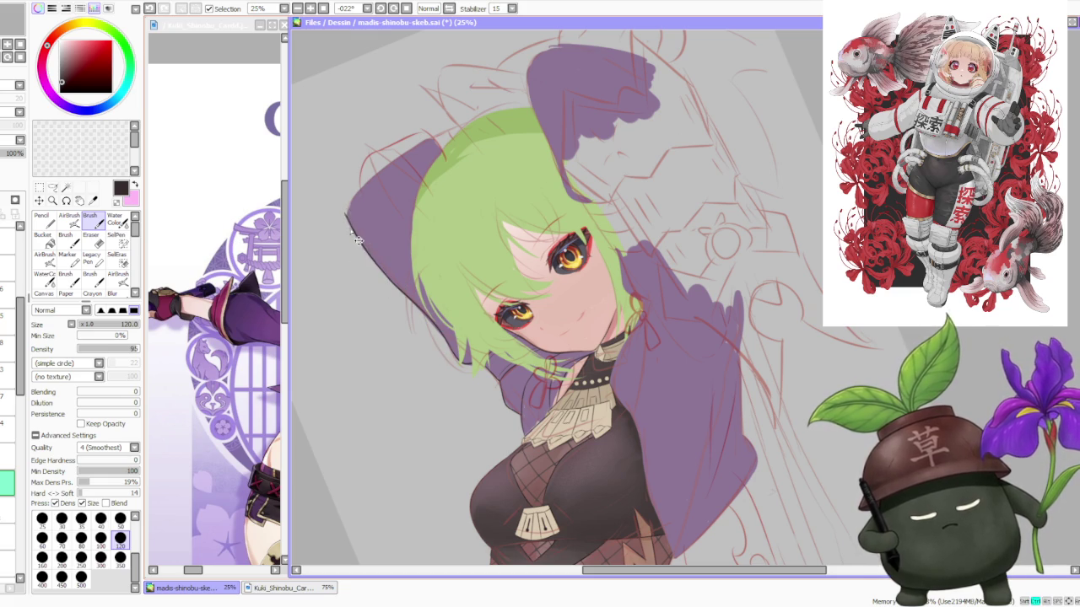
pyautogui.hotkey('ctrl', 'z')
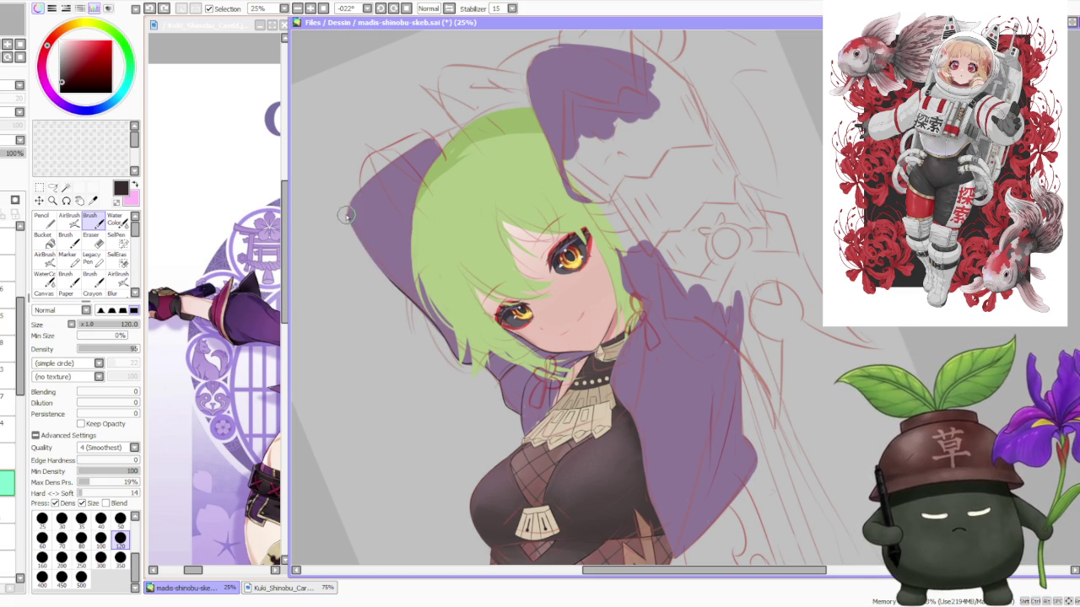
pyautogui.hotkey('ctrl', 'z')
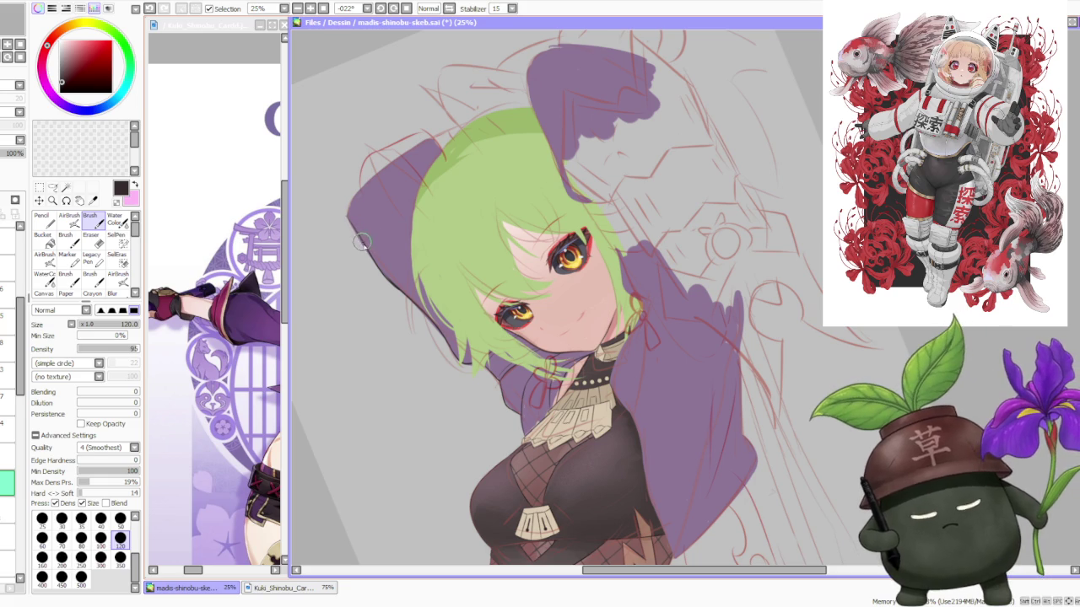
pyautogui.moveTo(358, 239); pyautogui.dragTo(353, 199)
pyautogui.hotkey('ctrl', 'z')
pyautogui.hotkey('ctrl', 'y')
pyautogui.hotkey('ctrl', 'z')
pyautogui.scroll(-1, 363, 174)
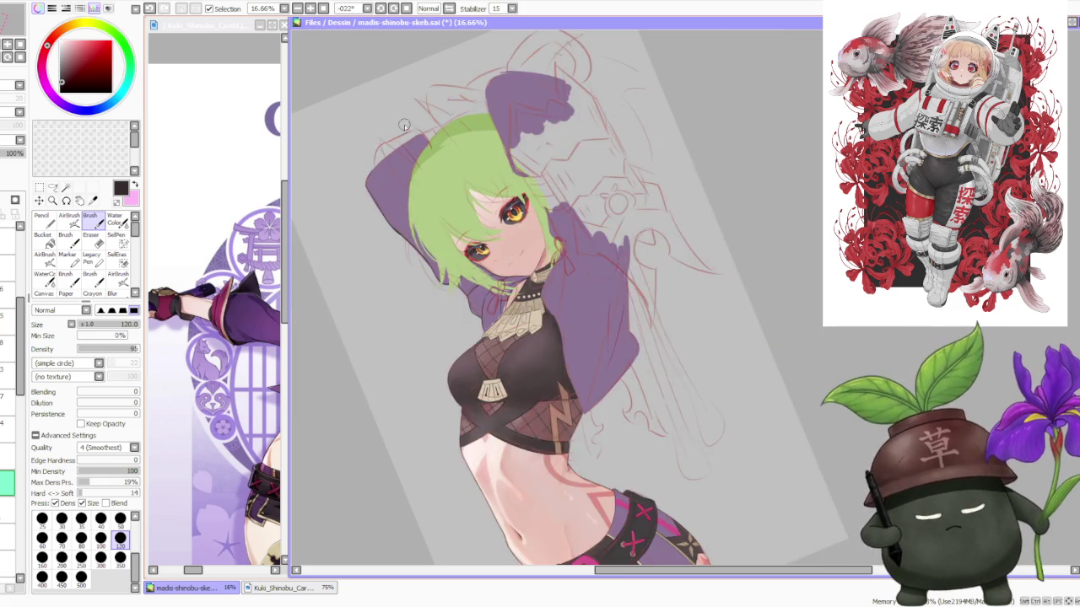
pyautogui.scroll(2, 396, 131)
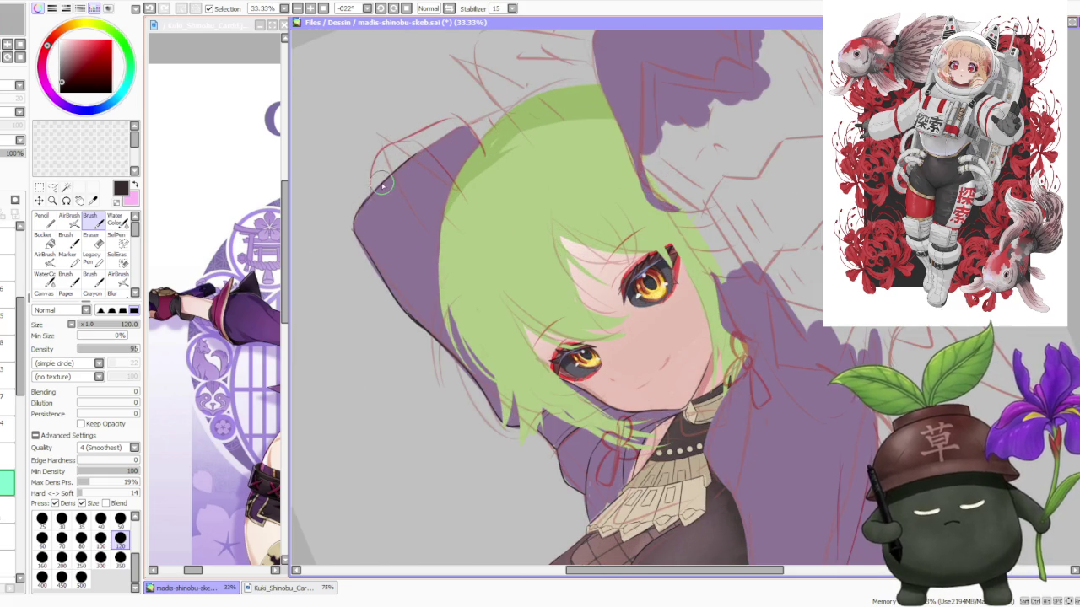
pyautogui.scroll(-2, 397, 127)
pyautogui.scroll(-1, 419, 59)
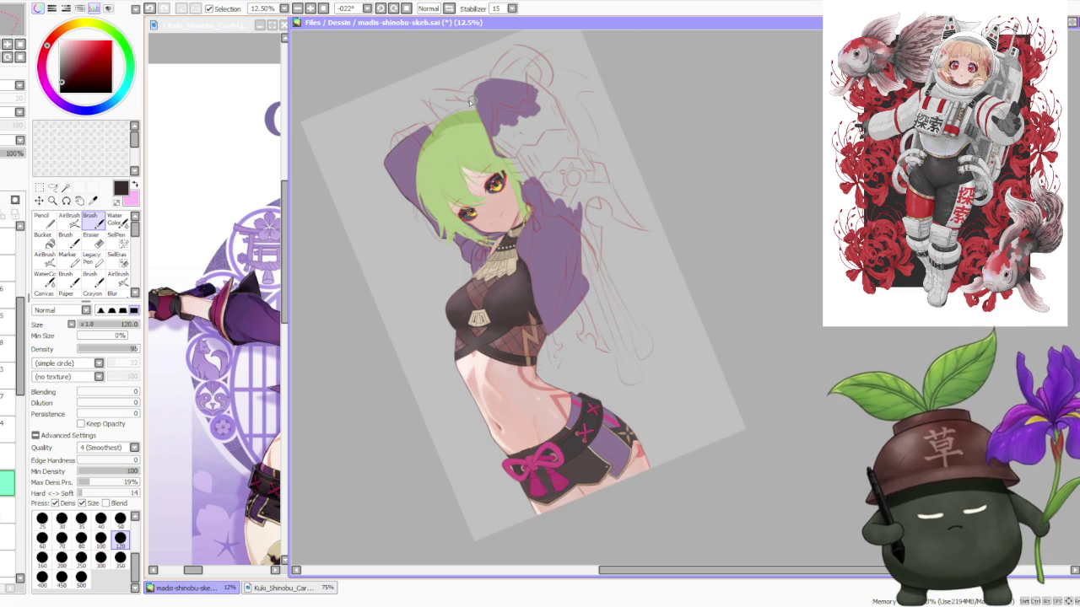
pyautogui.scroll(1, 474, 100)
pyautogui.scroll(1, 467, 140)
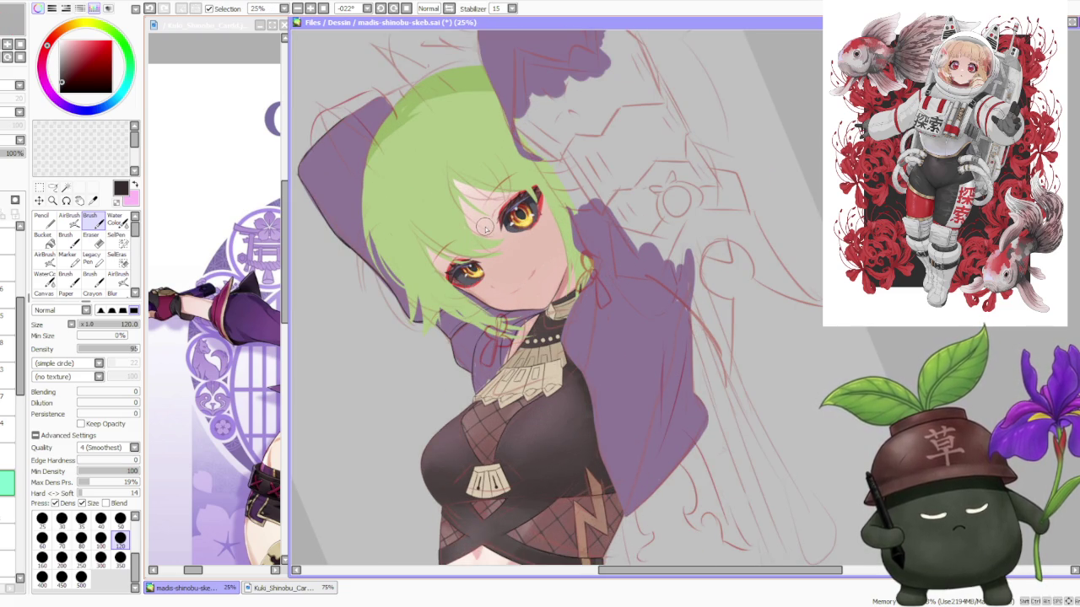
pyautogui.scroll(-2, 484, 227)
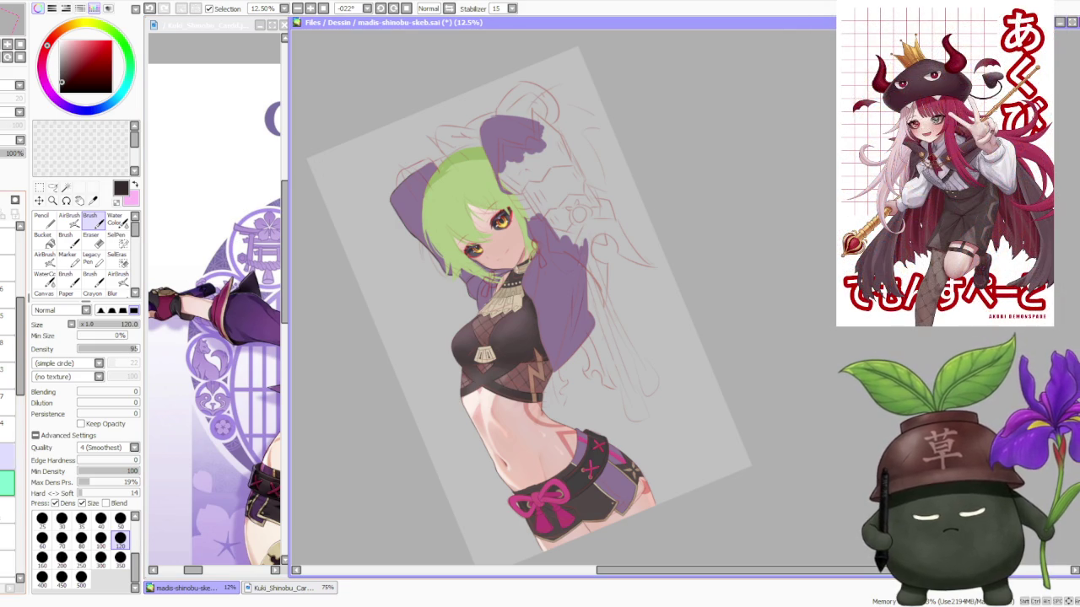
pyautogui.click(8, 266)
# Turn the mask layer's visibility back on
pyautogui.click(7, 266)
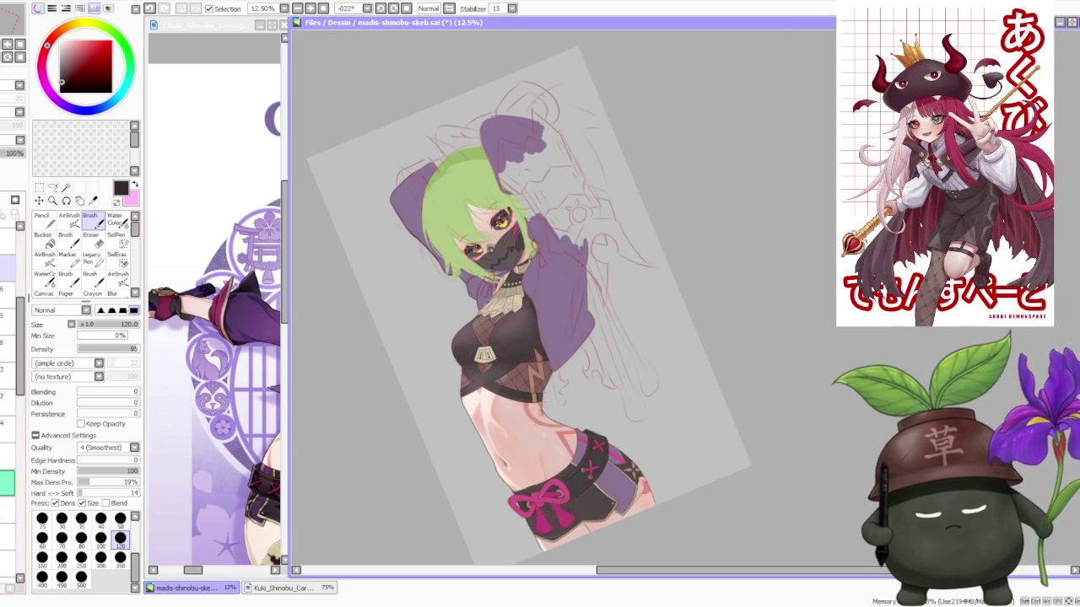
pyautogui.scroll(-1, 440, 280)
pyautogui.scroll(2, 437, 139)
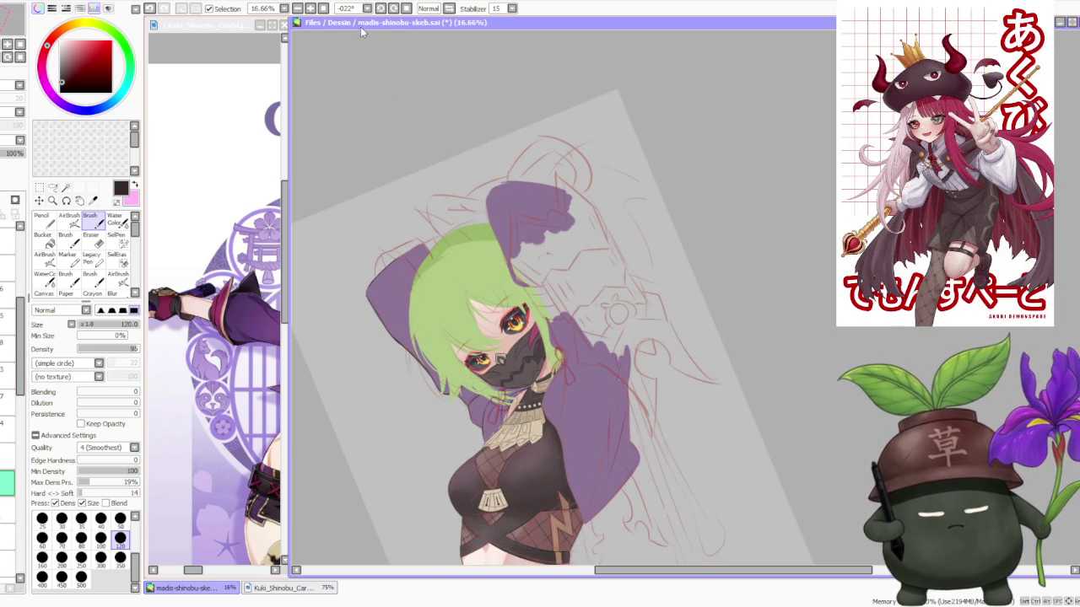
# Reset the canvas rotation, tilt it 11°, and zoom to 25% on the hooded head
pyautogui.click(394, 9)
pyautogui.click(394, 9)
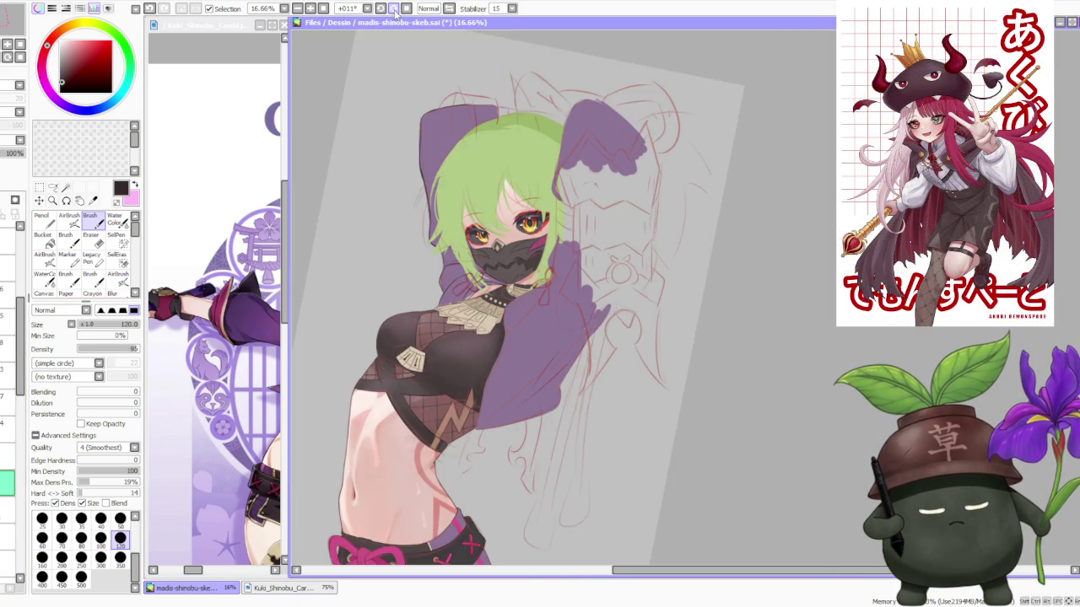
pyautogui.scroll(-3, 409, 277)
pyautogui.scroll(-1, 481, 161)
pyautogui.scroll(2, 415, 186)
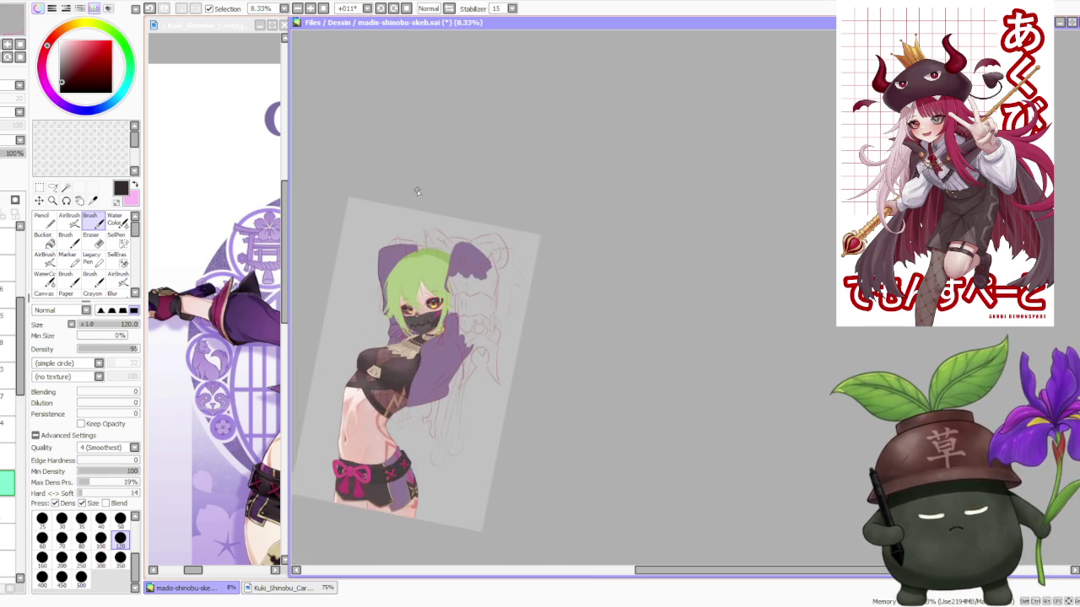
pyautogui.scroll(1, 421, 241)
pyautogui.scroll(2, 421, 241)
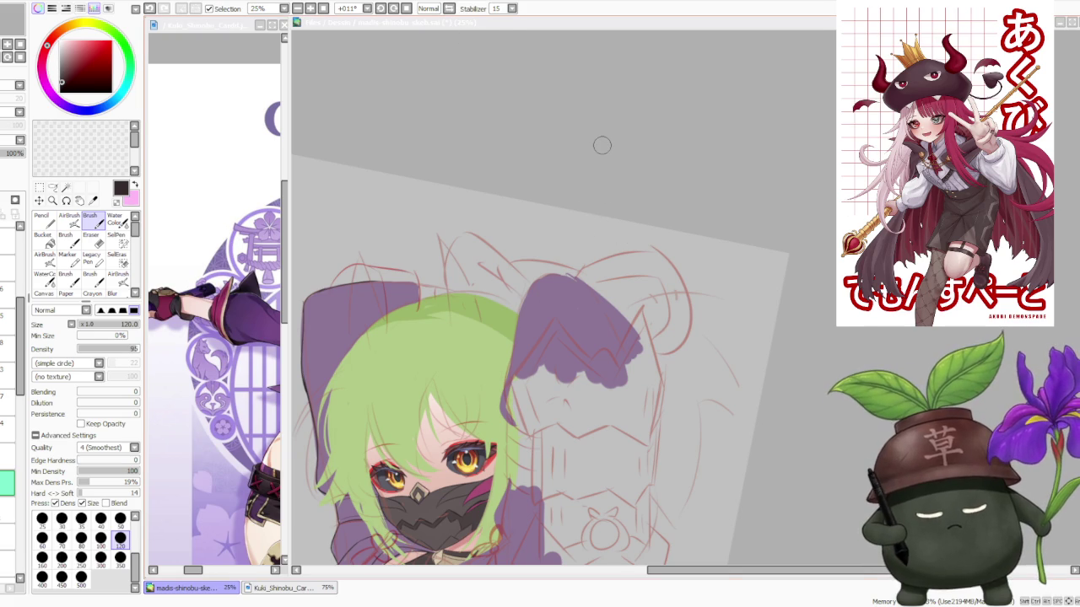
pyautogui.scroll(-3, 548, 151)
# Undo the stray stroke and sketch dark curved strands above the hood, redrawing the top one
pyautogui.scroll(3, 498, 155)
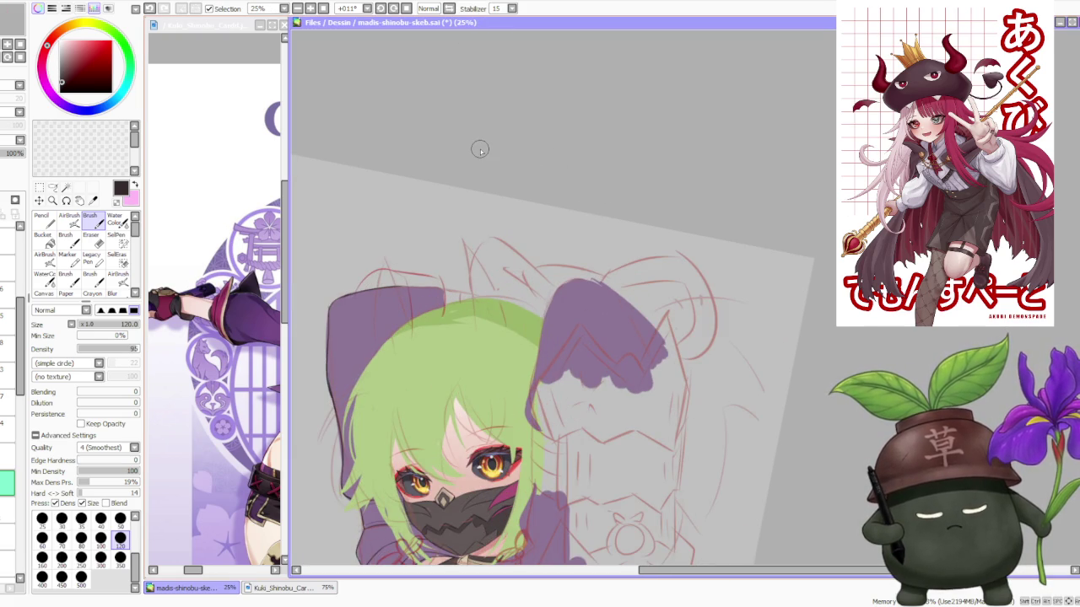
pyautogui.hotkey('ctrl', 'z')
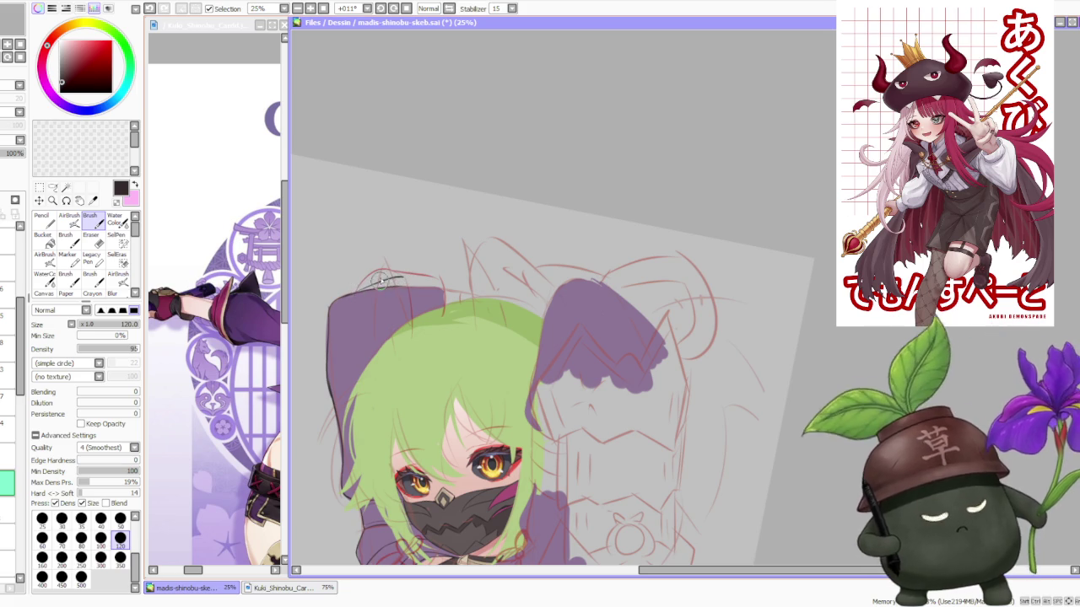
pyautogui.moveTo(356, 292); pyautogui.dragTo(401, 283)
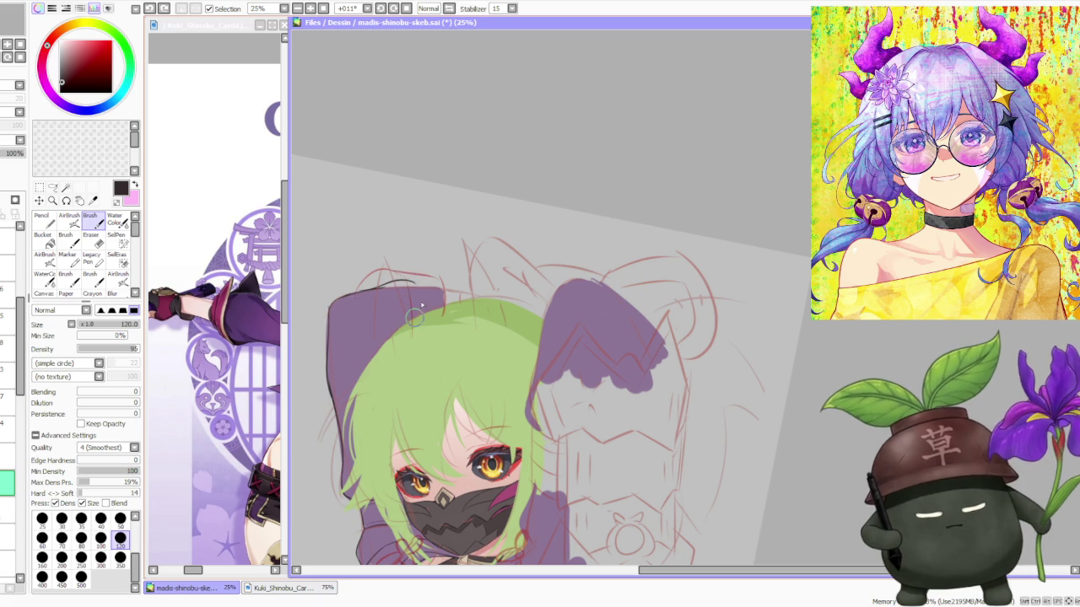
pyautogui.moveTo(398, 275)
pyautogui.mouseDown()
pyautogui.moveTo(419, 315)
pyautogui.moveTo(381, 263)
pyautogui.mouseUp()
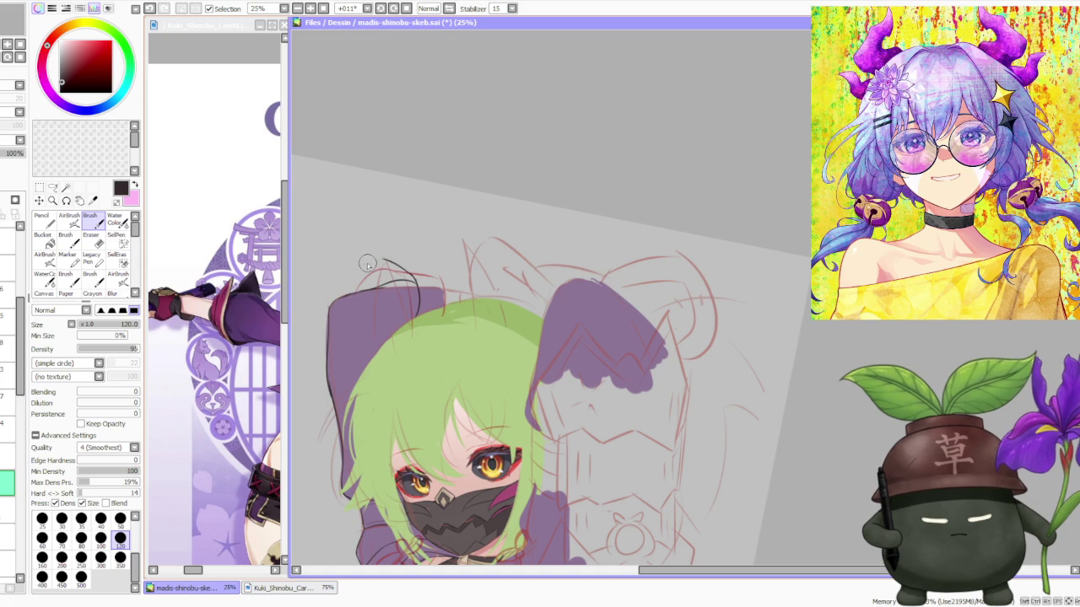
pyautogui.hotkey('ctrl', 'z')
pyautogui.hotkey('ctrl', 'z')
pyautogui.moveTo(384, 260)
pyautogui.mouseDown()
pyautogui.moveTo(444, 272)
pyautogui.moveTo(458, 290)
pyautogui.mouseUp()
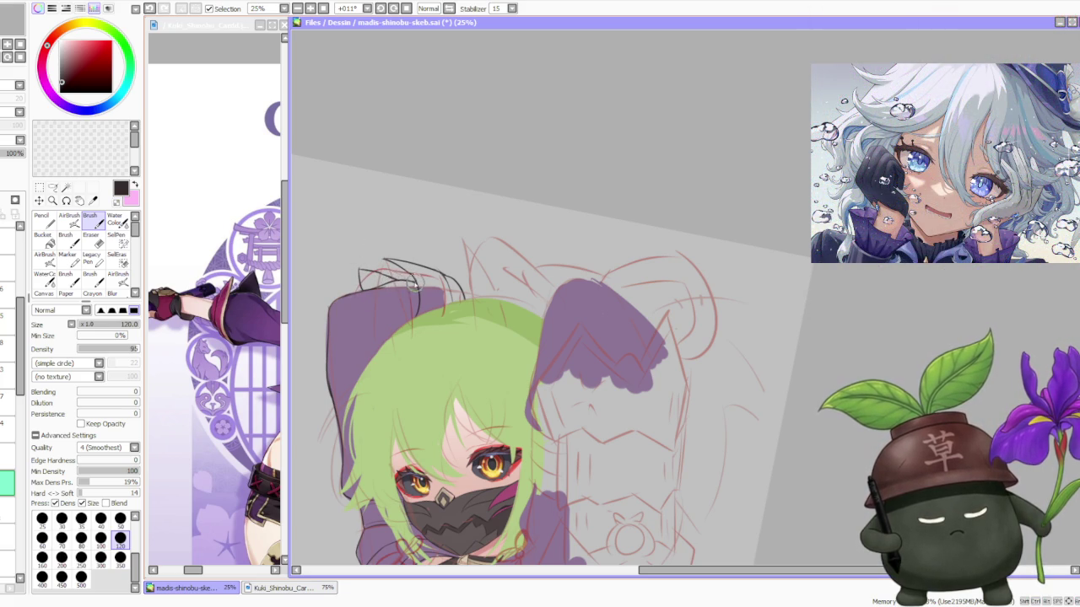
# At 25% zoom, add one more short strand above the hood, then zoom out to review
pyautogui.scroll(-3, 395, 258)
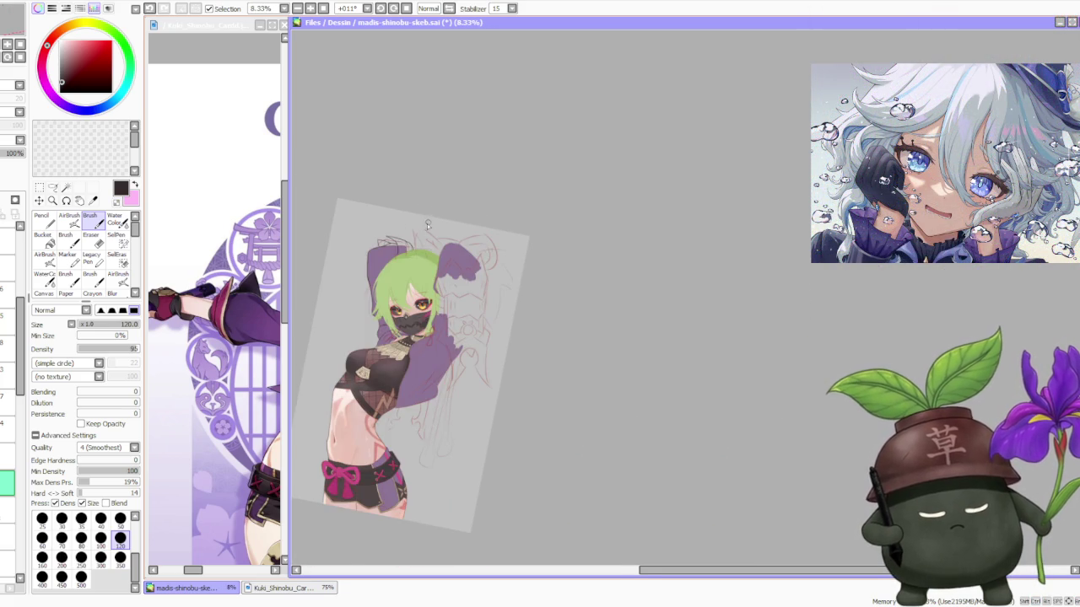
pyautogui.scroll(1, 427, 223)
pyautogui.scroll(2, 403, 219)
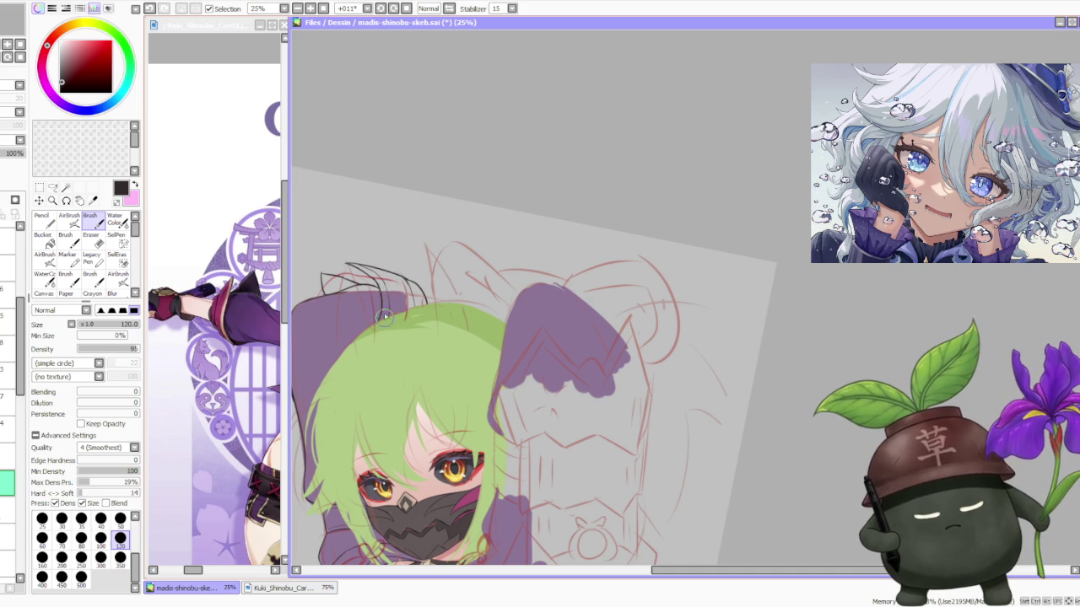
pyautogui.moveTo(389, 294); pyautogui.dragTo(371, 297)
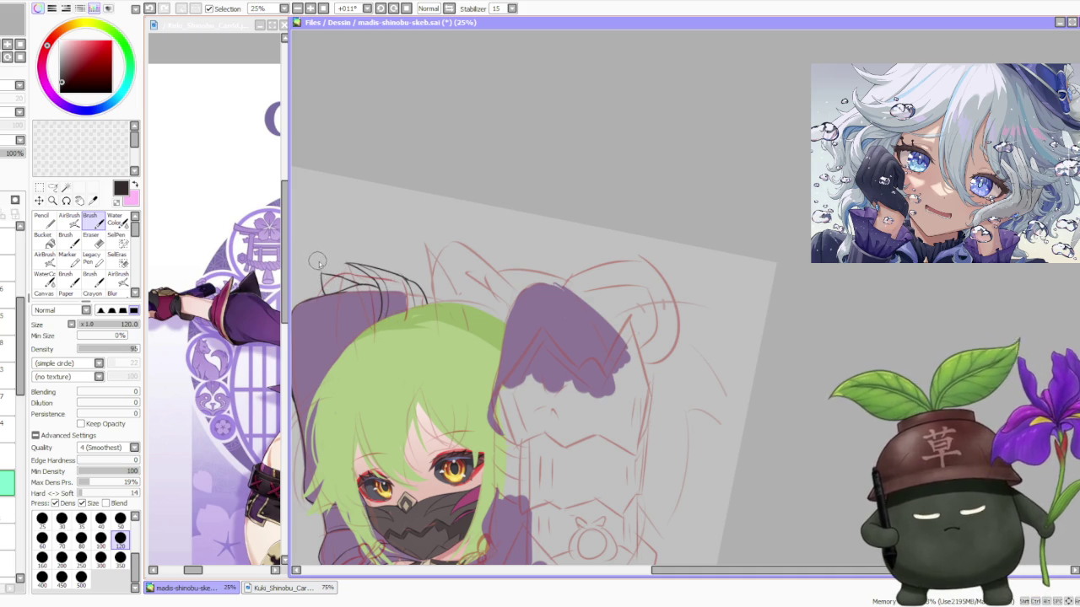
pyautogui.scroll(-1, 396, 254)
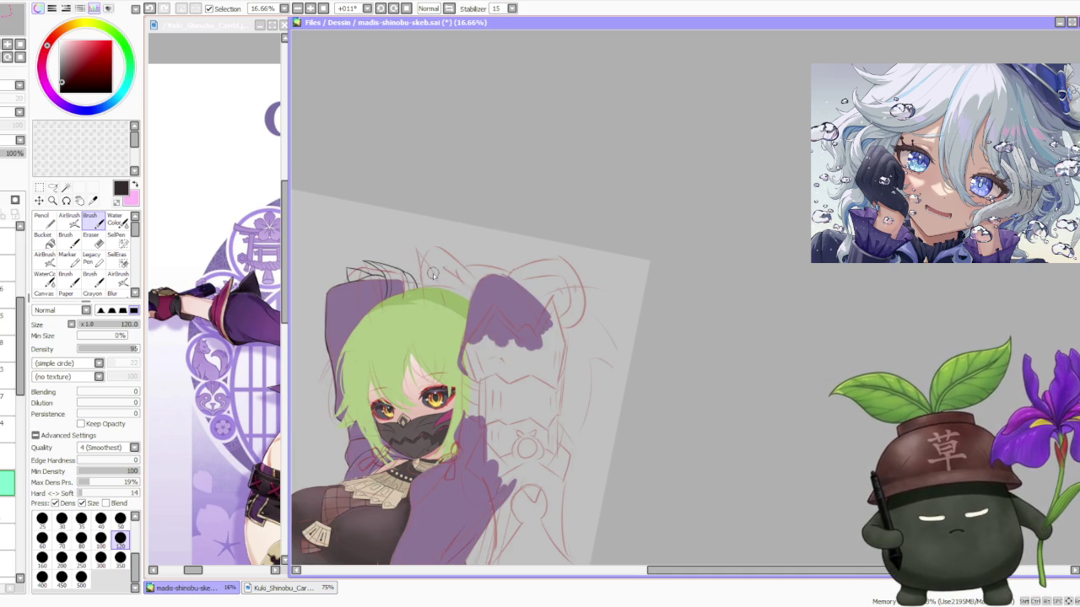
pyautogui.scroll(1, 432, 273)
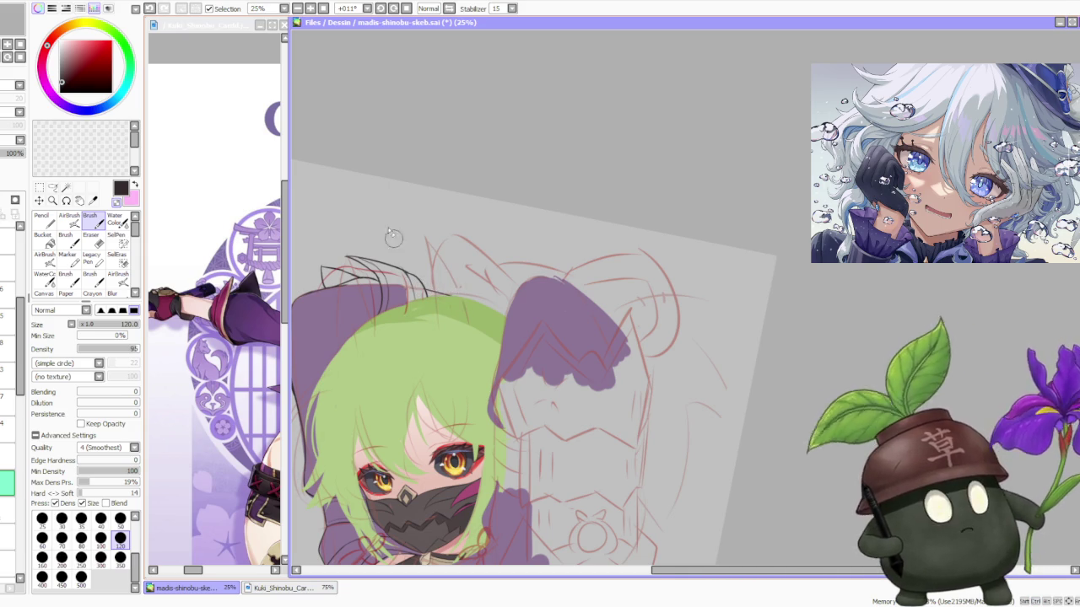
pyautogui.scroll(-2, 410, 208)
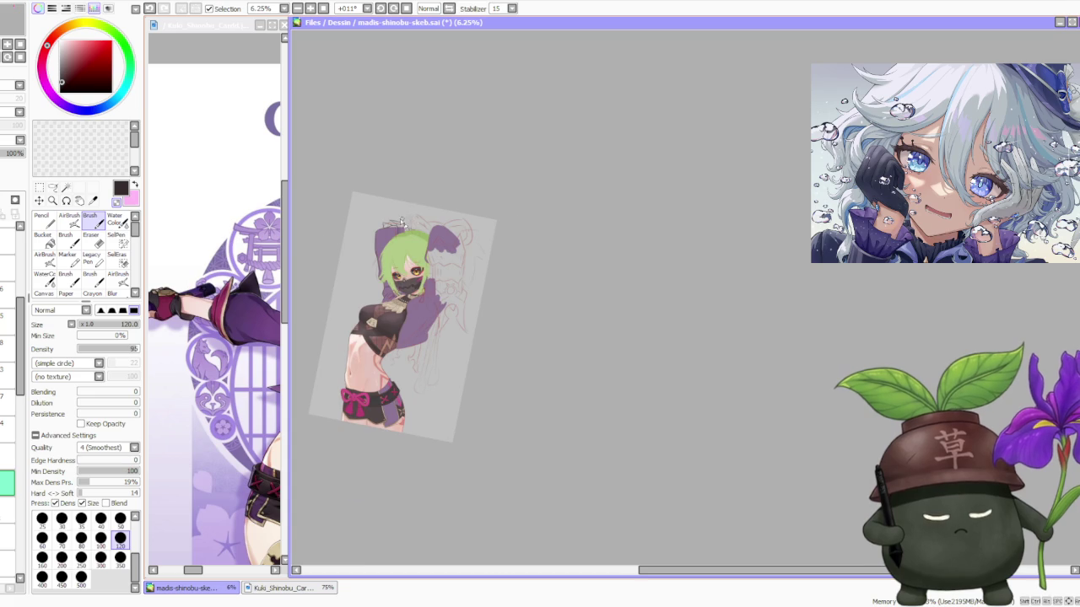
pyautogui.scroll(1, 393, 214)
pyautogui.scroll(-1, 391, 209)
pyautogui.scroll(-2, 390, 208)
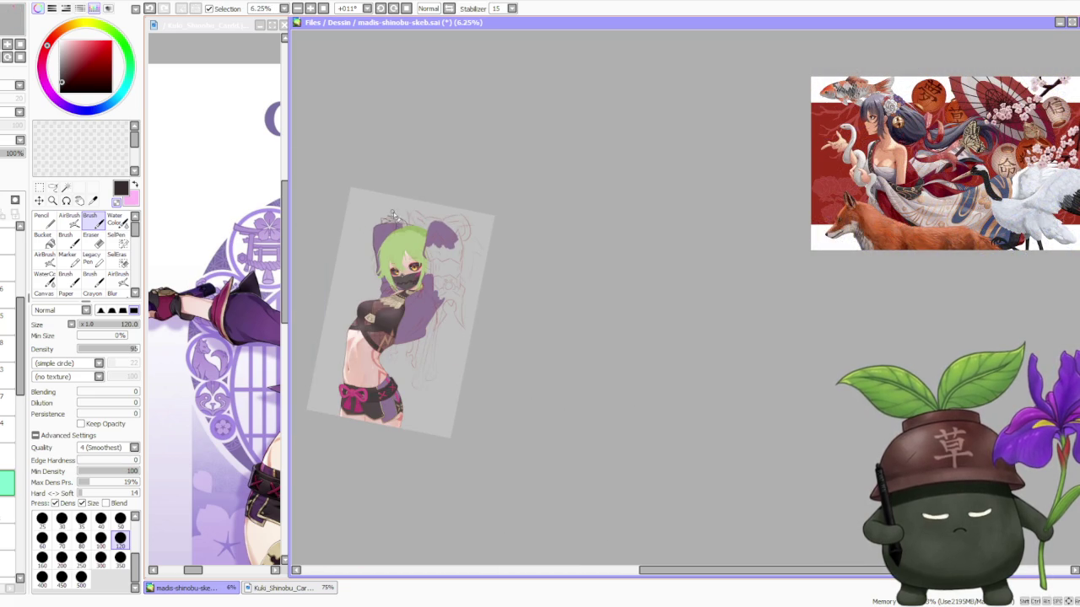
pyautogui.scroll(2, 419, 237)
pyautogui.scroll(1, 421, 241)
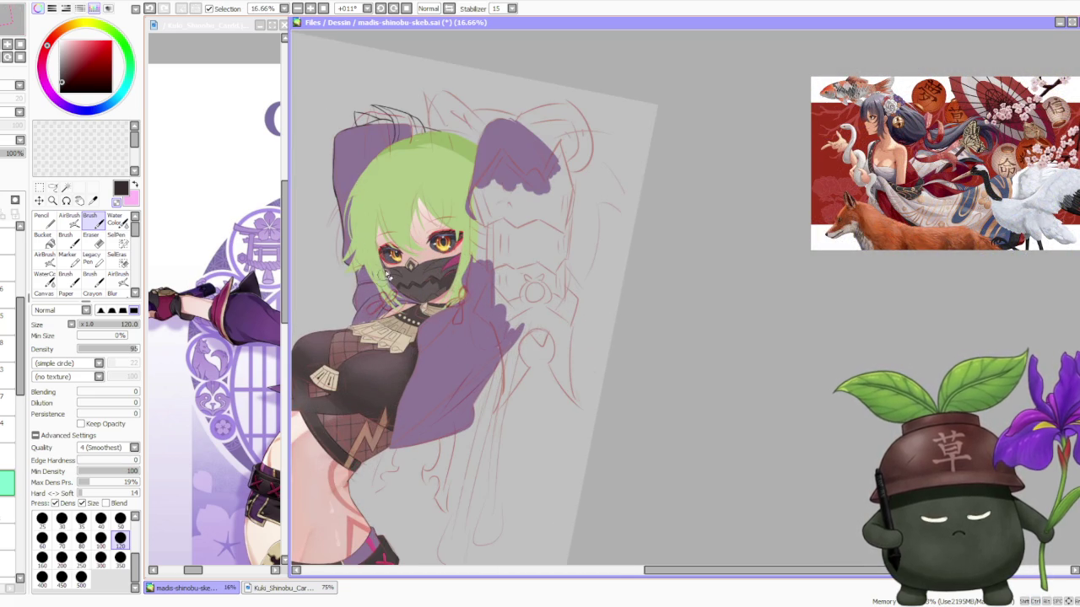
pyautogui.scroll(-1, 382, 276)
pyautogui.scroll(-1, 393, 268)
pyautogui.scroll(3, 380, 270)
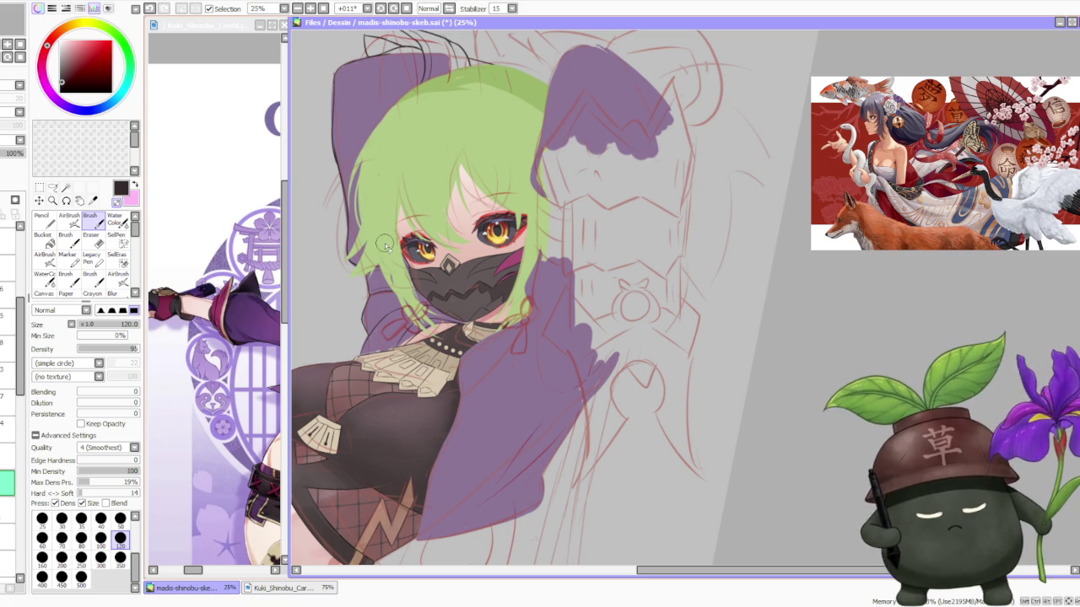
pyautogui.scroll(1, 384, 246)
pyautogui.scroll(-1, 442, 311)
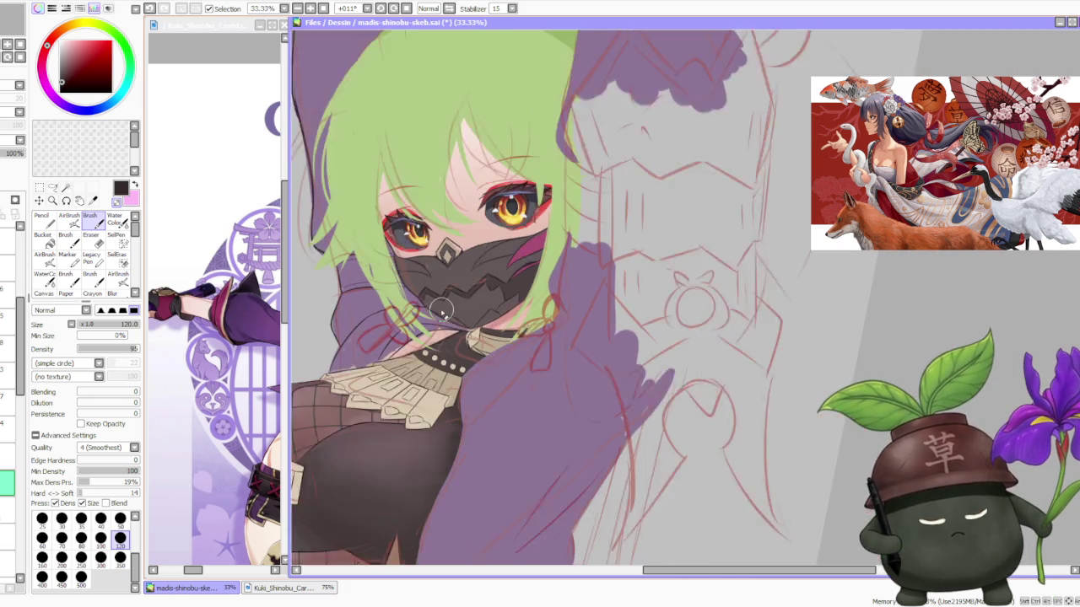
pyautogui.scroll(-1, 439, 309)
pyautogui.scroll(1, 430, 305)
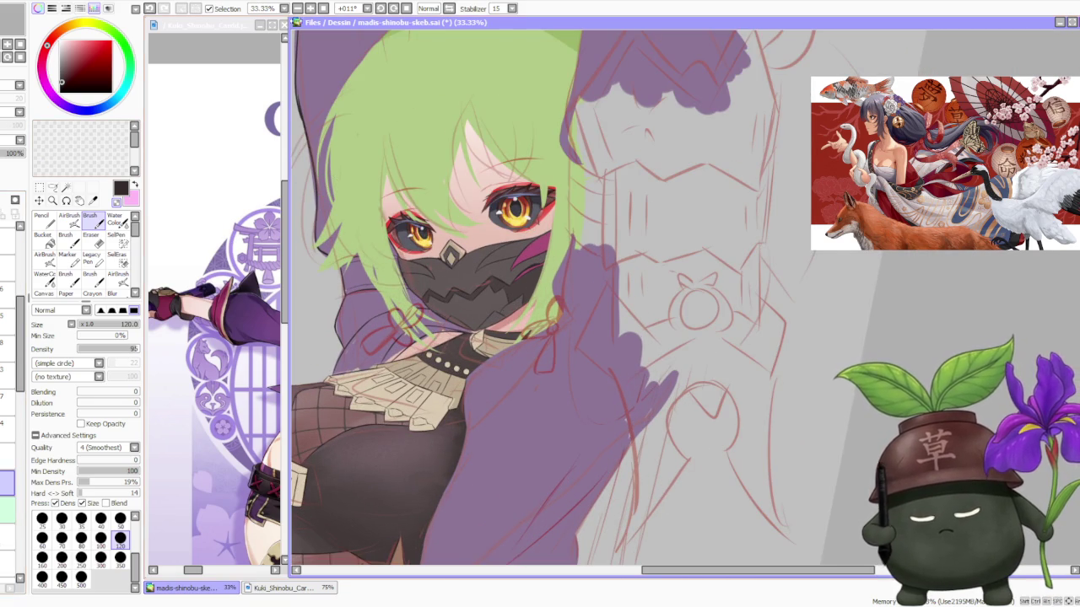
pyautogui.press('Delete')
pyautogui.press('-')
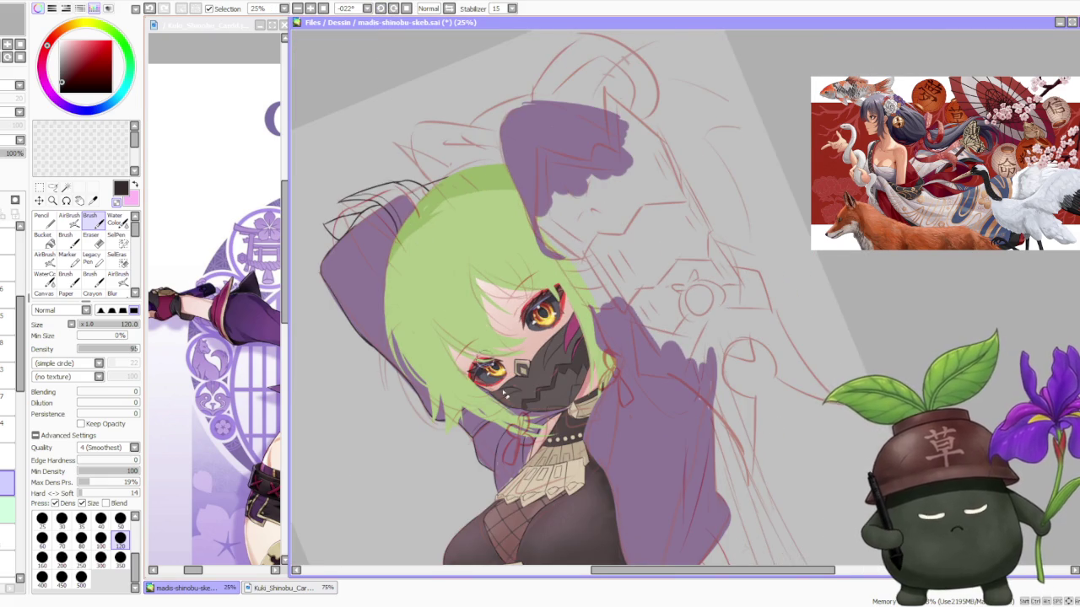
pyautogui.scroll(1, 523, 434)
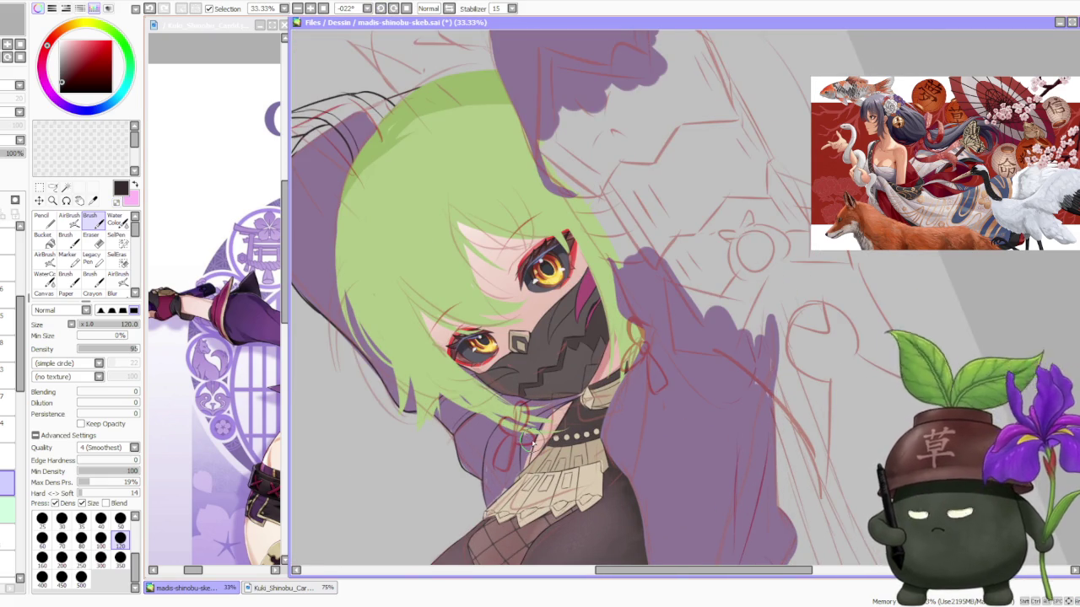
pyautogui.scroll(2, 525, 439)
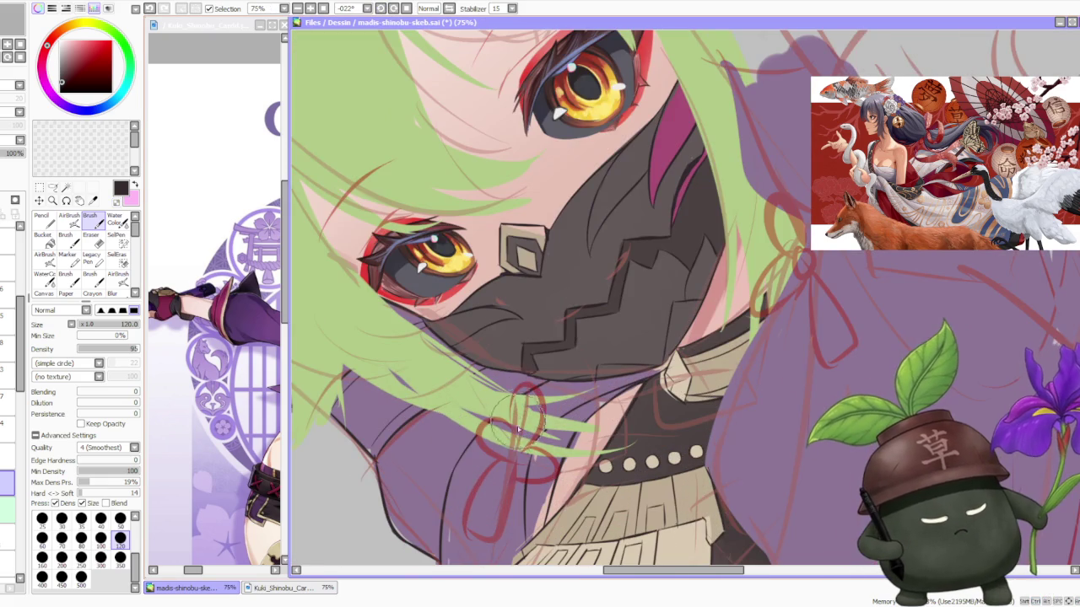
pyautogui.press('Home')
pyautogui.scroll(-3, 516, 437)
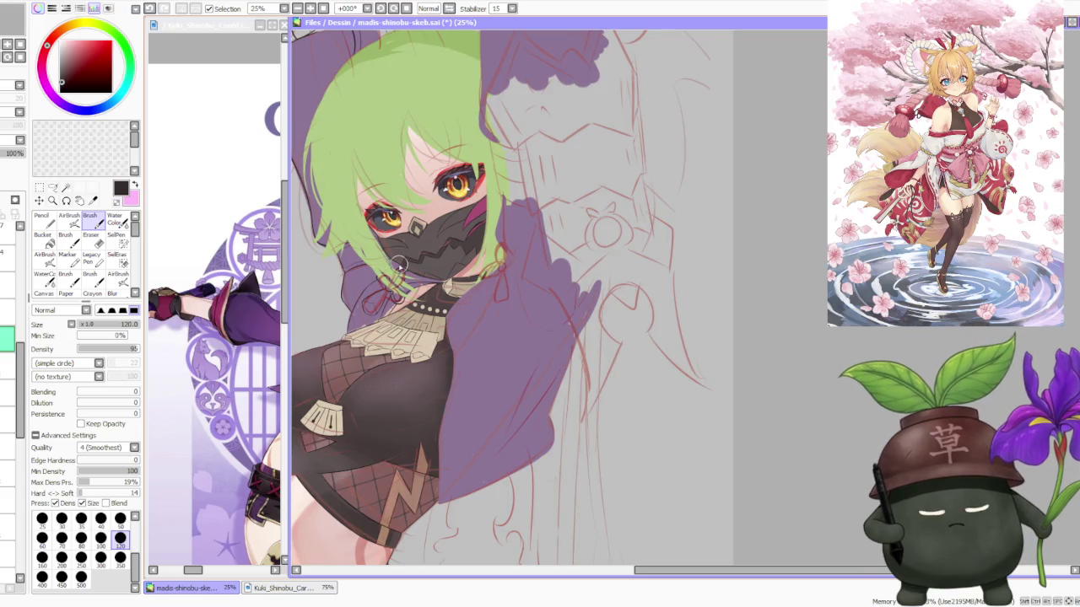
pyautogui.scroll(-1, 399, 264)
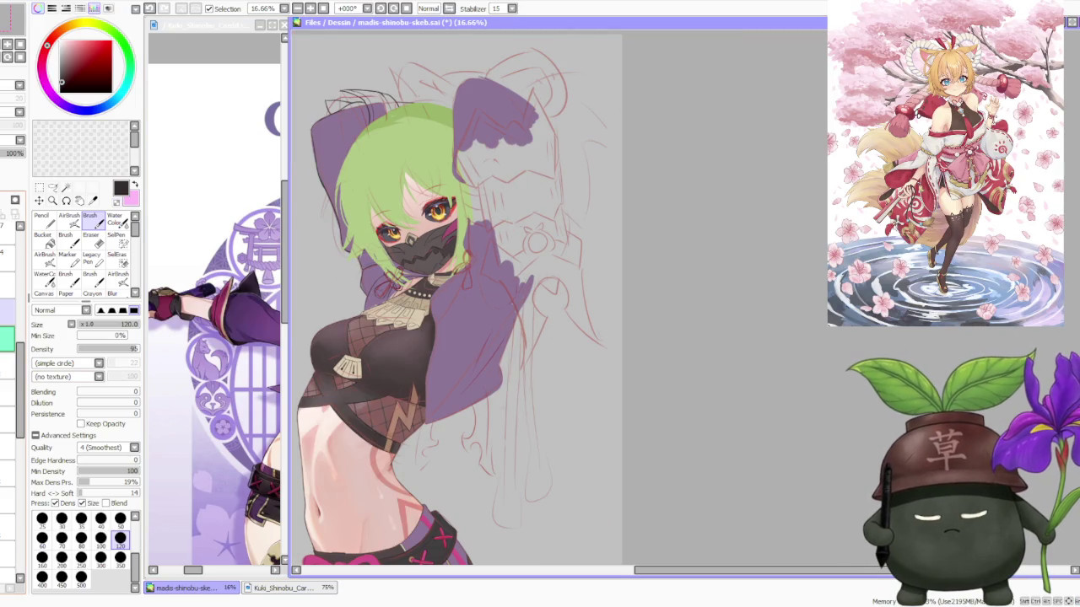
pyautogui.hotkey('ctrl', 't')
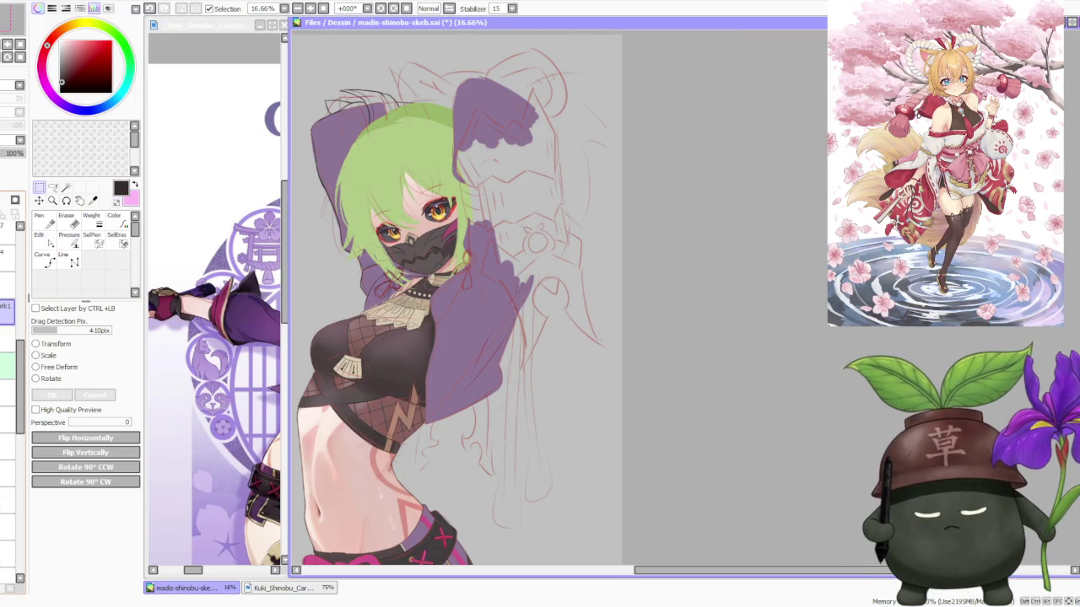
pyautogui.press('Return')
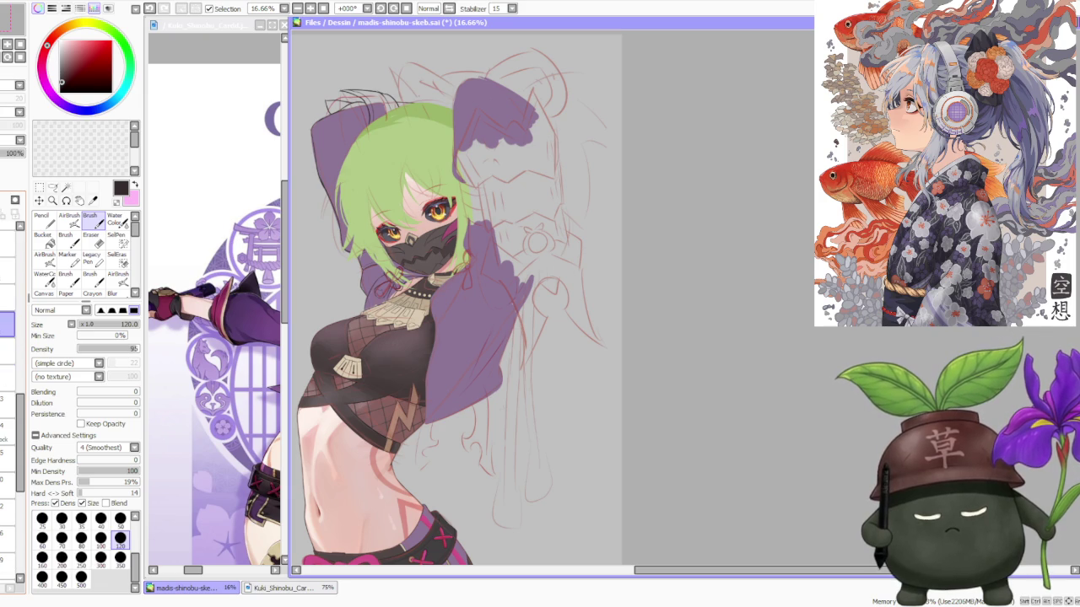
pyautogui.click(7, 324)
# Restore the black crop top to 100% opacity and inspect the collar ruffle up close
pyautogui.hotkey('ctrl', 'z')
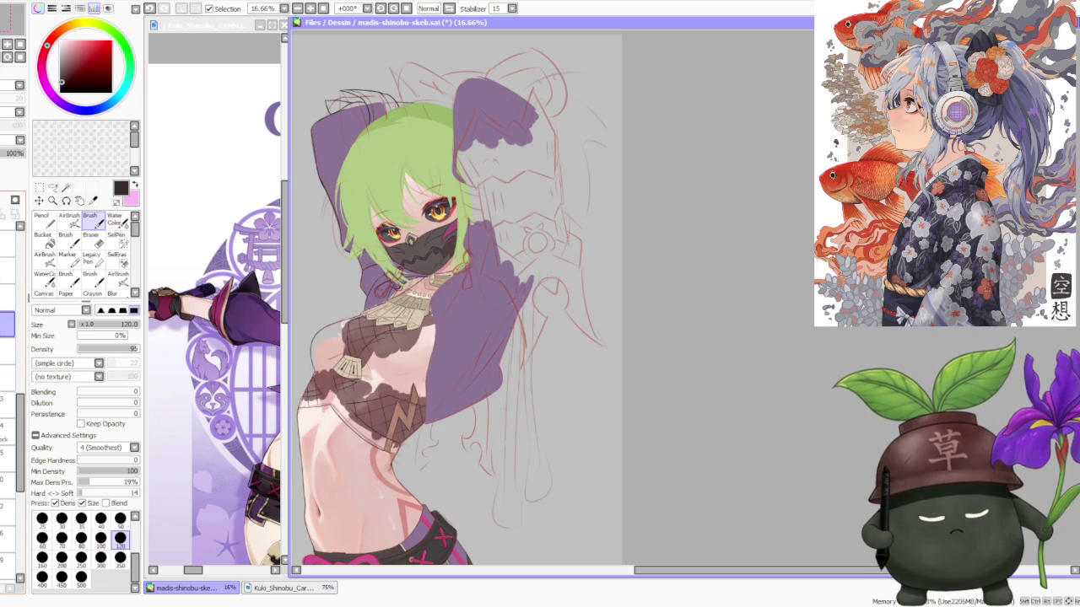
pyautogui.scroll(2, 366, 262)
pyautogui.scroll(3, 413, 289)
pyautogui.scroll(-2, 439, 343)
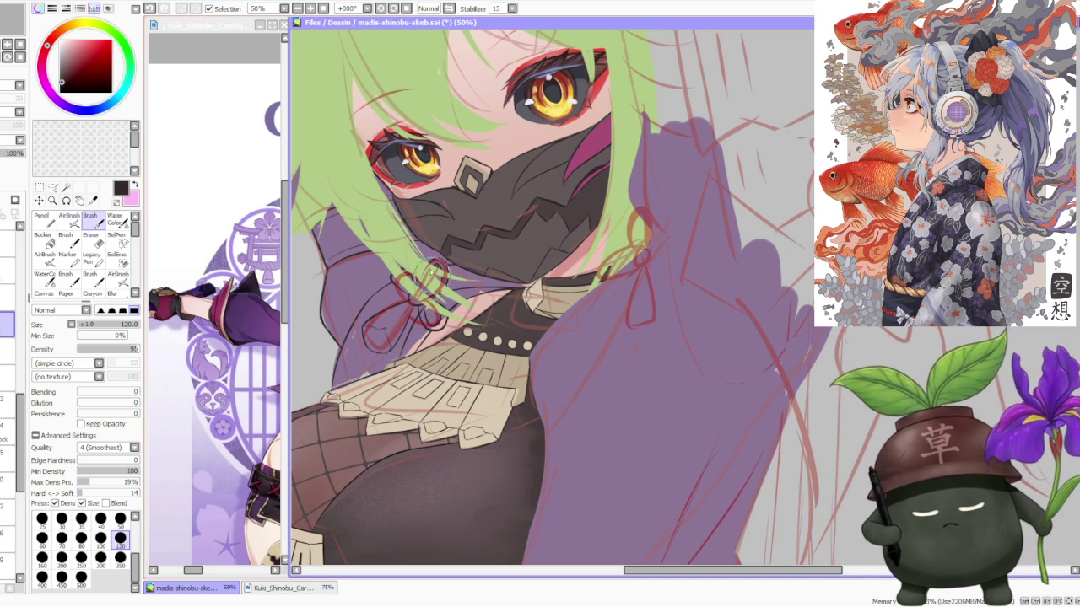
pyautogui.scroll(2, 456, 324)
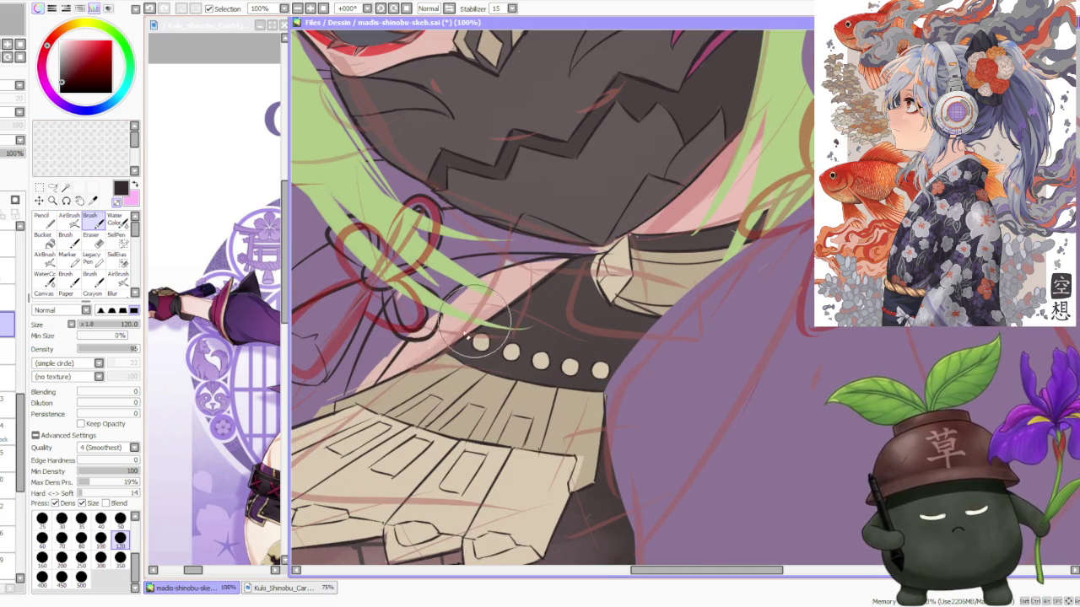
pyautogui.scroll(-2, 494, 303)
pyautogui.scroll(2, 574, 249)
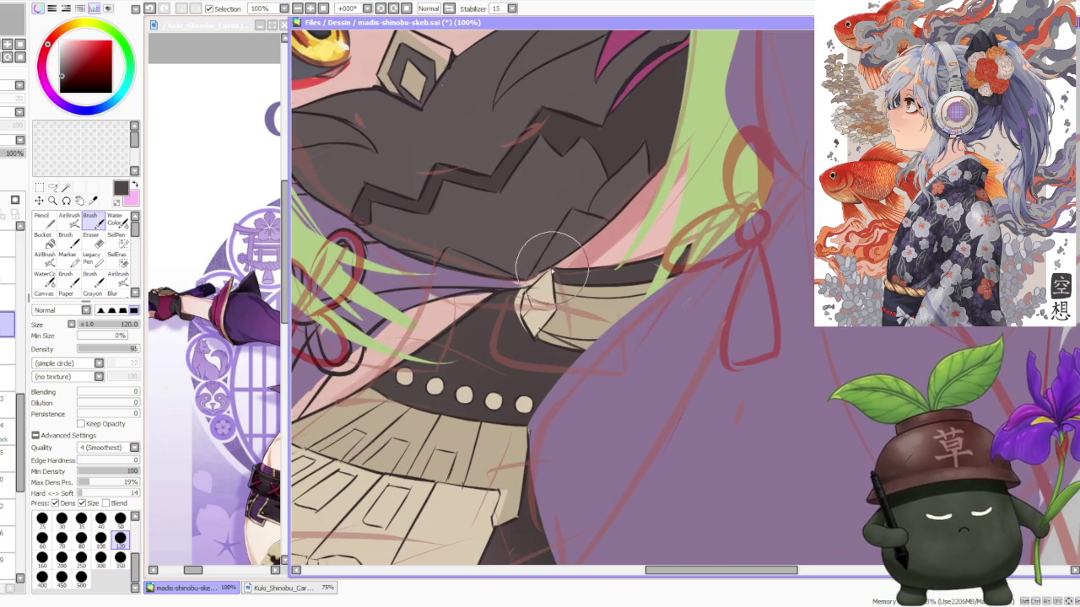
pyautogui.scroll(-1, 683, 295)
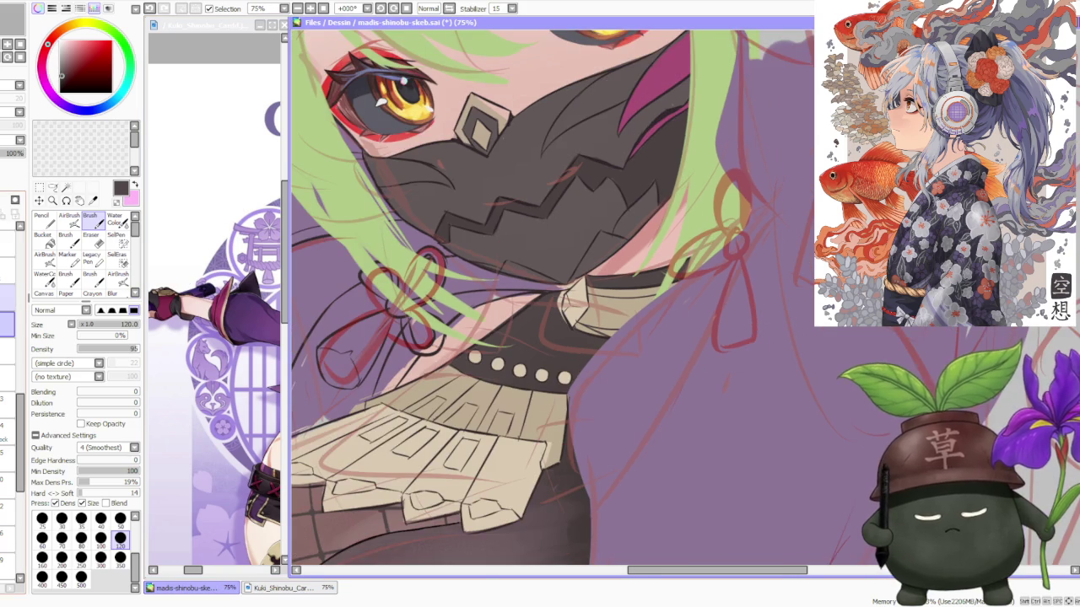
pyautogui.scroll(-1, 686, 294)
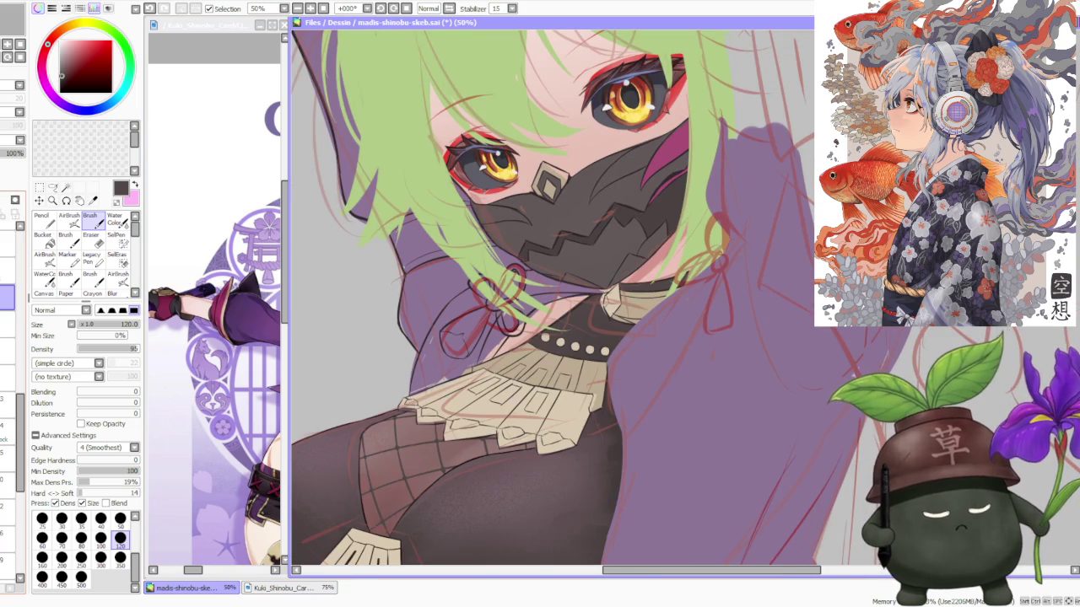
pyautogui.scroll(-1, 687, 292)
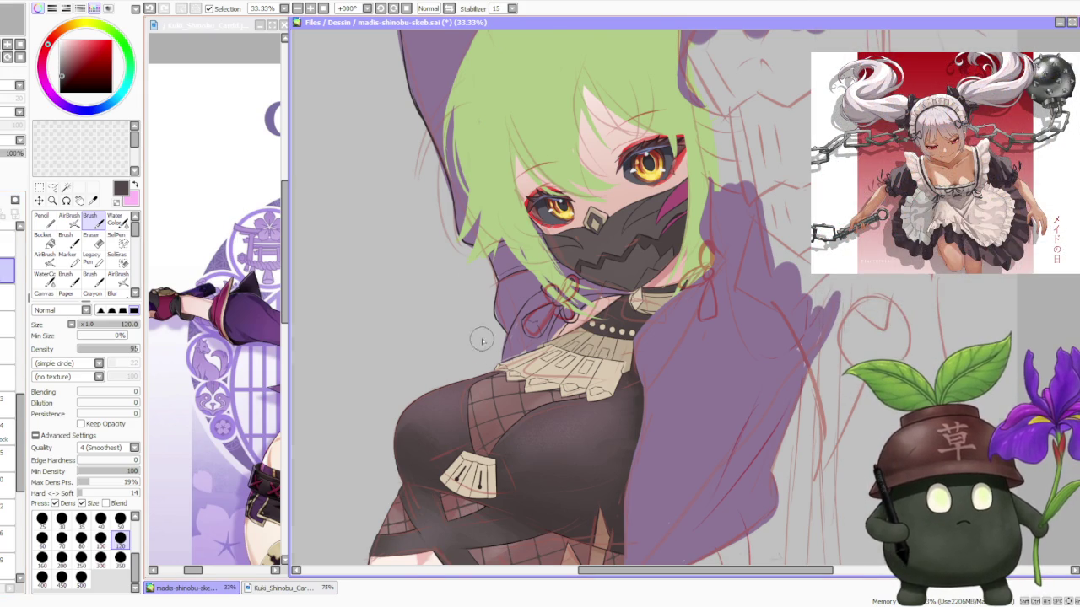
# Toggle the layer under the beige ruffle to check the cloth, then select another layer
pyautogui.scroll(-1, 482, 345)
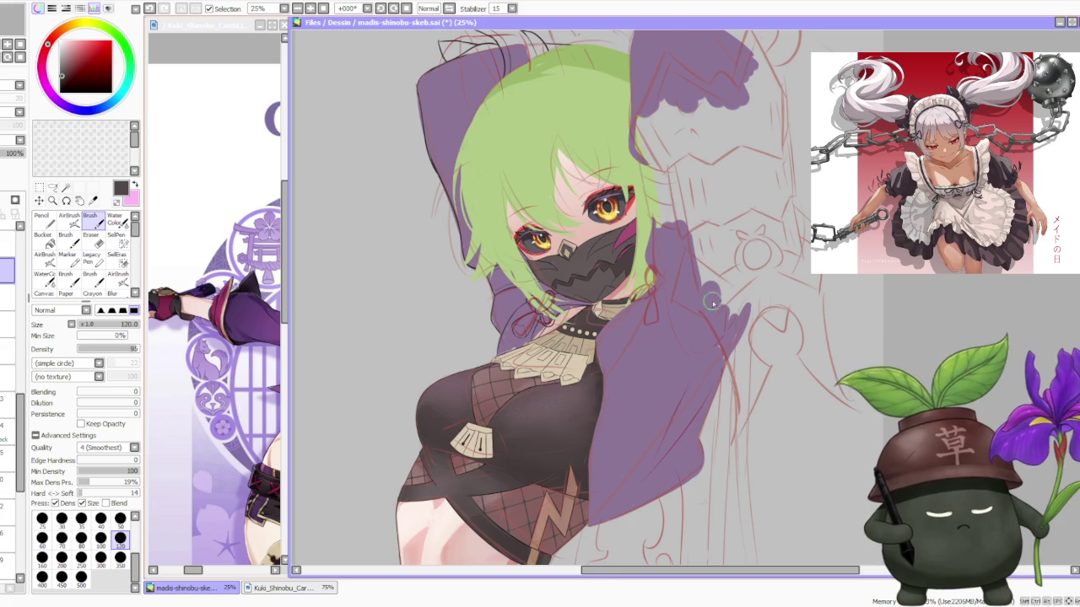
pyautogui.scroll(2, 607, 324)
pyautogui.scroll(2, 578, 334)
pyautogui.scroll(-1, 576, 335)
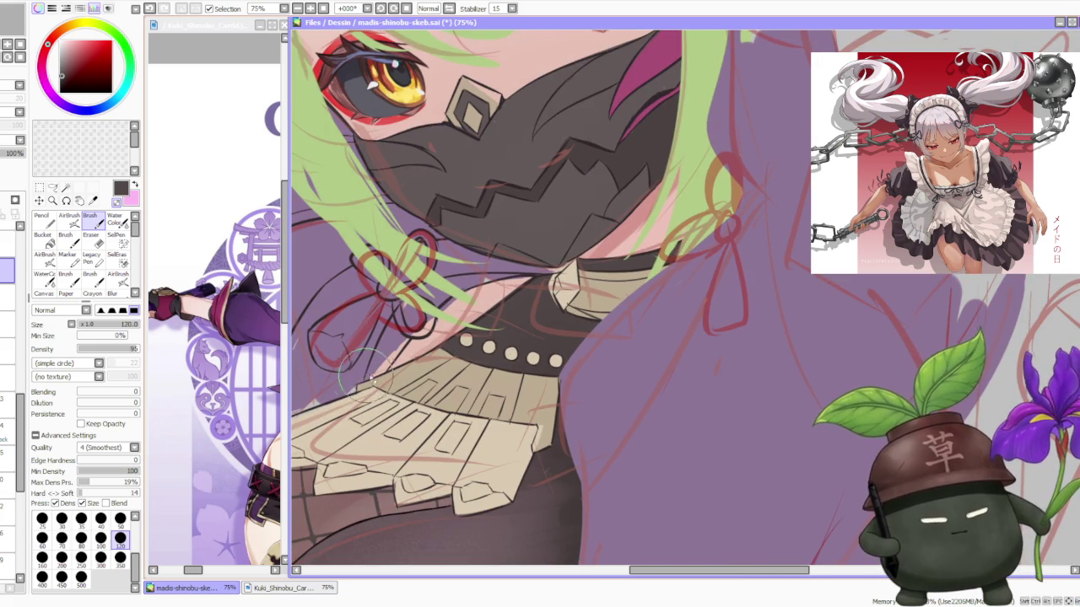
pyautogui.scroll(-3, 387, 337)
pyautogui.scroll(2, 421, 358)
pyautogui.scroll(-1, 505, 366)
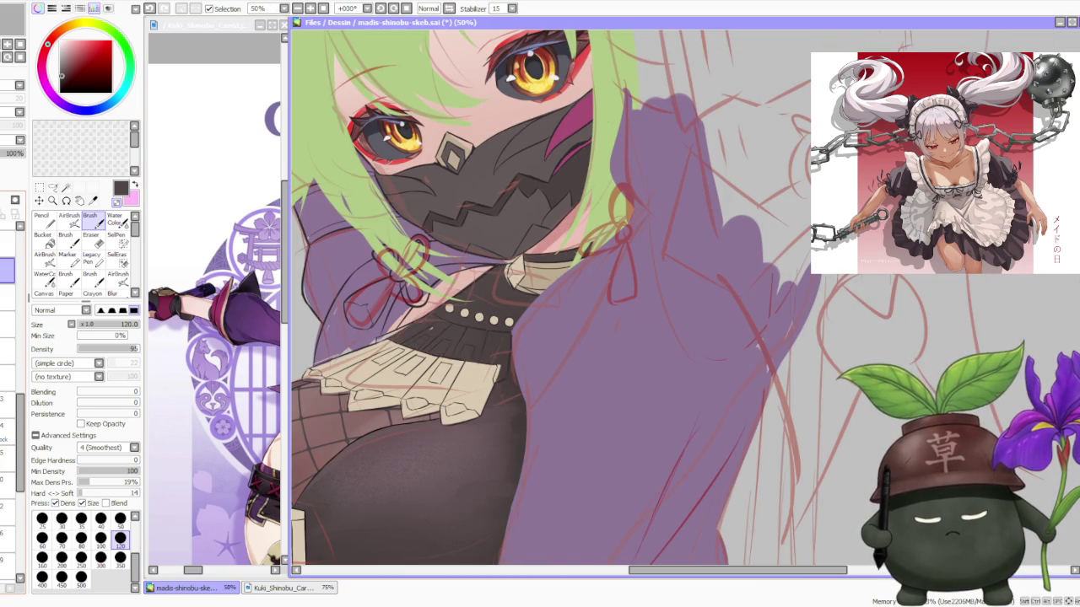
pyautogui.click(7, 329)
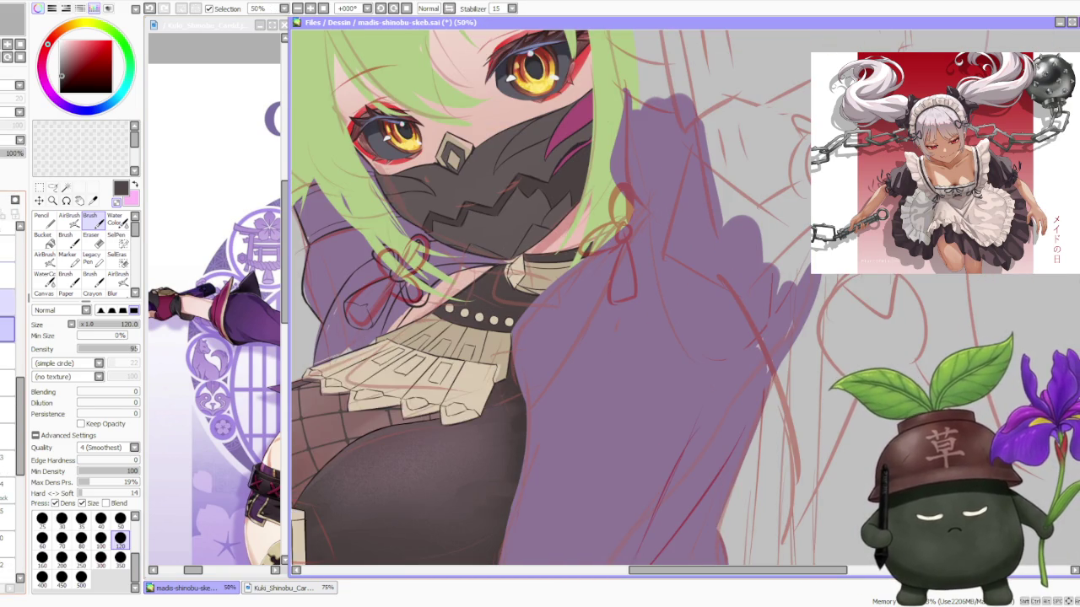
pyautogui.click(8, 301)
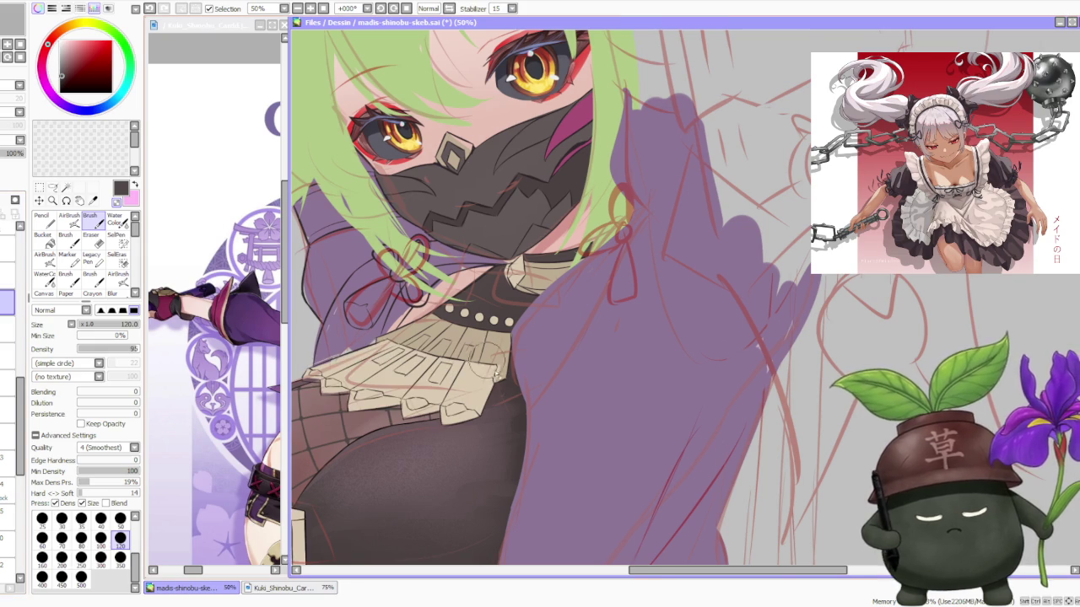
pyautogui.scroll(3, 502, 378)
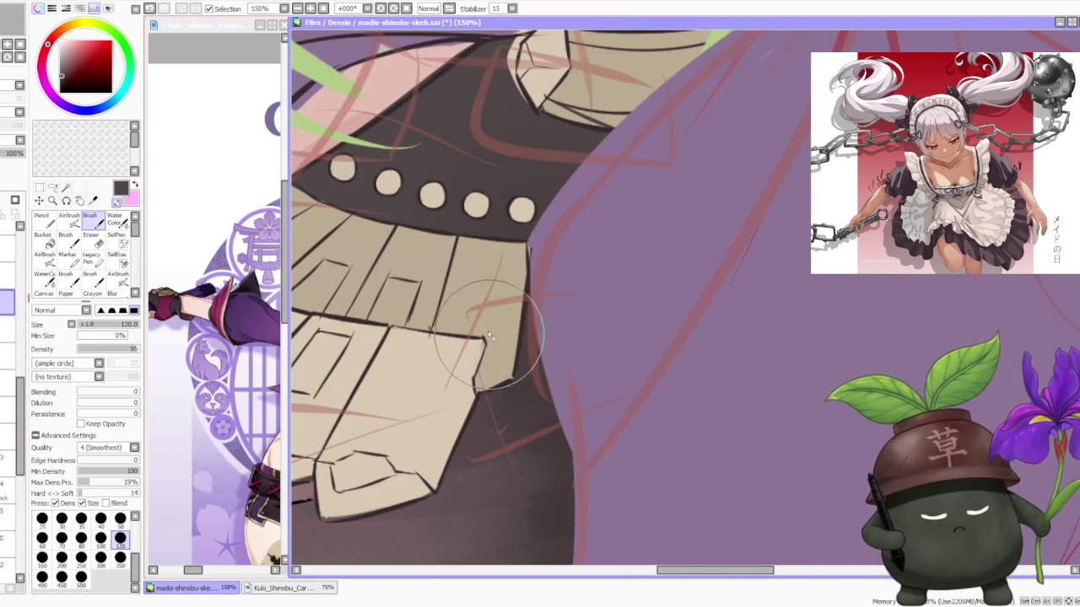
# Eyedrop the ruffle's beige and paint more of it onto the ruffle's left end
pyautogui.scroll(-4, 493, 335)
pyautogui.scroll(2, 370, 312)
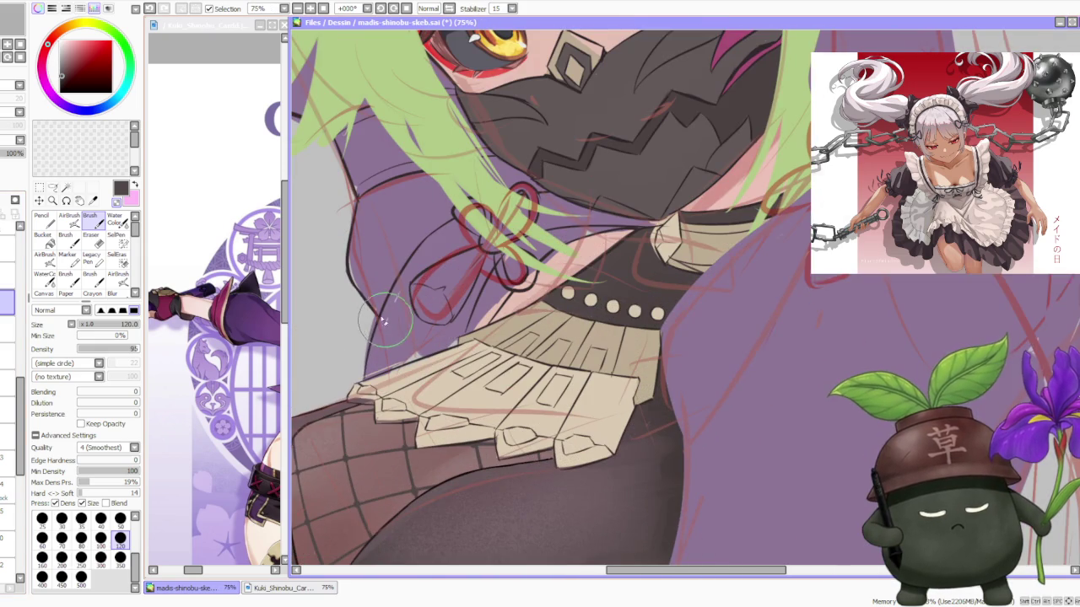
pyautogui.keyDown('alt'); pyautogui.click(393, 389); pyautogui.keyUp('alt')
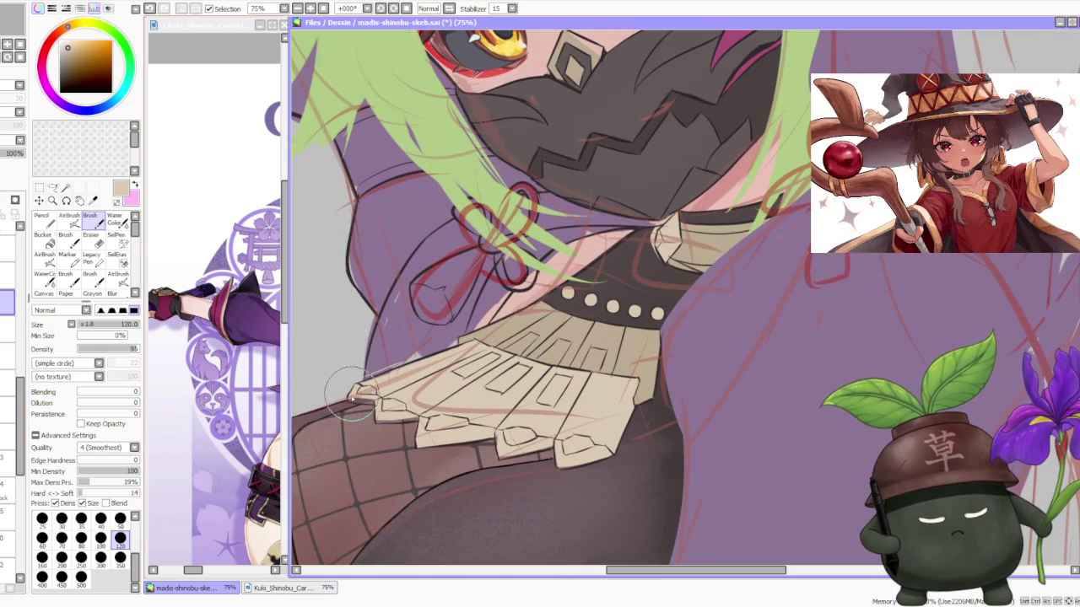
pyautogui.moveTo(350, 401)
pyautogui.mouseDown()
pyautogui.moveTo(371, 390)
pyautogui.moveTo(392, 422)
pyautogui.moveTo(439, 418)
pyautogui.moveTo(413, 396)
pyautogui.moveTo(521, 413)
pyautogui.mouseUp()
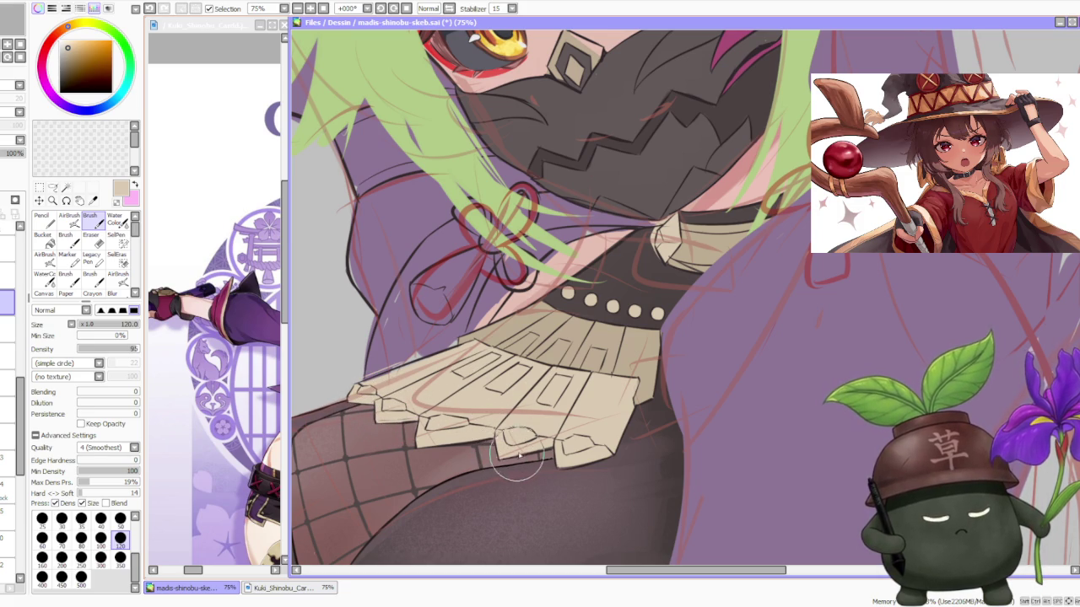
# Touch up the ruffle's lower-right side and upper edge with beige, then zoom out to review
pyautogui.moveTo(495, 452)
pyautogui.mouseDown()
pyautogui.moveTo(572, 443)
pyautogui.moveTo(556, 455)
pyautogui.mouseUp()
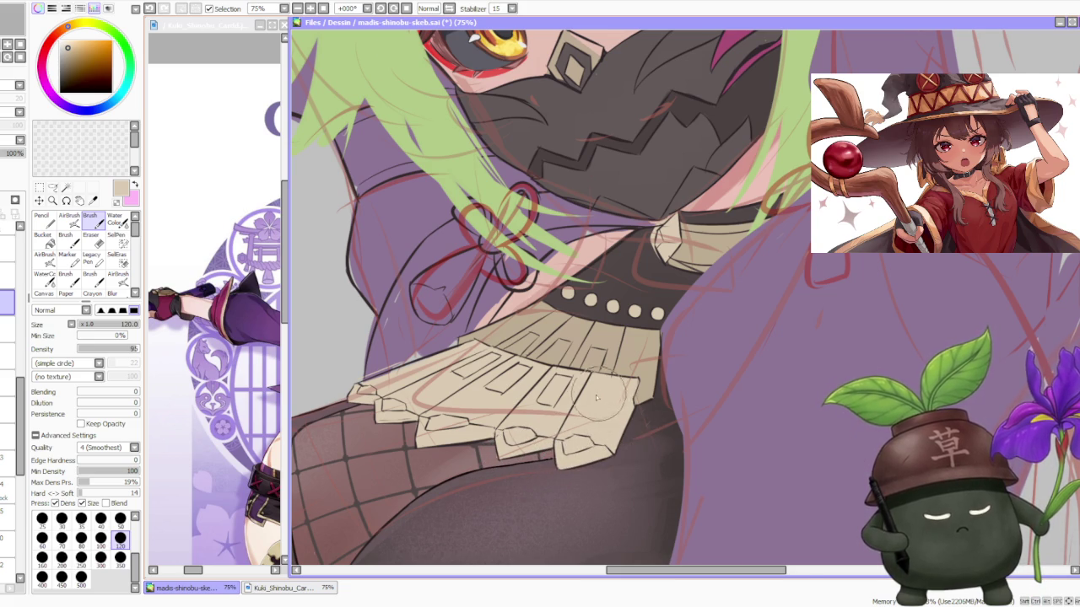
pyautogui.scroll(-1, 614, 445)
pyautogui.scroll(2, 388, 388)
pyautogui.moveTo(381, 386); pyautogui.dragTo(439, 361)
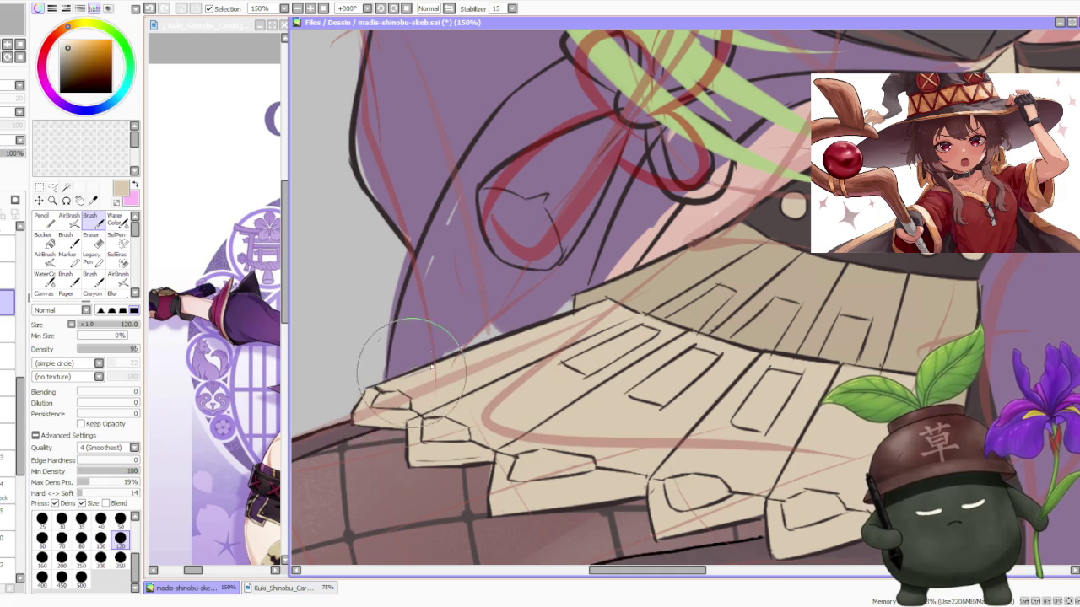
pyautogui.scroll(-3, 371, 386)
pyautogui.scroll(2, 447, 363)
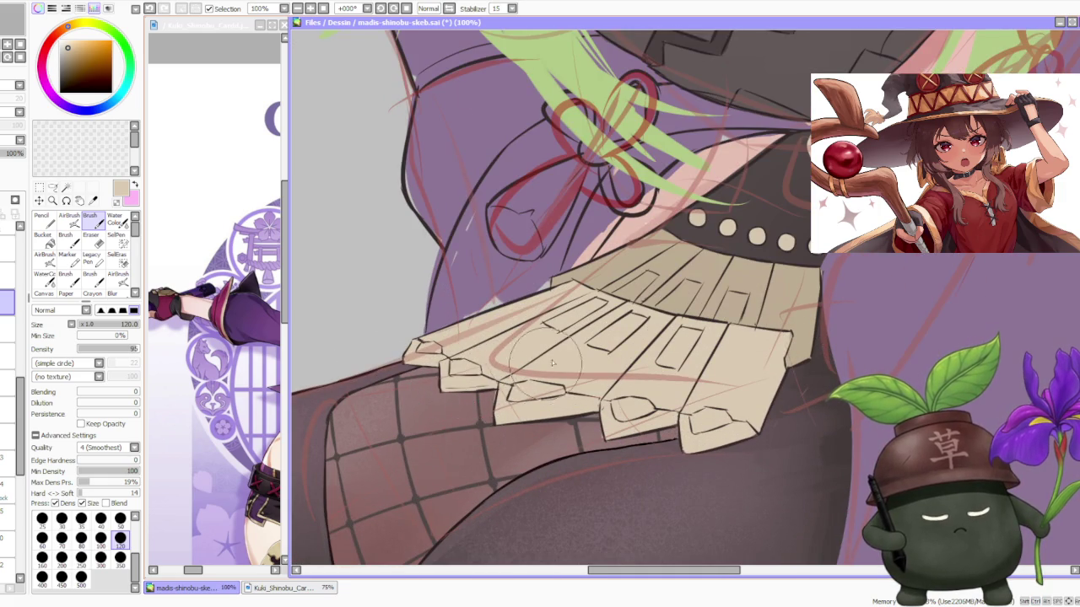
pyautogui.scroll(-2, 502, 375)
pyautogui.scroll(1, 535, 411)
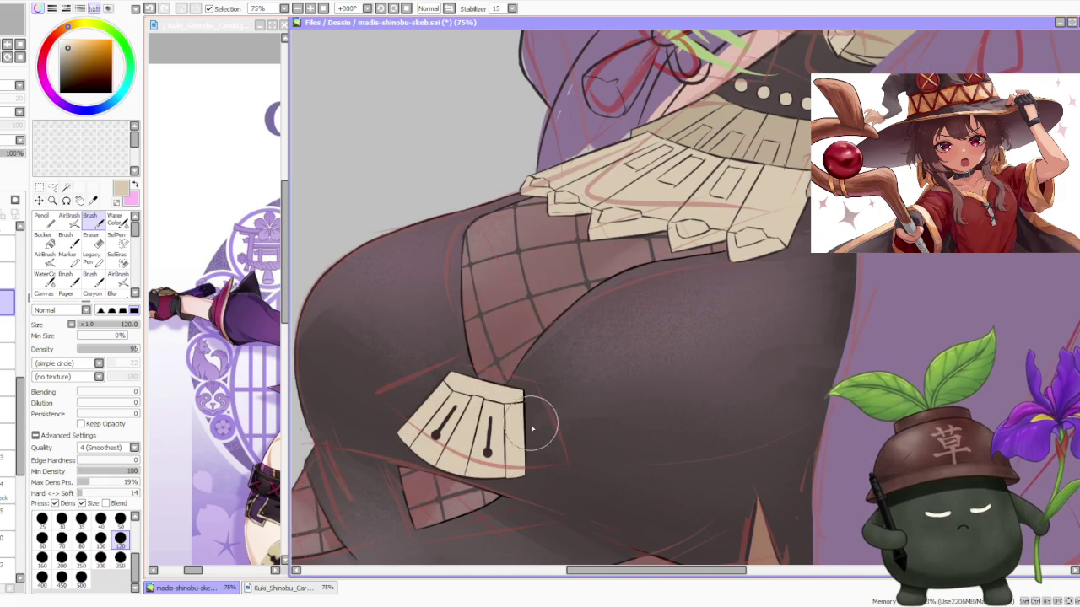
pyautogui.scroll(-2, 540, 413)
pyautogui.scroll(-1, 574, 371)
pyautogui.scroll(-1, 637, 354)
pyautogui.scroll(-1, 638, 355)
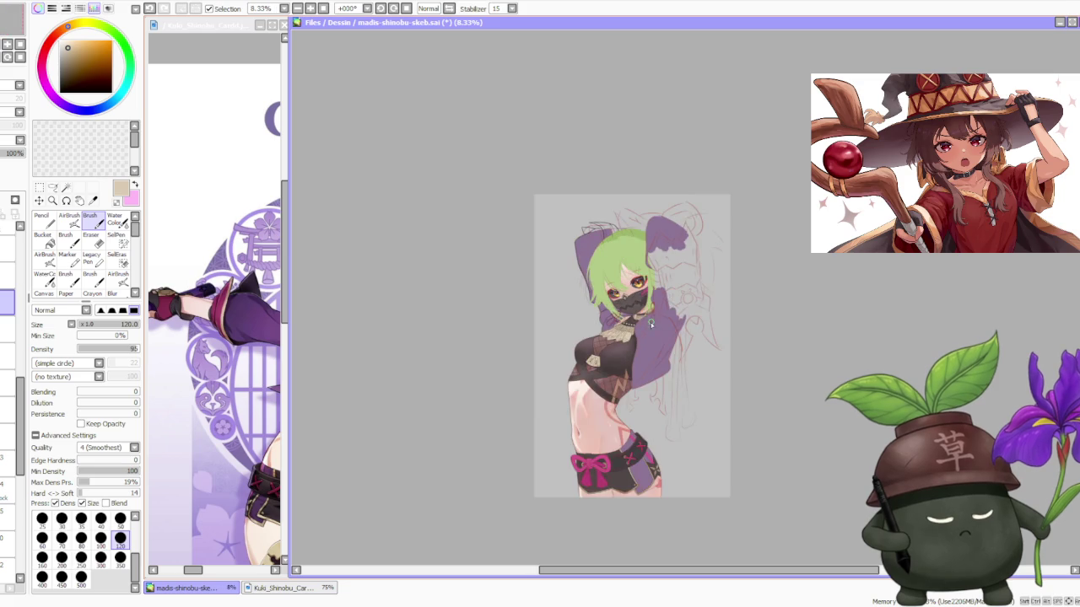
# Zoom in on the mask, switch to the layer above, and undo to compare the head tilt
pyautogui.scroll(1, 641, 354)
pyautogui.scroll(1, 634, 314)
pyautogui.scroll(1, 632, 312)
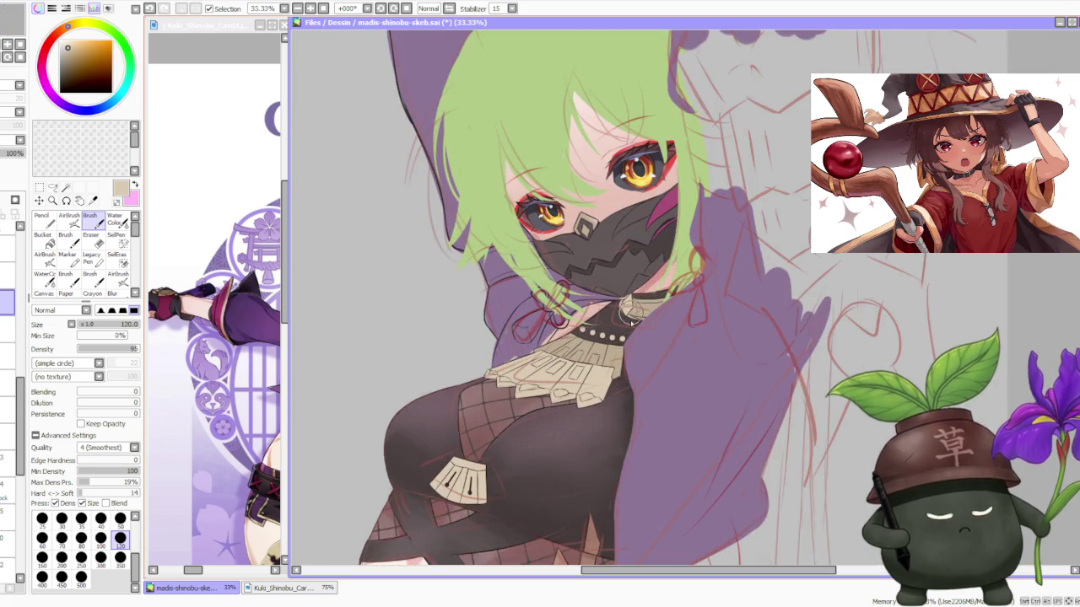
pyautogui.scroll(1, 629, 324)
pyautogui.scroll(-1, 621, 304)
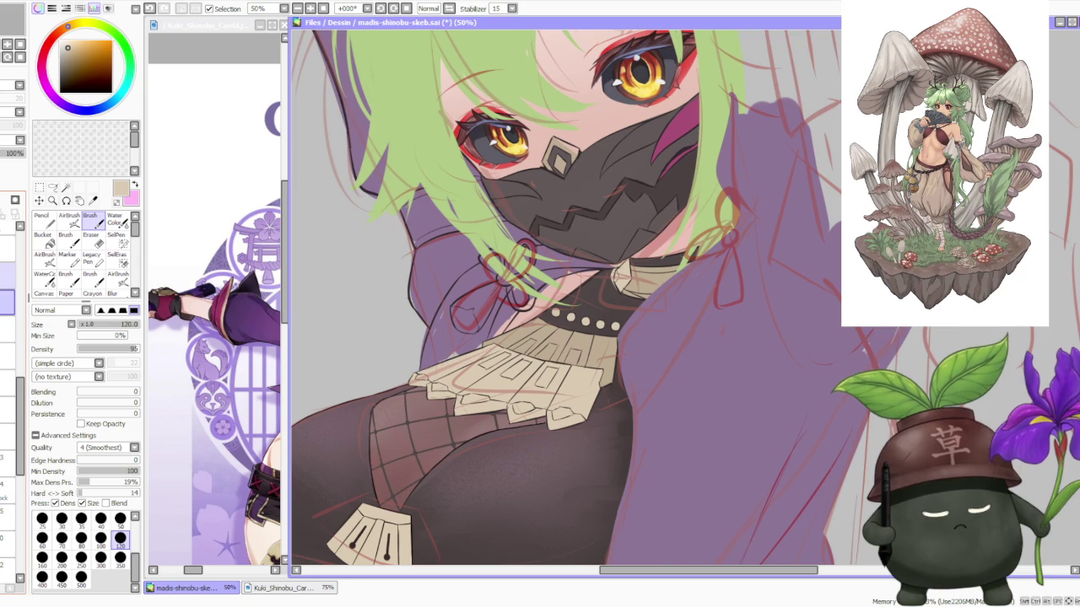
pyautogui.scroll(2, 802, 234)
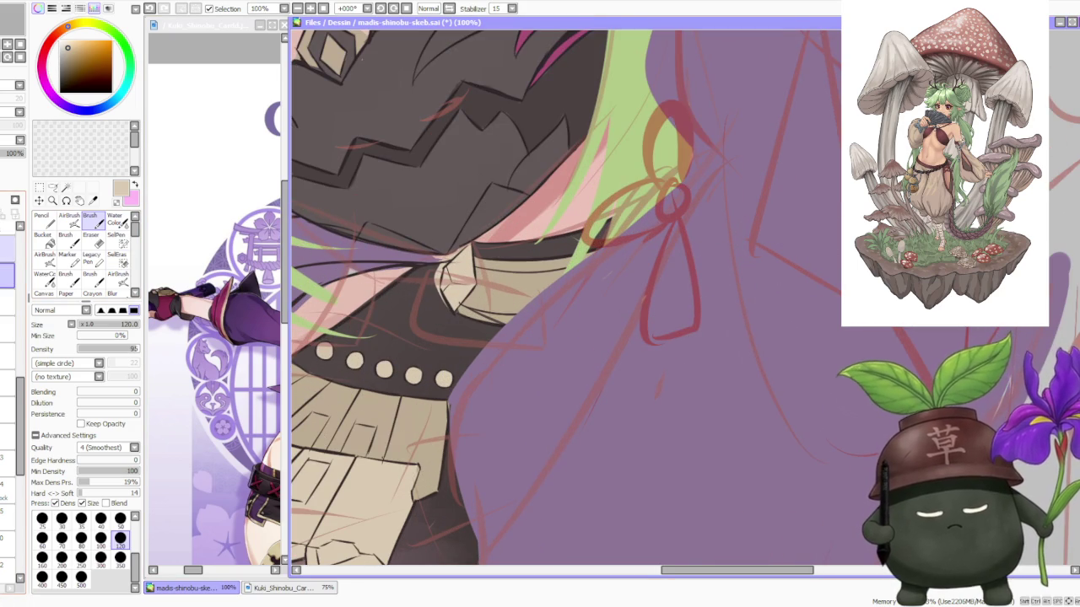
pyautogui.click(6, 249)
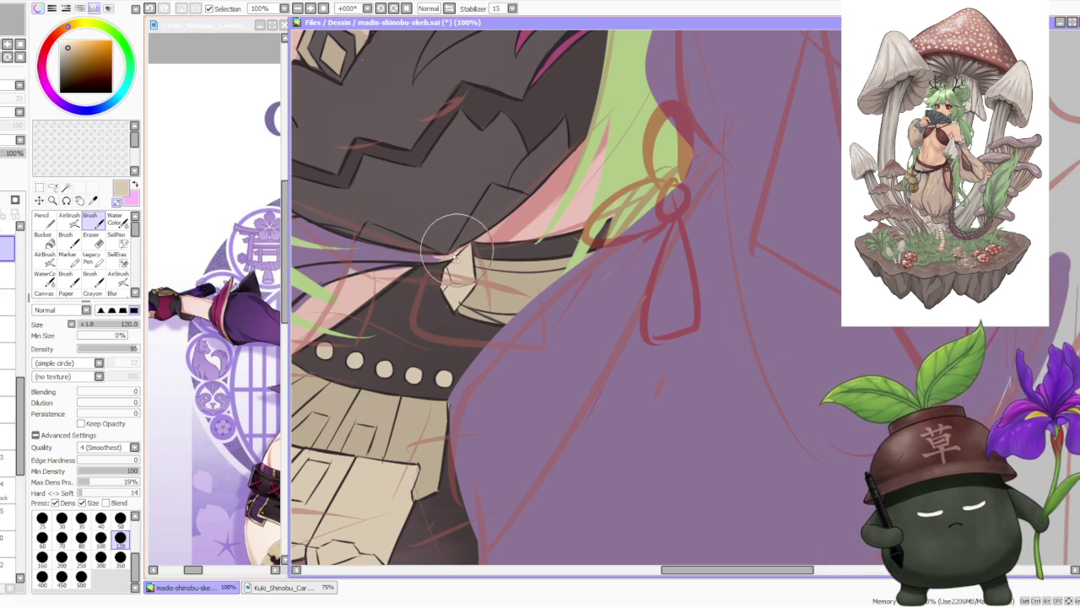
pyautogui.scroll(-2, 472, 228)
pyautogui.scroll(-1, 489, 211)
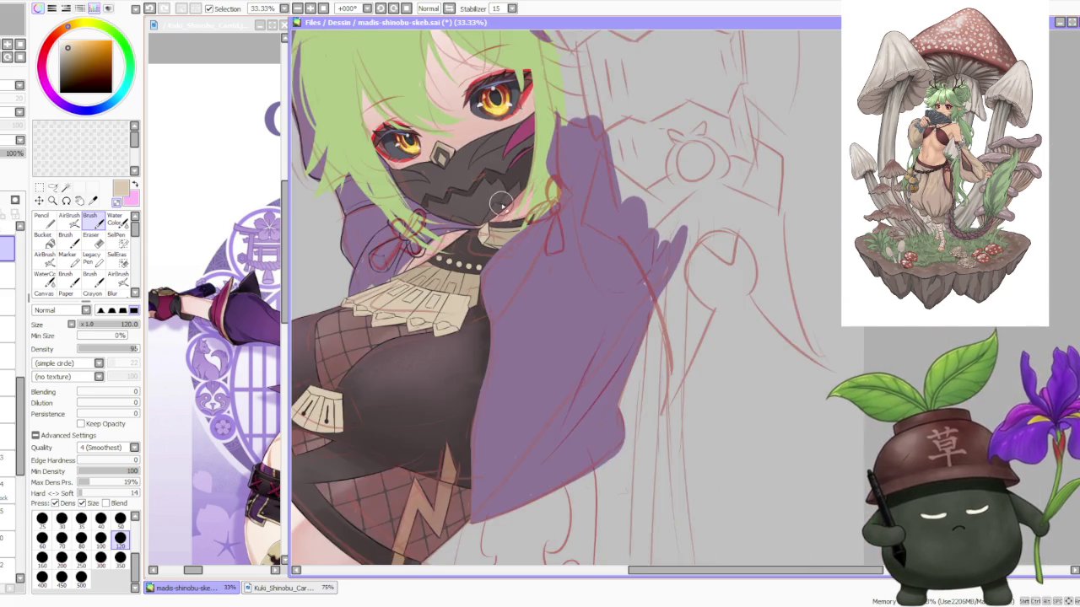
pyautogui.scroll(-1, 500, 202)
pyautogui.hotkey('ctrl', 'z')
pyautogui.hotkey('ctrl', 'z')
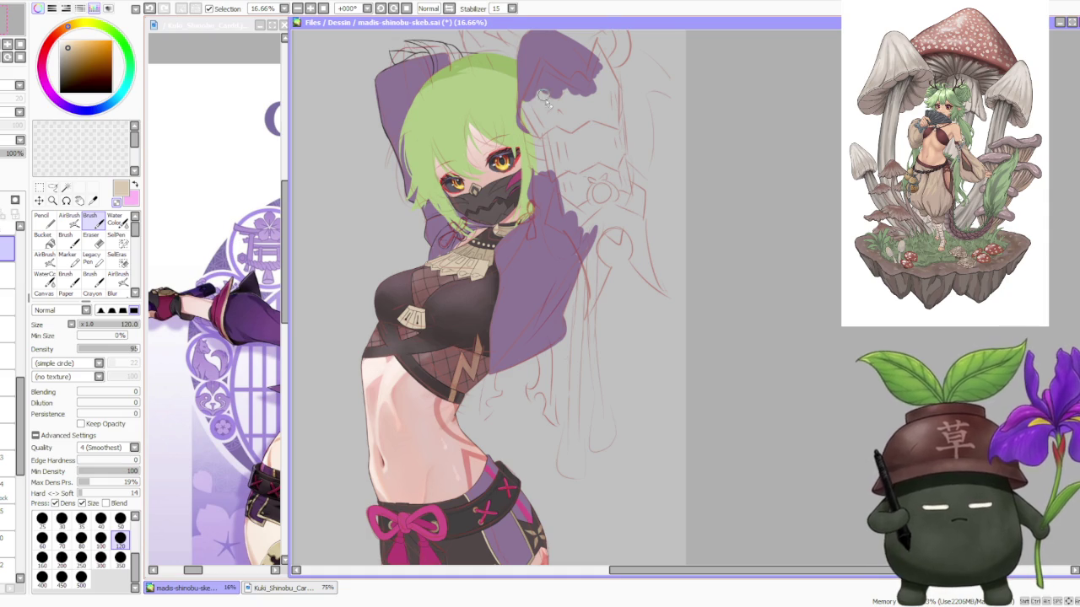
# Select another layer and sample the light pink skin colour from the face
pyautogui.scroll(-1, 464, 223)
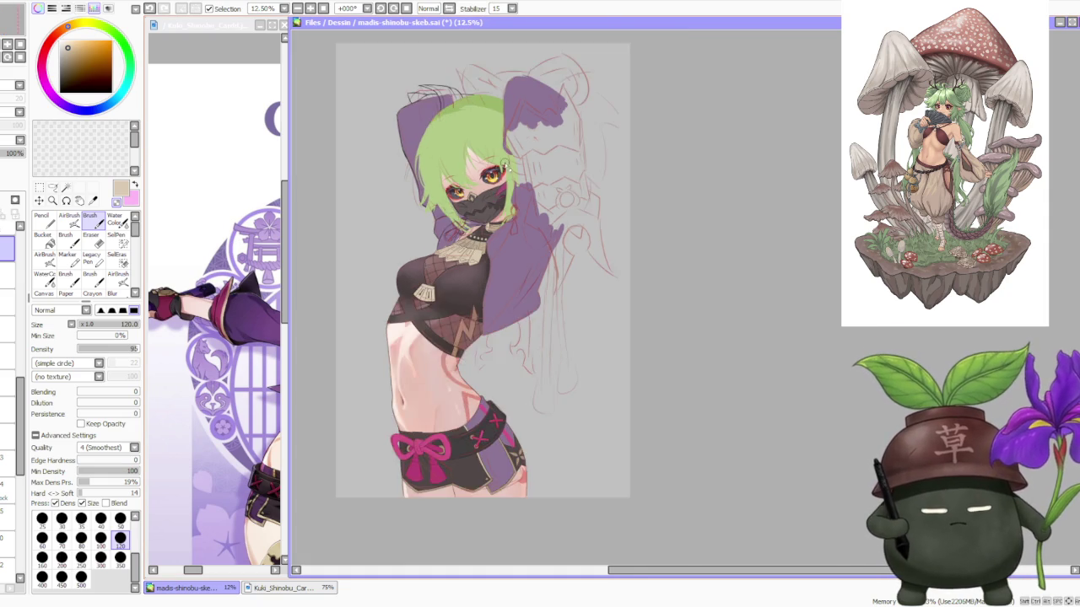
pyautogui.scroll(3, 489, 202)
pyautogui.scroll(-2, 487, 184)
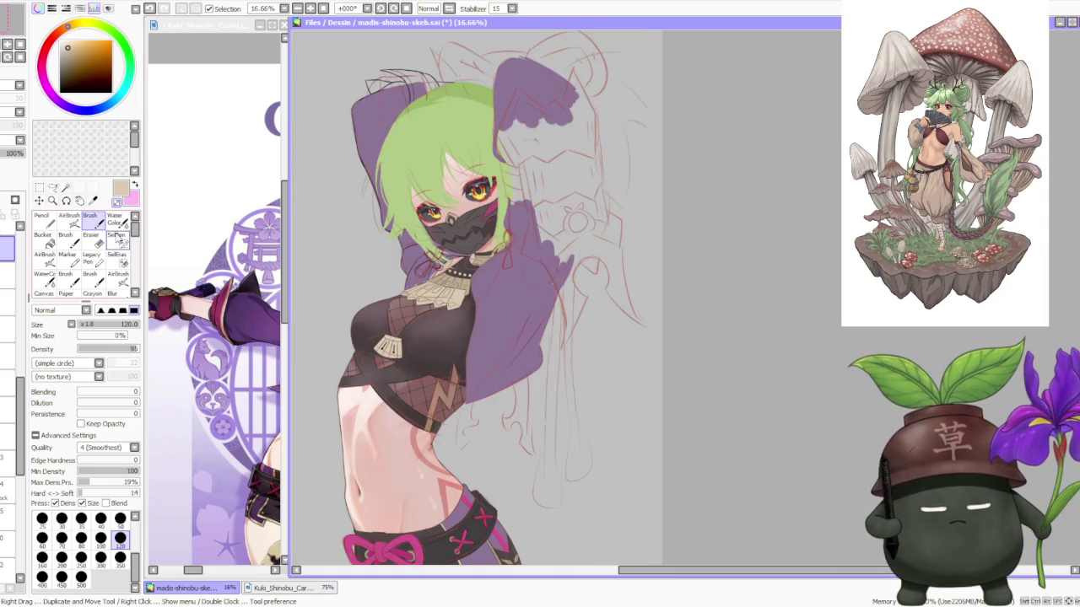
pyautogui.click(7, 286)
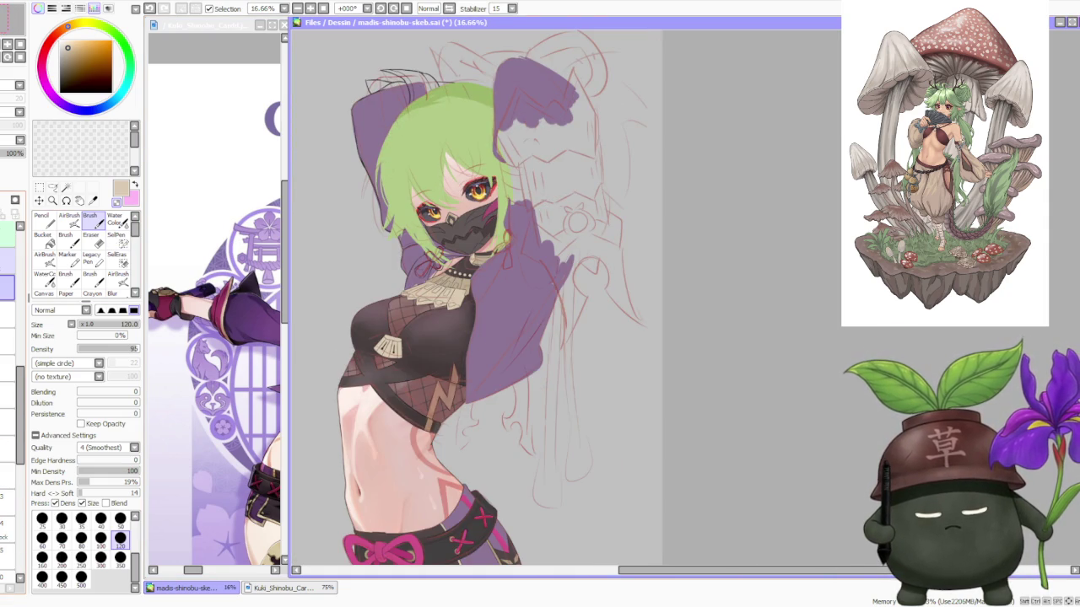
pyautogui.scroll(1, 8, 295)
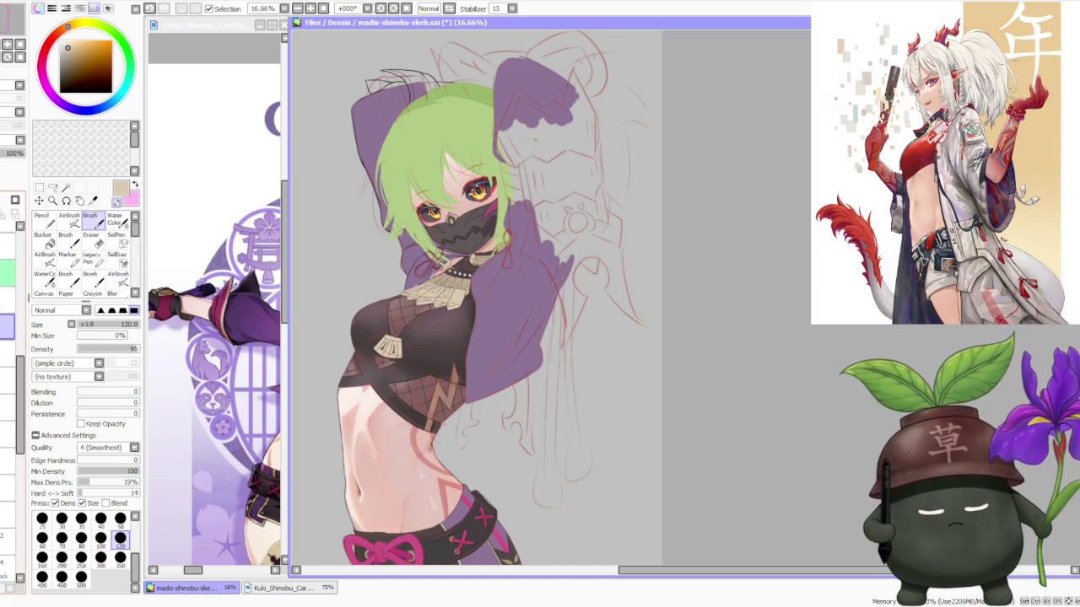
pyautogui.moveTo(24, 383); pyautogui.dragTo(22, 501)
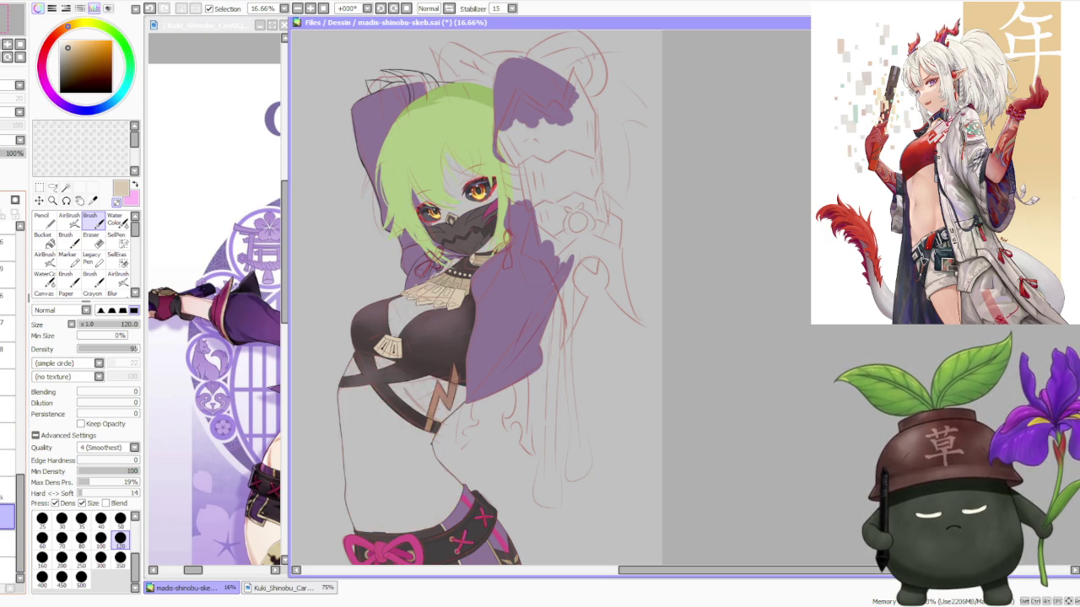
pyautogui.scroll(3, 381, 239)
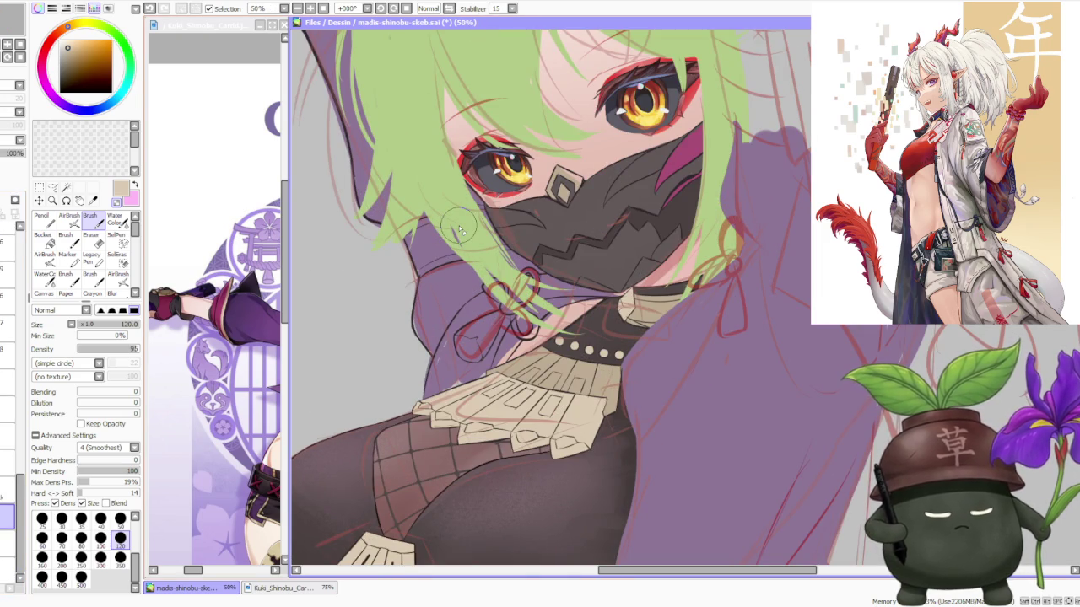
pyautogui.keyDown('alt'); pyautogui.click(572, 316); pyautogui.keyUp('alt')
# Review the face up close and sample the hood's purple as the paint colour
pyautogui.scroll(1, 570, 318)
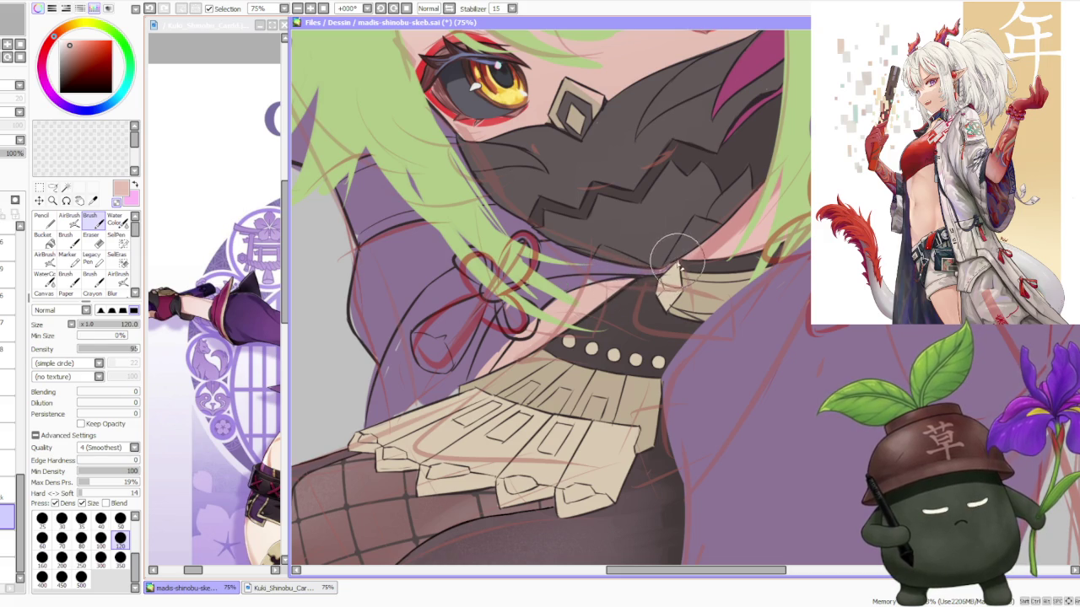
pyautogui.scroll(-2, 658, 274)
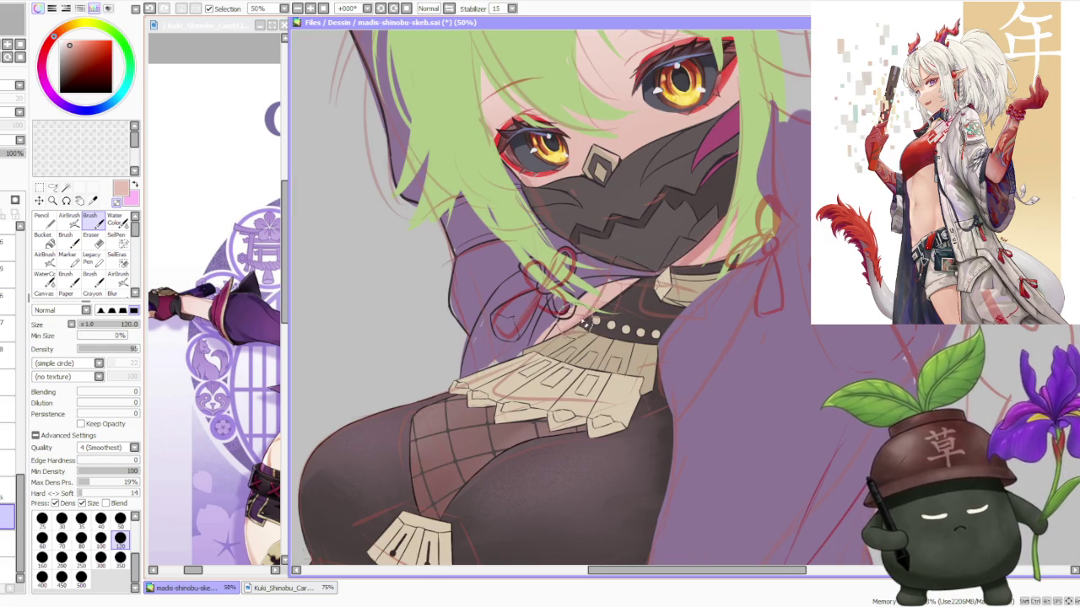
pyautogui.scroll(2, 544, 333)
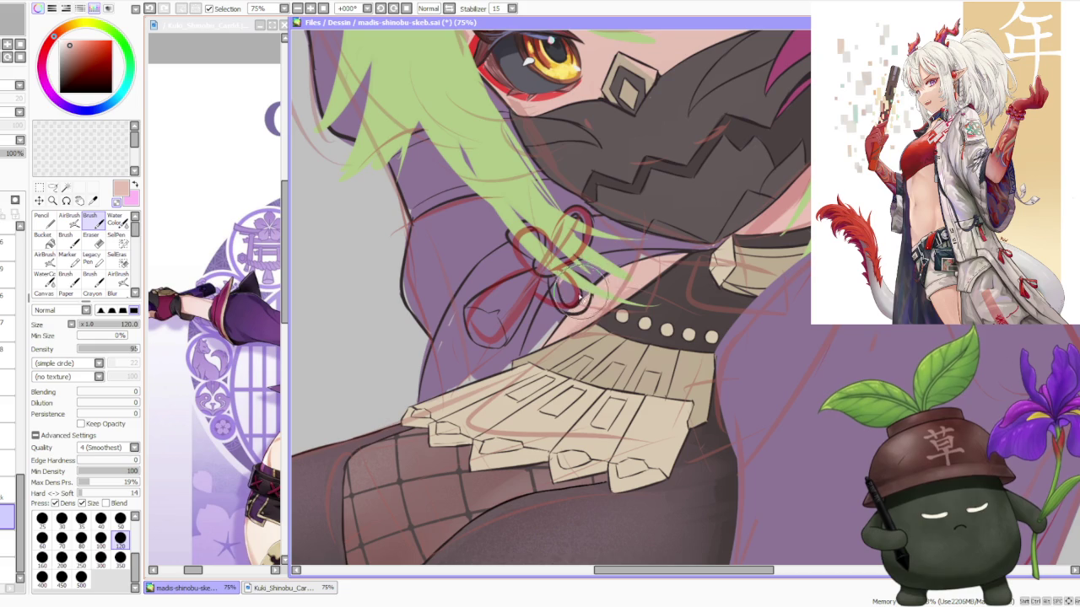
pyautogui.scroll(-4, 722, 269)
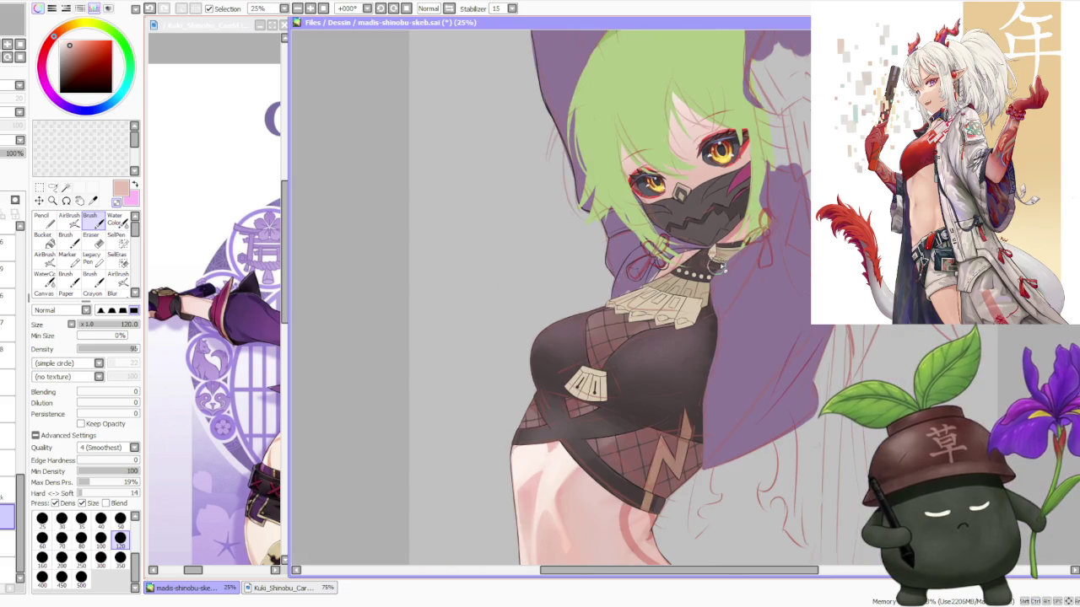
pyautogui.scroll(-1, 747, 236)
pyautogui.scroll(3, 728, 256)
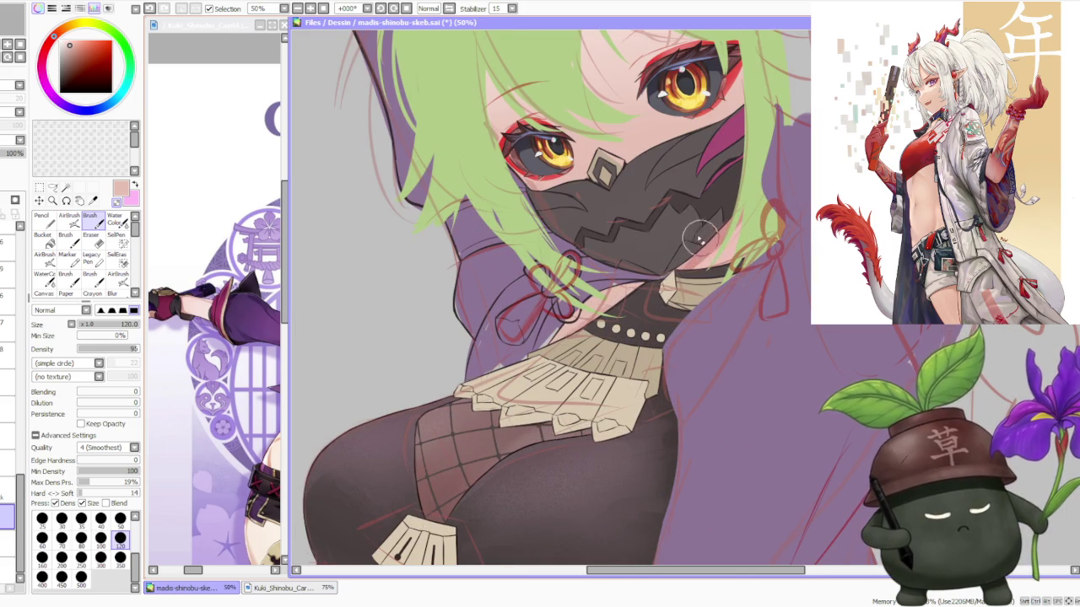
pyautogui.scroll(-1, 717, 253)
pyautogui.scroll(4, 734, 253)
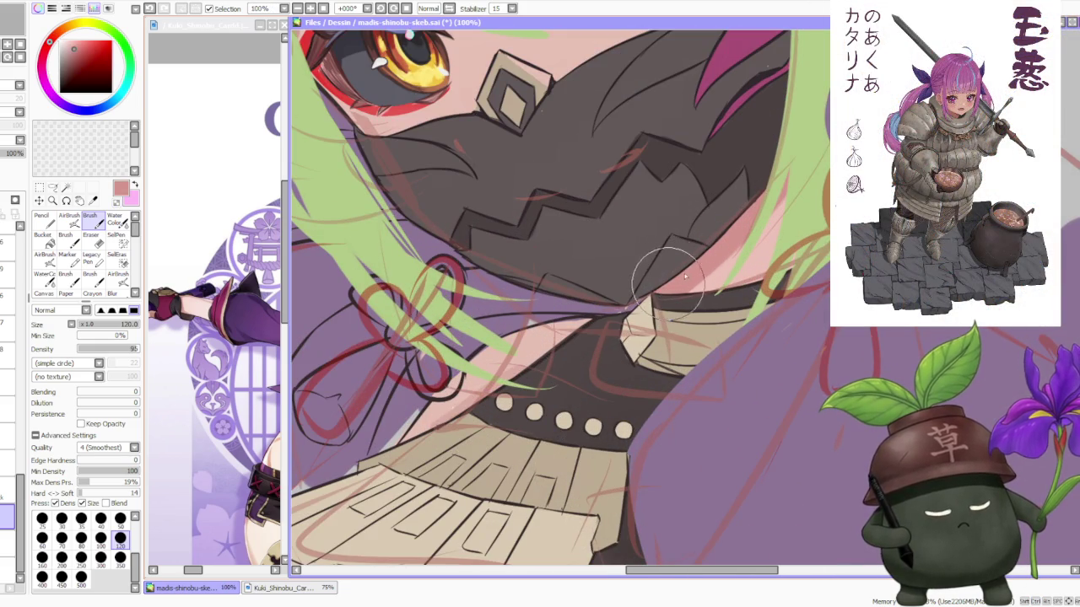
pyautogui.scroll(-4, 742, 244)
pyautogui.scroll(-1, 742, 245)
pyautogui.scroll(1, 742, 245)
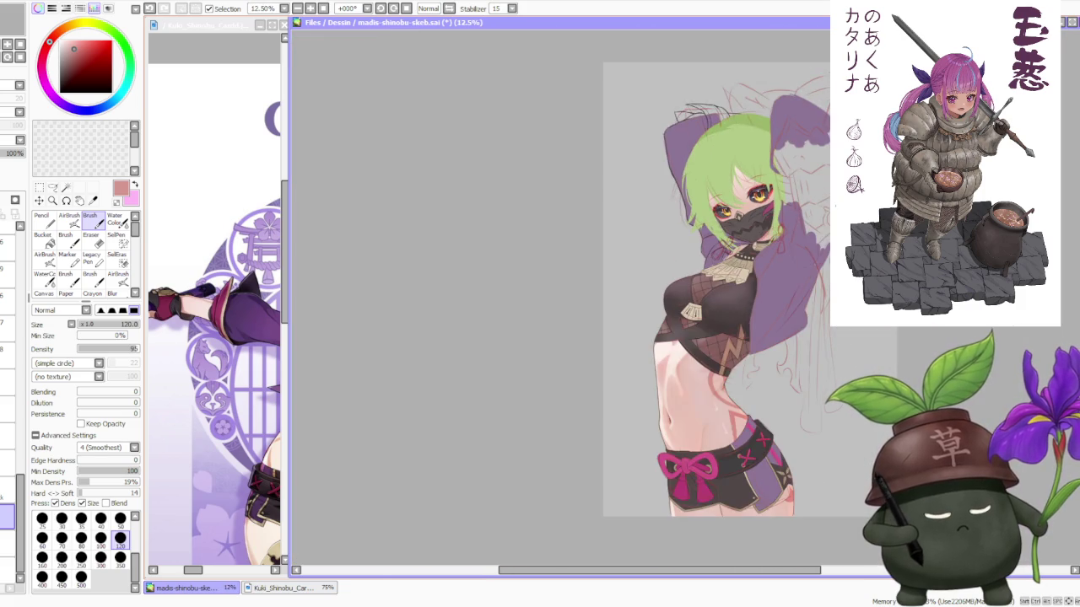
pyautogui.scroll(1, 742, 245)
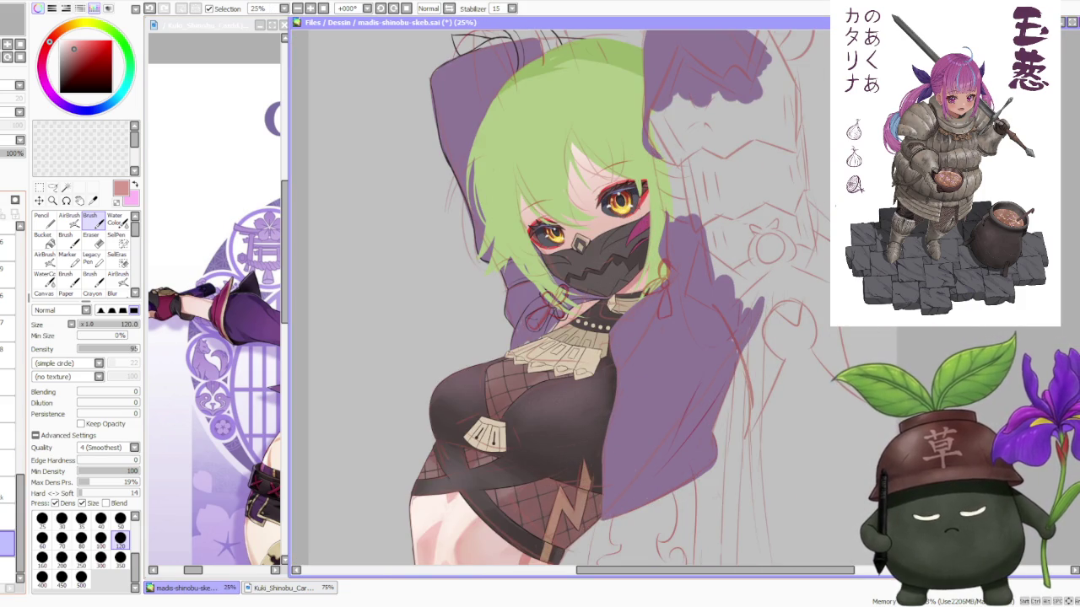
pyautogui.keyDown('alt'); pyautogui.click(525, 302); pyautogui.keyUp('alt')
# Zoom in and out around the hood to check the purple against the drawing
pyautogui.scroll(1, 527, 305)
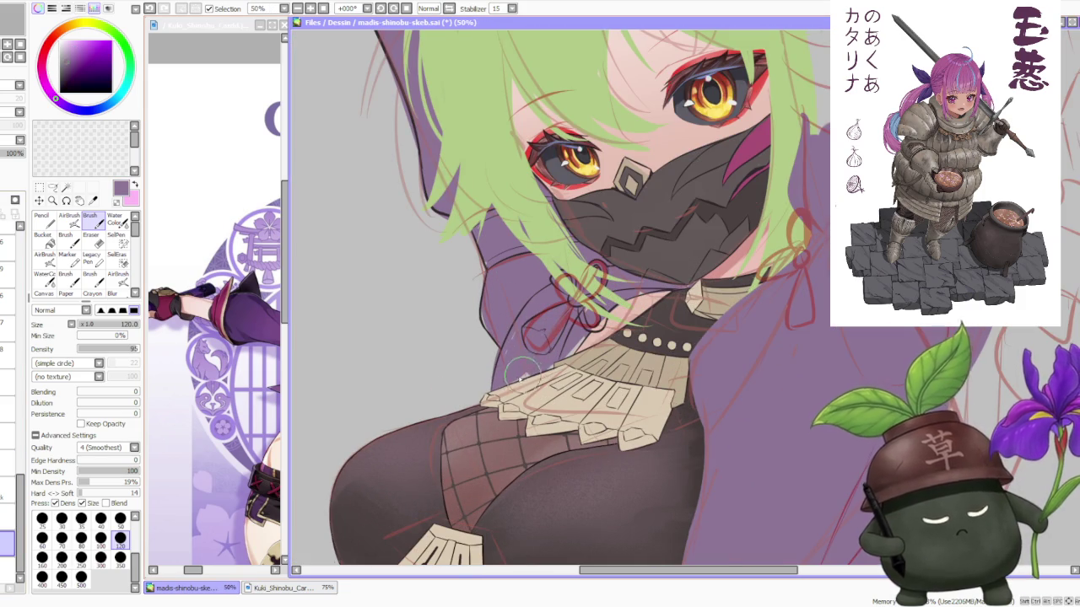
pyautogui.scroll(1, 531, 312)
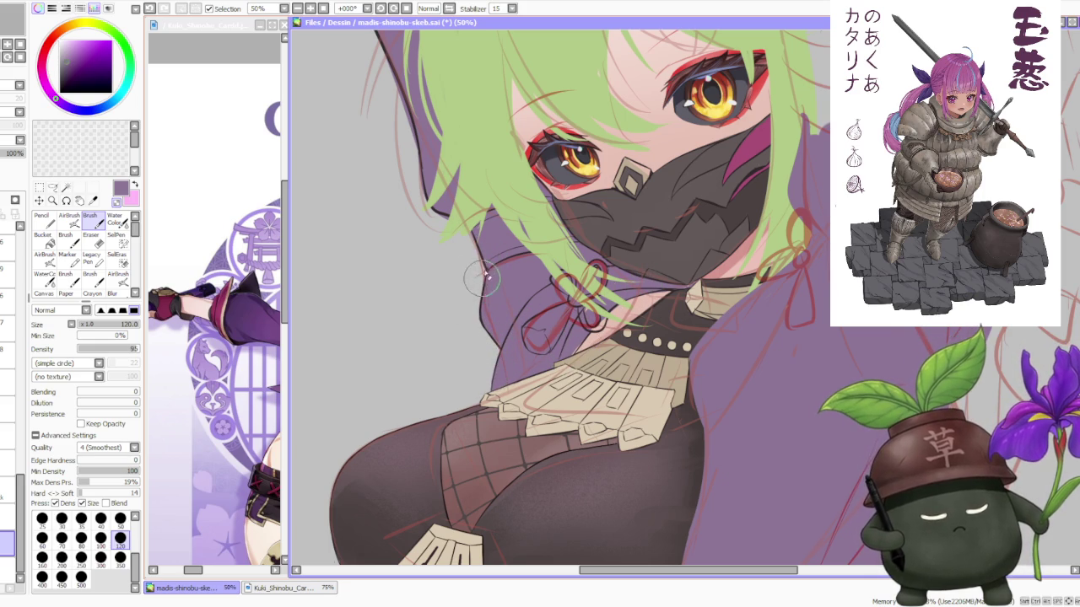
pyautogui.scroll(-2, 480, 285)
pyautogui.scroll(2, 430, 165)
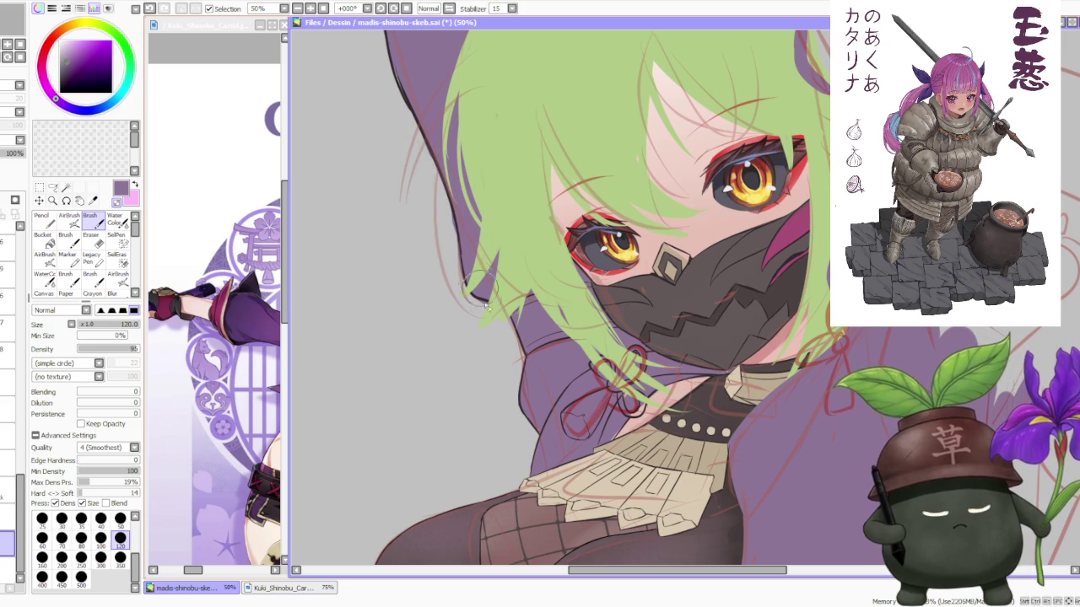
pyautogui.scroll(-2, 478, 291)
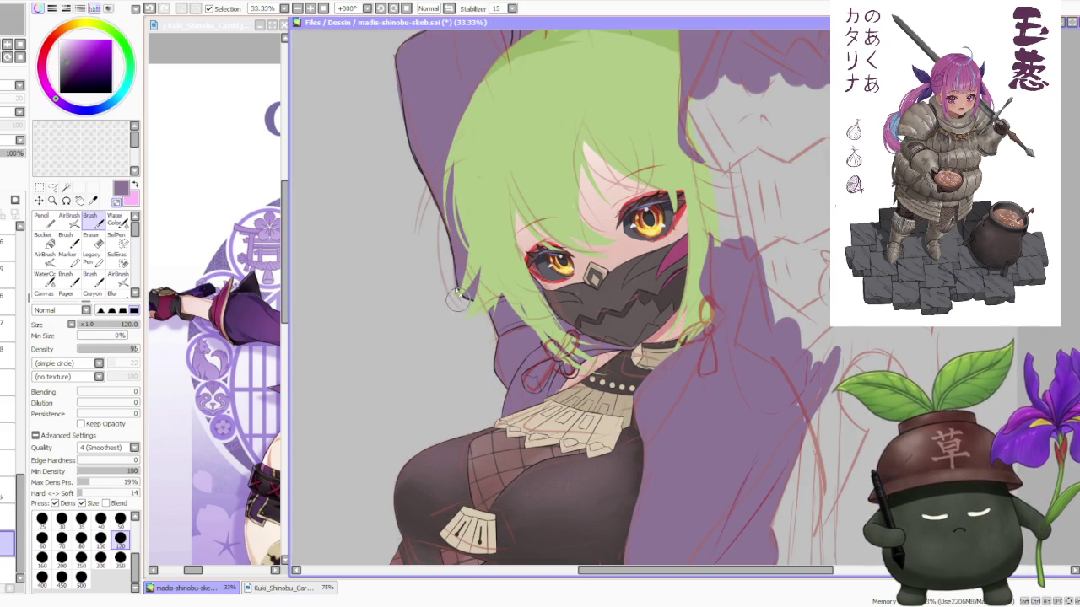
pyautogui.scroll(-2, 460, 304)
pyautogui.scroll(1, 454, 173)
pyautogui.scroll(1, 433, 263)
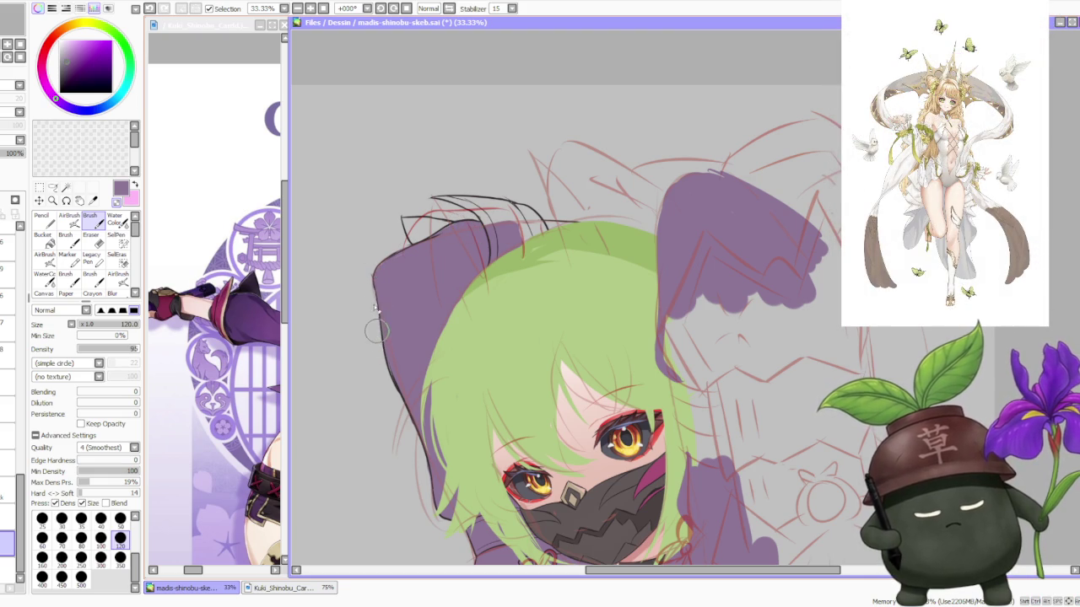
pyautogui.scroll(-1, 378, 336)
pyautogui.scroll(-3, 474, 191)
pyautogui.scroll(2, 483, 209)
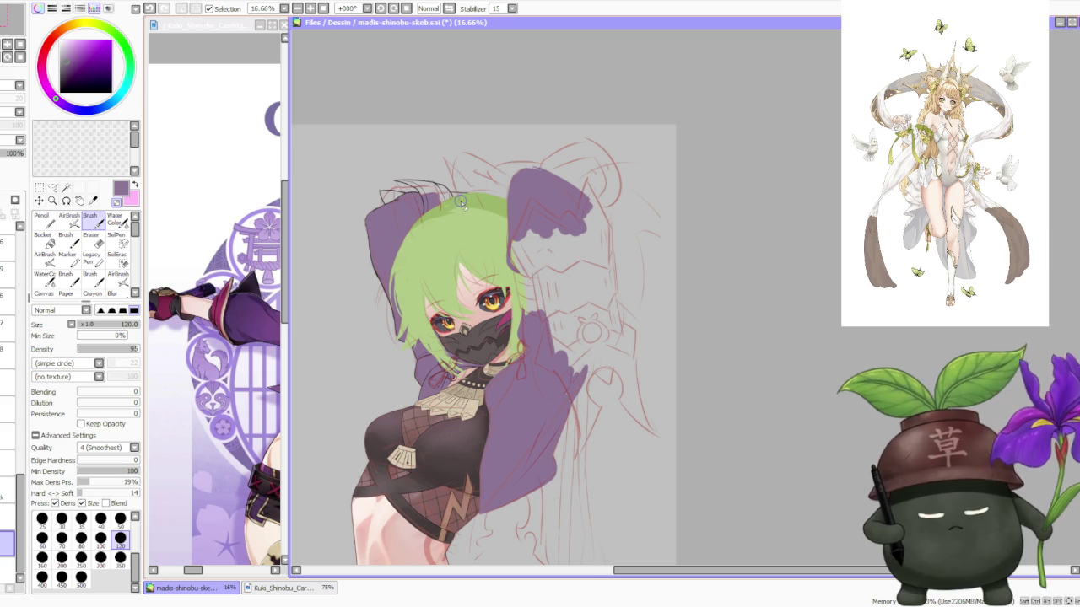
pyautogui.scroll(1, 430, 220)
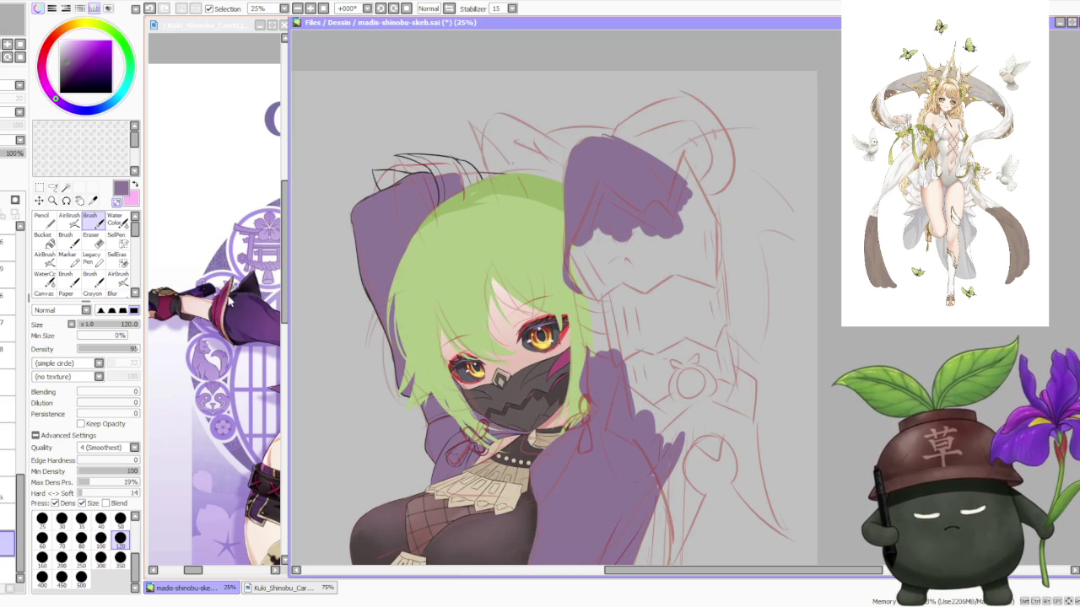
pyautogui.scroll(-3, 14, 476)
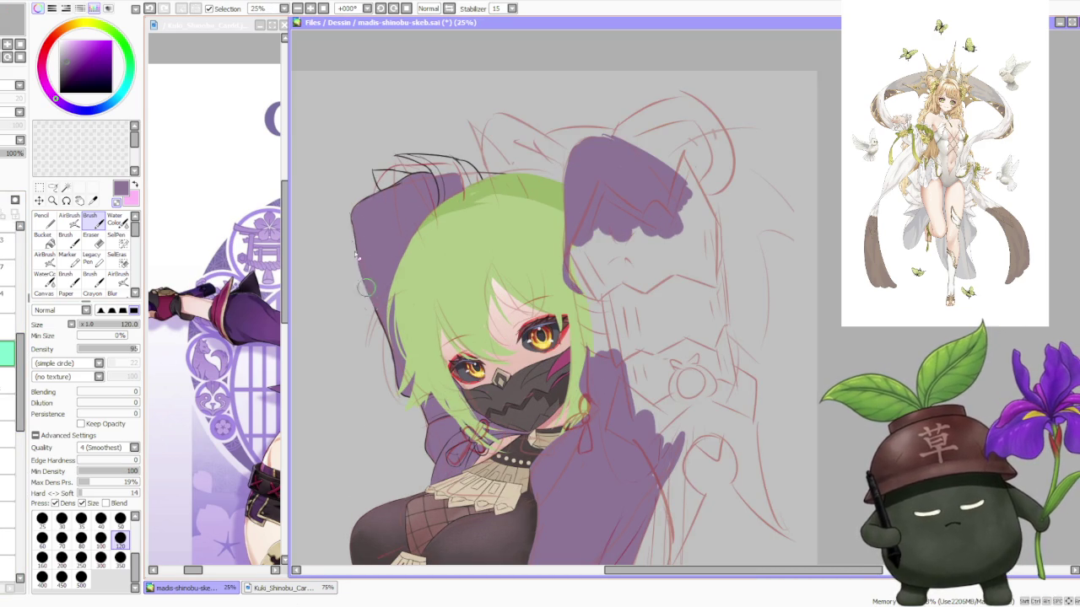
pyautogui.scroll(1, 350, 278)
# Redraw the dark outline along the hood's left edge so it reaches higher up the hood
pyautogui.scroll(2, 374, 313)
pyautogui.scroll(-2, 368, 304)
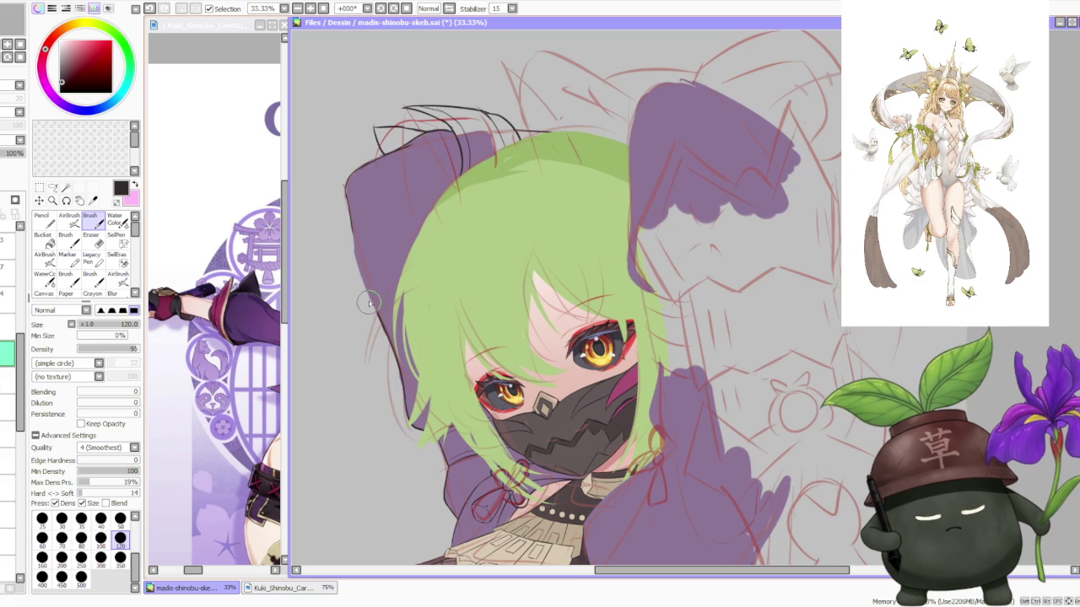
pyautogui.hotkey('ctrl', 'z')
pyautogui.moveTo(384, 329)
pyautogui.mouseDown()
pyautogui.moveTo(344, 187)
pyautogui.moveTo(345, 208)
pyautogui.mouseUp()
pyautogui.hotkey('ctrl', 'z')
pyautogui.moveTo(388, 329); pyautogui.dragTo(346, 196)
pyautogui.hotkey('ctrl', 'z')
pyautogui.moveTo(384, 329); pyautogui.dragTo(345, 184)
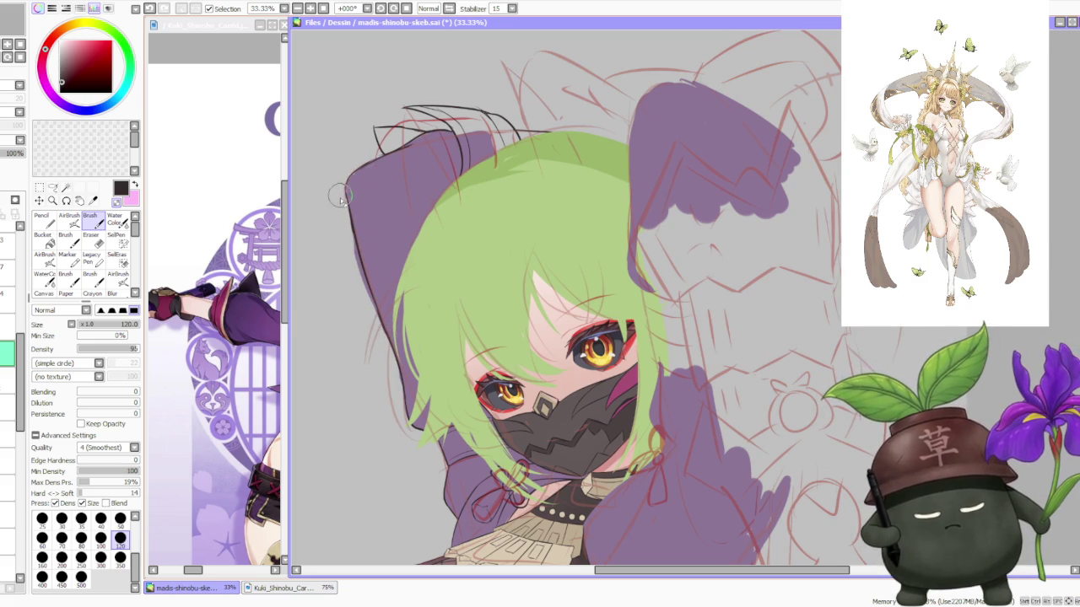
pyautogui.scroll(-2, 341, 199)
pyautogui.scroll(-2, 401, 109)
pyautogui.scroll(3, 384, 114)
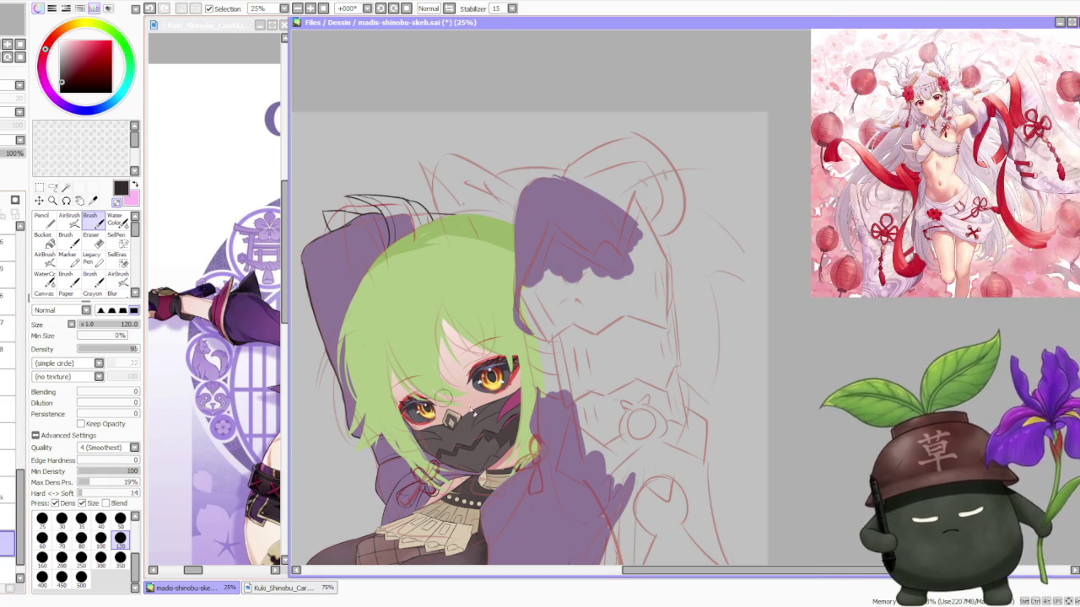
# Sample the pink streak's magenta and paint it over the collar ribbon under the mask
pyautogui.keyDown('alt'); pyautogui.click(506, 401); pyautogui.keyUp('alt')
pyautogui.scroll(-1, 506, 400)
pyautogui.scroll(5, 440, 459)
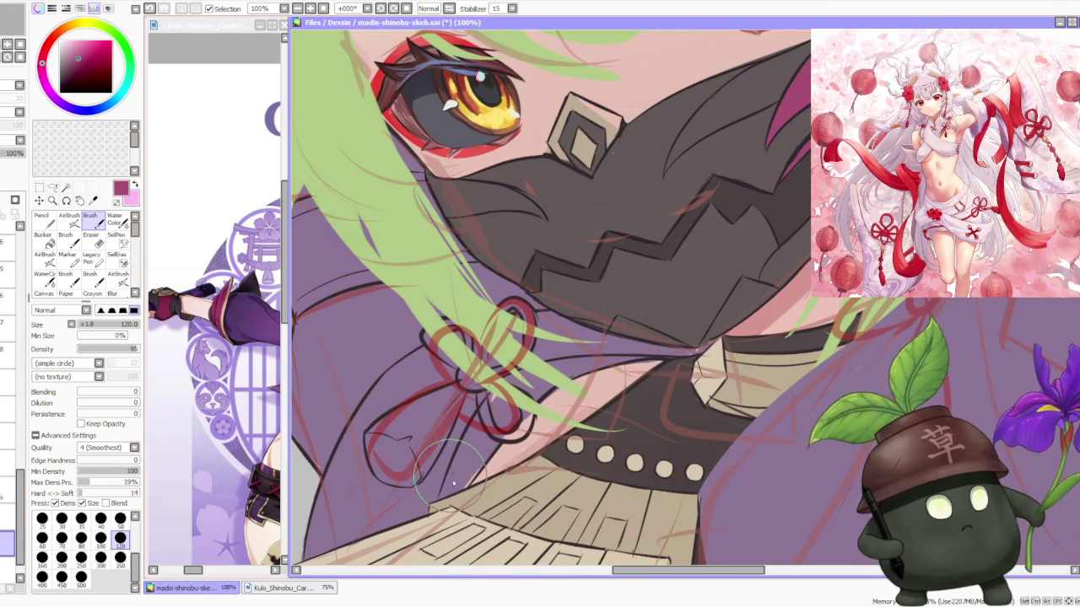
pyautogui.moveTo(453, 502)
pyautogui.mouseDown()
pyautogui.moveTo(506, 430)
pyautogui.moveTo(461, 479)
pyautogui.moveTo(506, 409)
pyautogui.moveTo(489, 397)
pyautogui.moveTo(548, 384)
pyautogui.mouseUp()
pyautogui.scroll(-2, 540, 388)
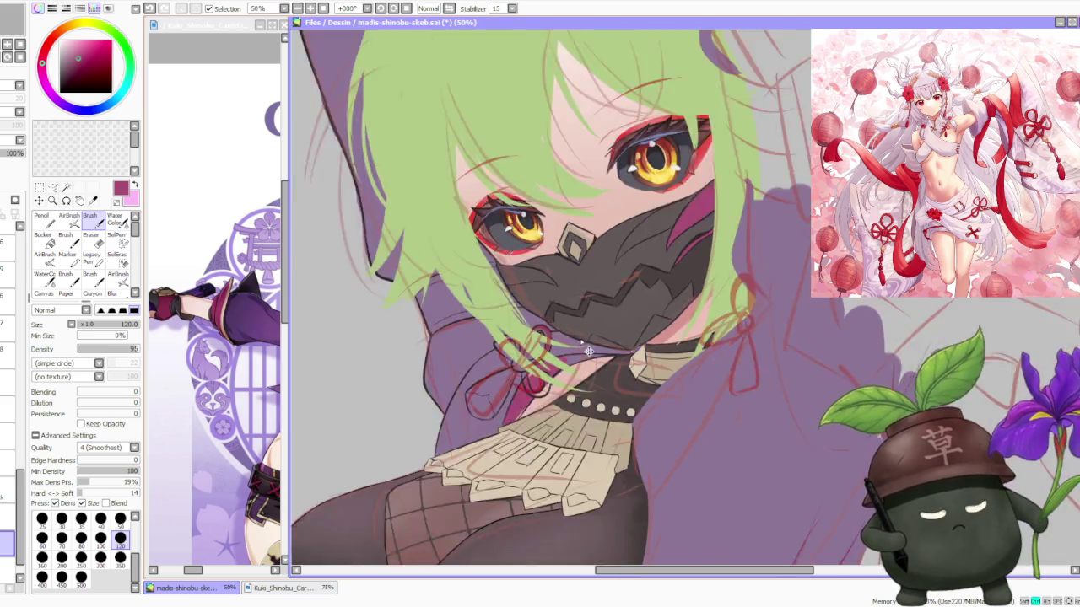
pyautogui.scroll(-1, 549, 231)
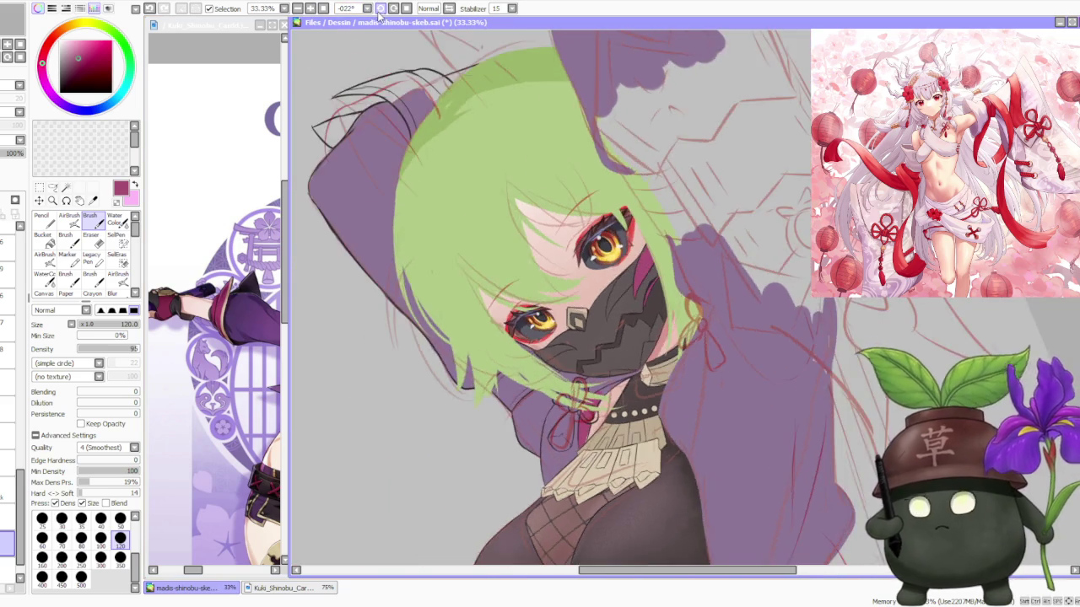
# Rotate the canvas view to -56° to work on the collar area
pyautogui.moveTo(641, 279); pyautogui.dragTo(563, 122)
pyautogui.scroll(2, 645, 416)
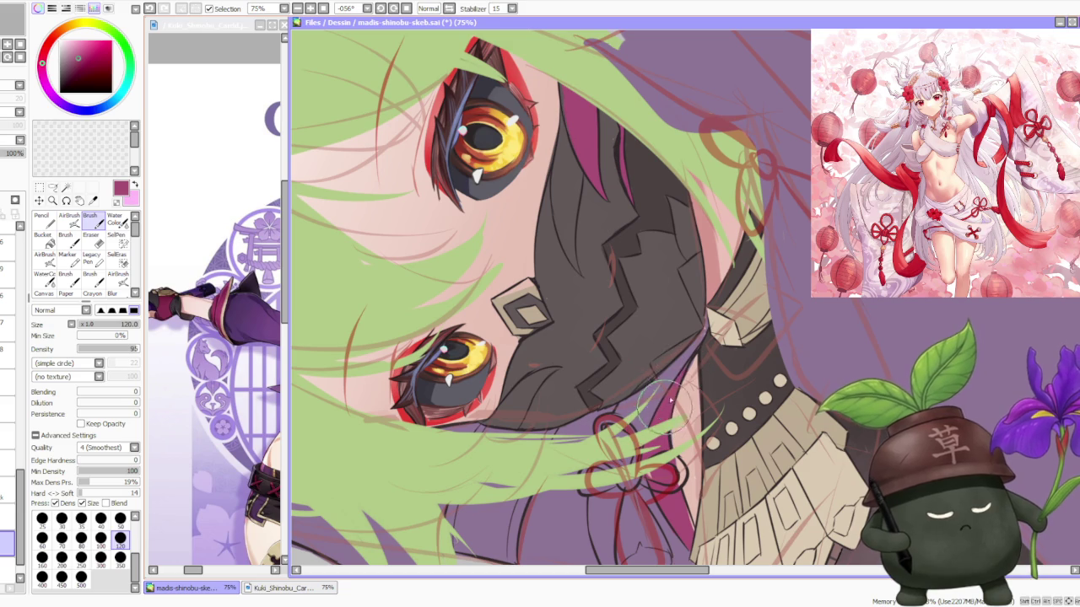
pyautogui.scroll(1, 699, 349)
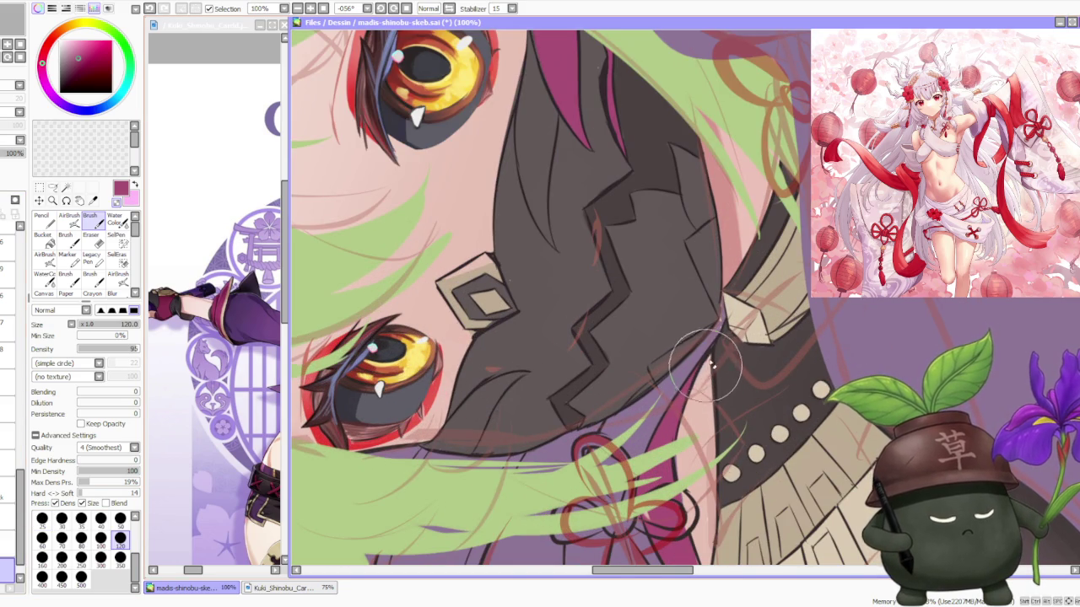
pyautogui.scroll(-2, 697, 393)
pyautogui.scroll(1, 713, 438)
pyautogui.scroll(1, 708, 426)
pyautogui.scroll(1, 670, 396)
pyautogui.scroll(-1, 660, 407)
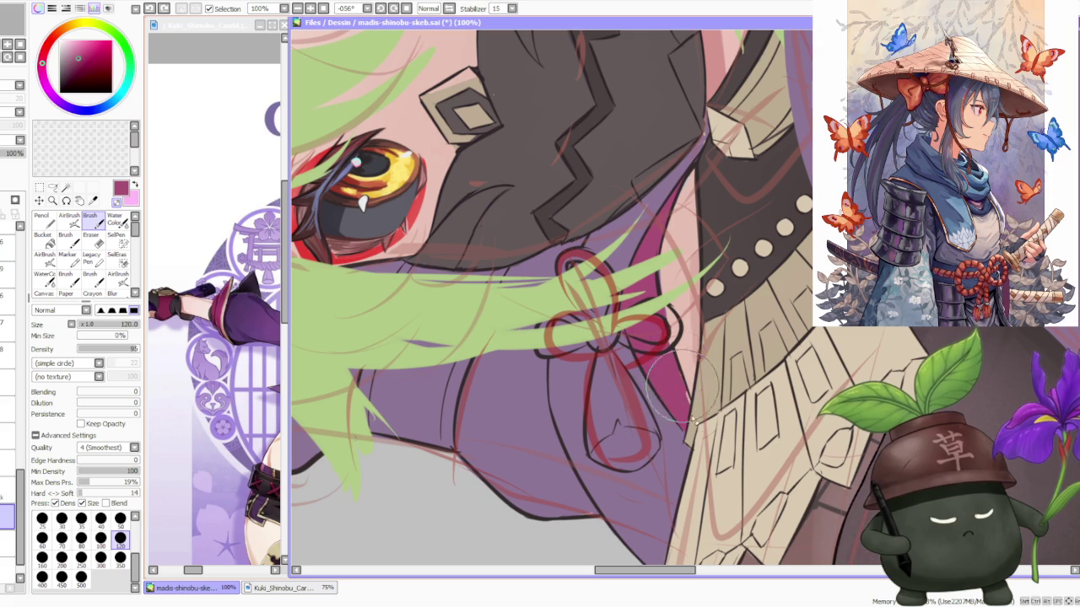
# Sample the collar's dark purple and reset the canvas rotation to upright
pyautogui.keyDown('alt'); pyautogui.click(690, 175); pyautogui.keyUp('alt')
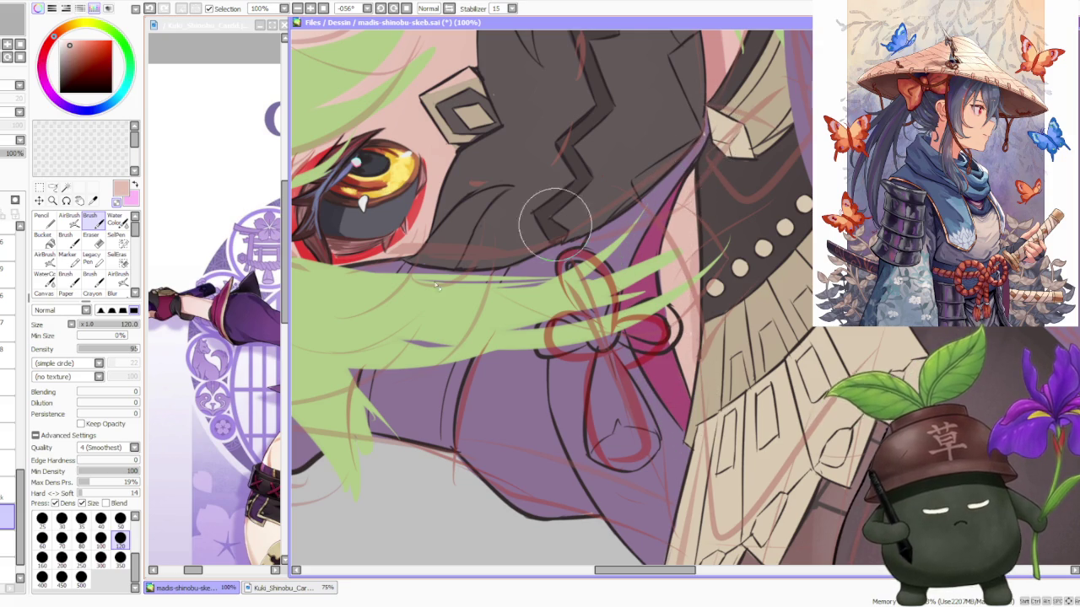
pyautogui.keyDown('alt'); pyautogui.click(654, 207); pyautogui.keyUp('alt')
pyautogui.press('Home')
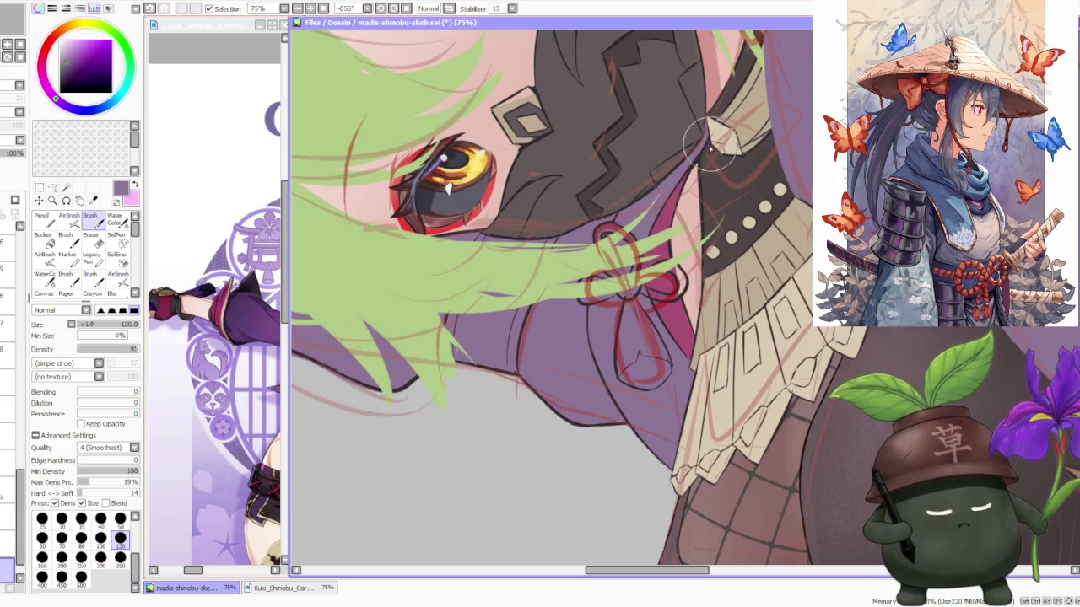
# Zoom out to check the whole figure, then zoom back in
pyautogui.press('-')
pyautogui.press('-')
pyautogui.press('-')
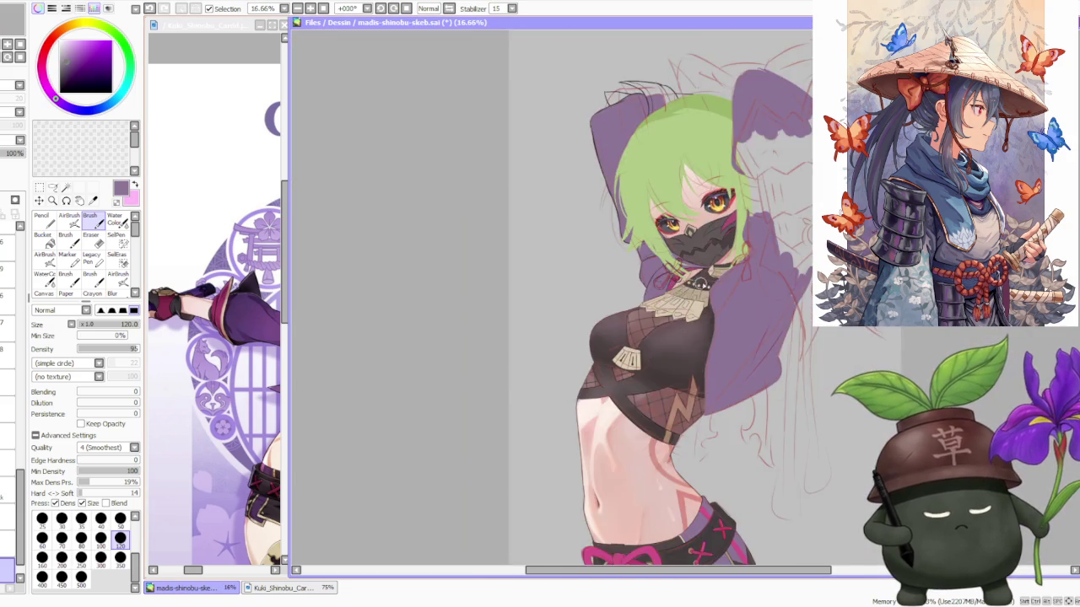
pyautogui.press('-')
pyautogui.press('+')
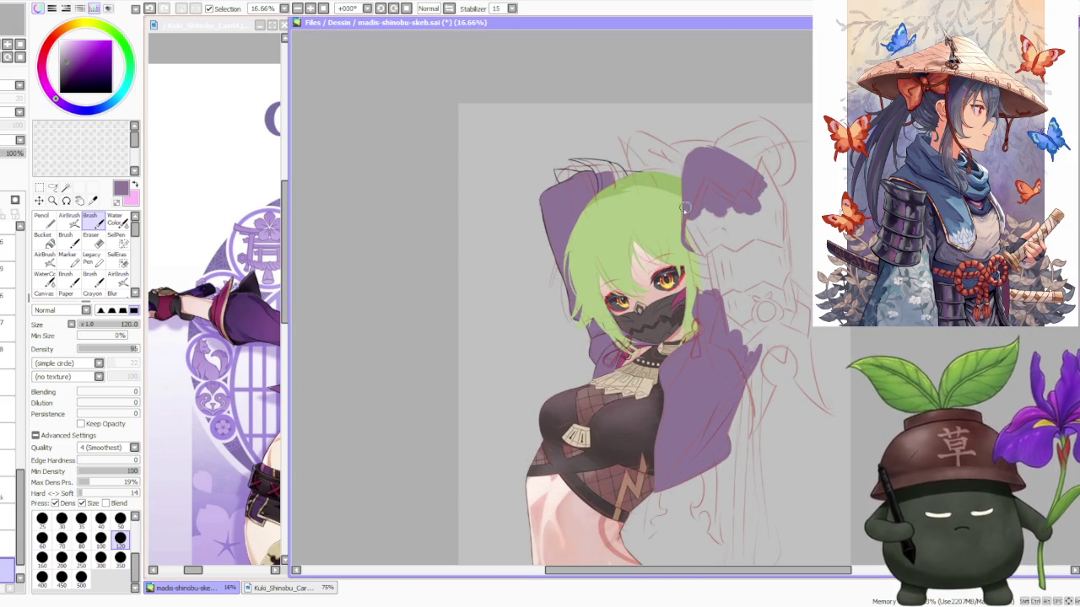
pyautogui.press('-')
pyautogui.press('-')
pyautogui.press('+')
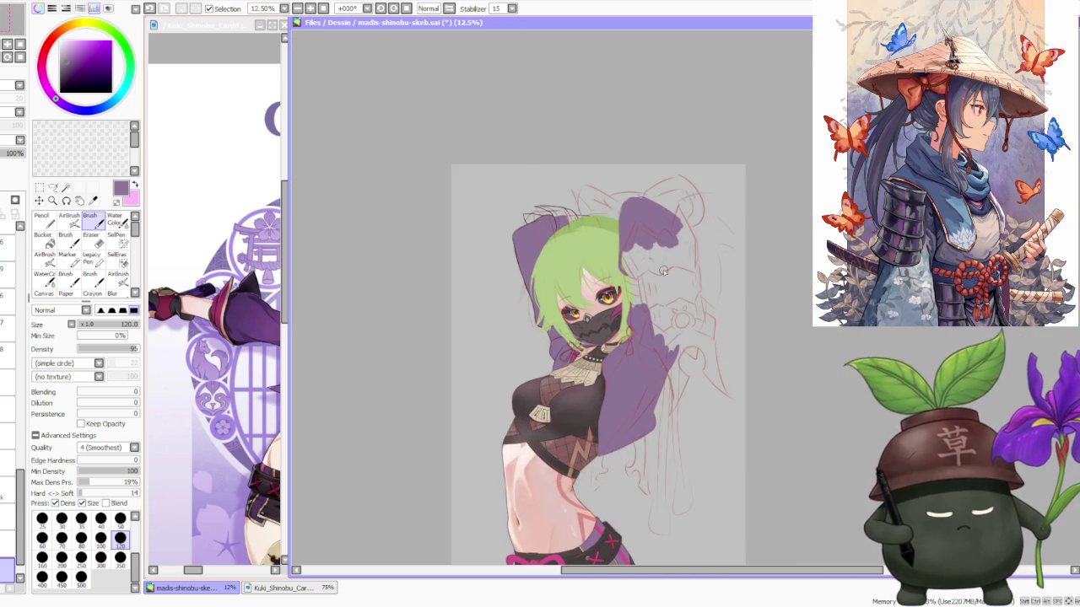
pyautogui.press('-')
pyautogui.press('+')
pyautogui.press('+')
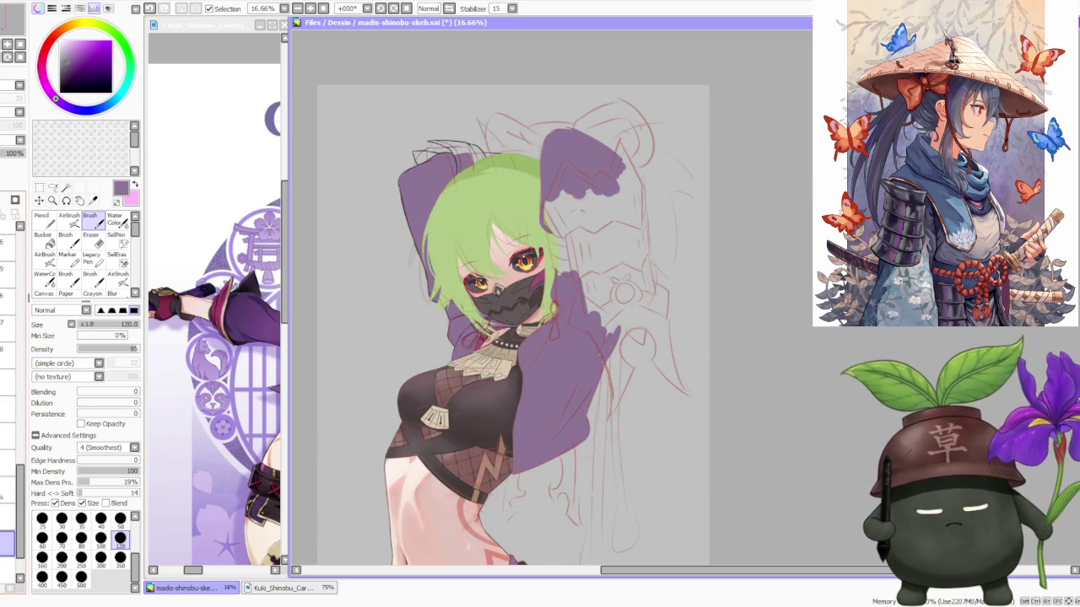
pyautogui.scroll(1, 506, 310)
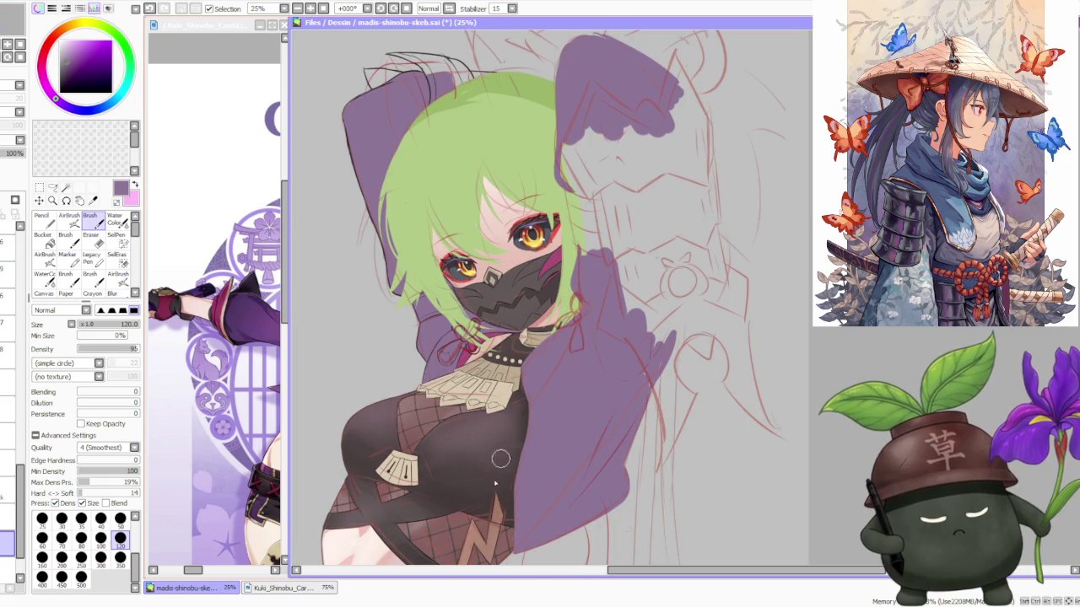
# Pick the mask's dark brown and paint a shadow on the hood left of the mask
pyautogui.keyDown('alt'); pyautogui.click(422, 504); pyautogui.keyUp('alt')
pyautogui.scroll(1, 417, 308)
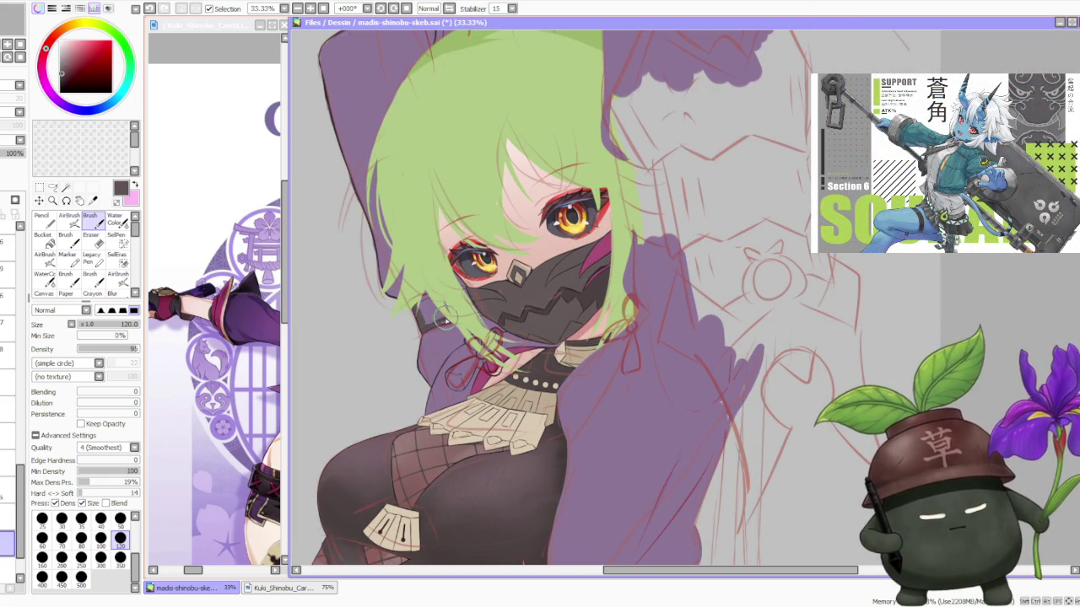
pyautogui.scroll(2, 456, 318)
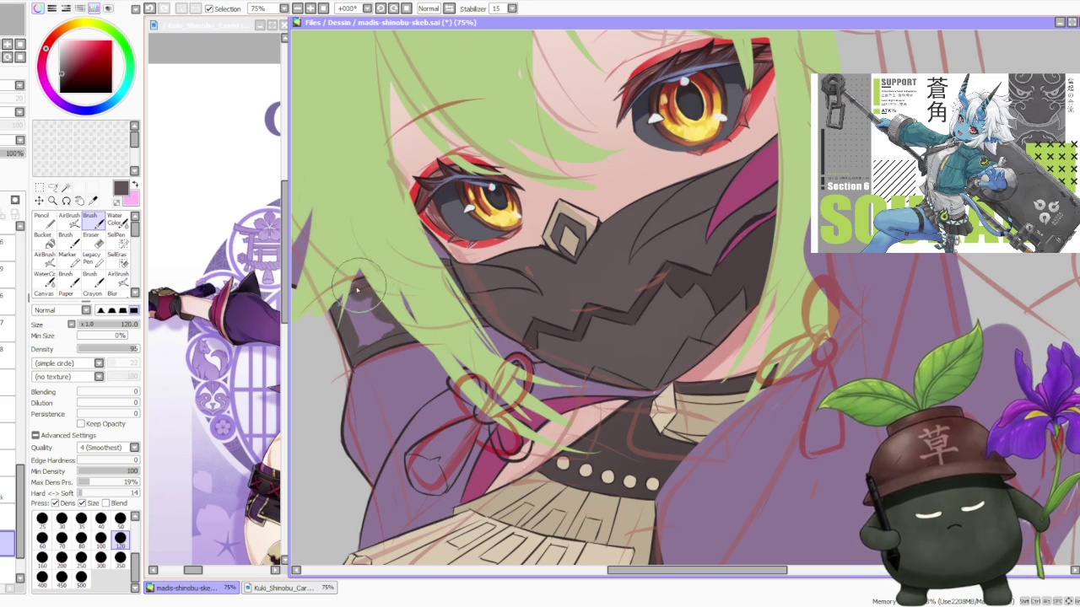
pyautogui.moveTo(361, 340)
pyautogui.mouseDown()
pyautogui.moveTo(358, 315)
pyautogui.moveTo(404, 305)
pyautogui.moveTo(364, 279)
pyautogui.mouseUp()
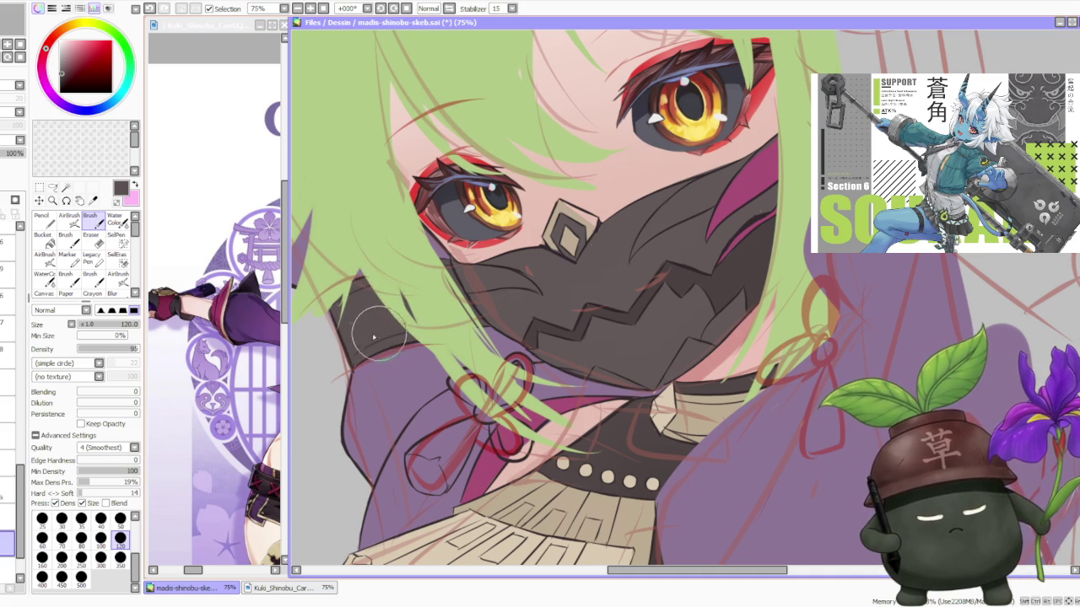
pyautogui.scroll(-1, 396, 329)
pyautogui.scroll(-3, 404, 309)
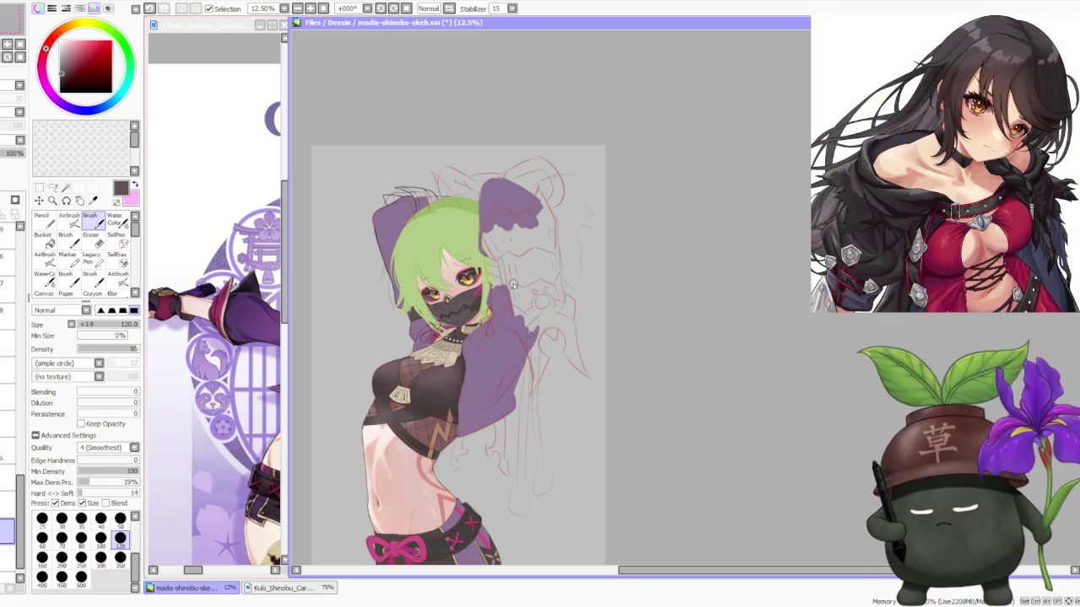
pyautogui.scroll(1, 513, 285)
# Sample a crimson red from the drawing as the paint colour
pyautogui.rightClick(434, 342)
pyautogui.scroll(-2, 455, 183)
pyautogui.scroll(2, 455, 185)
pyautogui.scroll(-1, 458, 200)
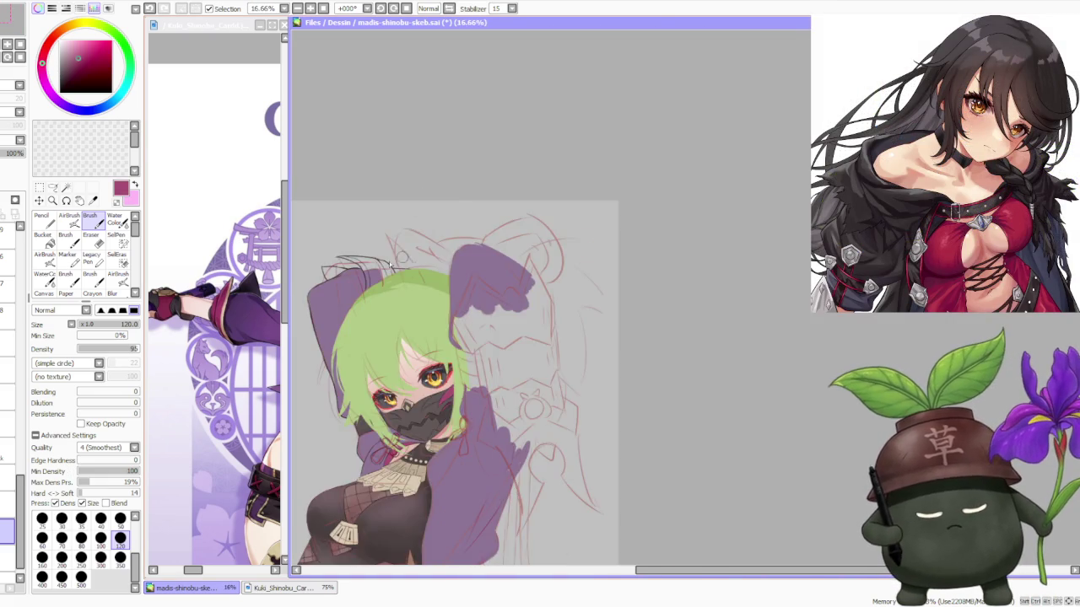
pyautogui.scroll(1, 353, 266)
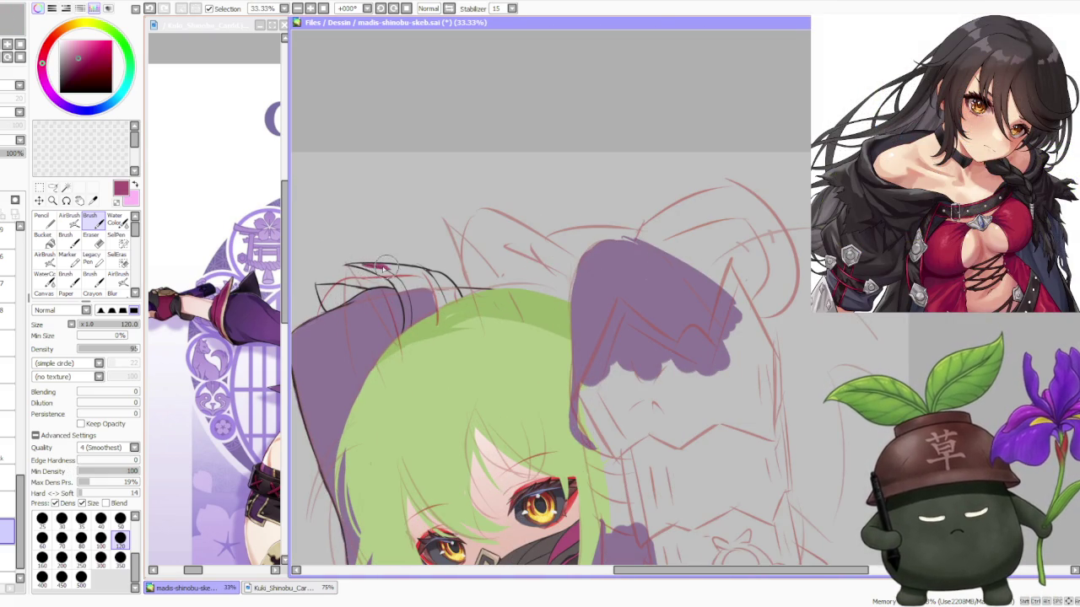
# Paint crimson over the pointed ear on top of the hood, darkening its tip
pyautogui.moveTo(363, 266); pyautogui.dragTo(450, 301)
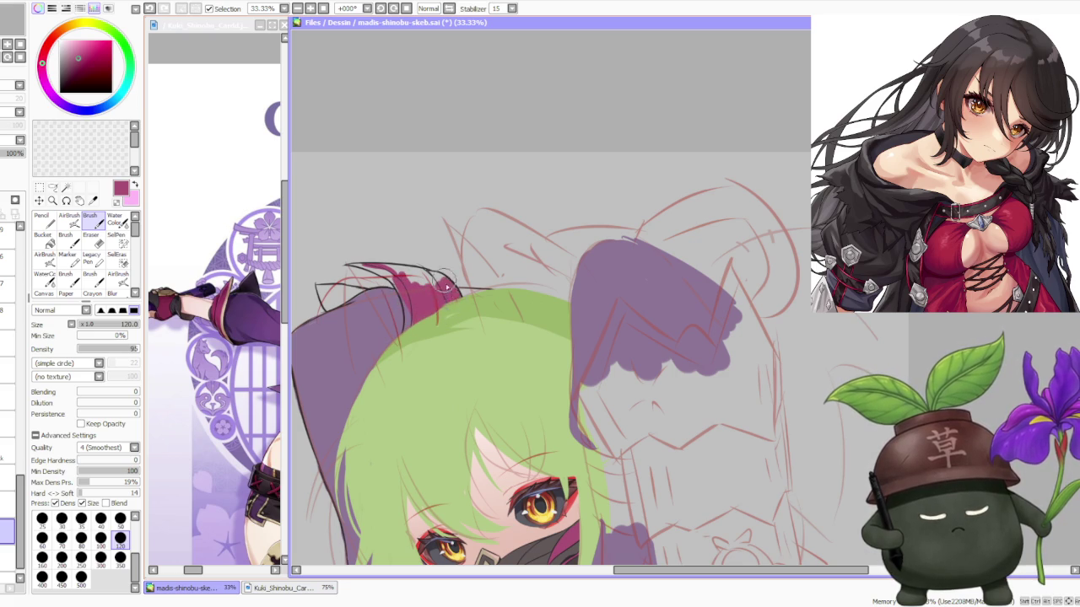
pyautogui.moveTo(400, 269); pyautogui.dragTo(432, 289)
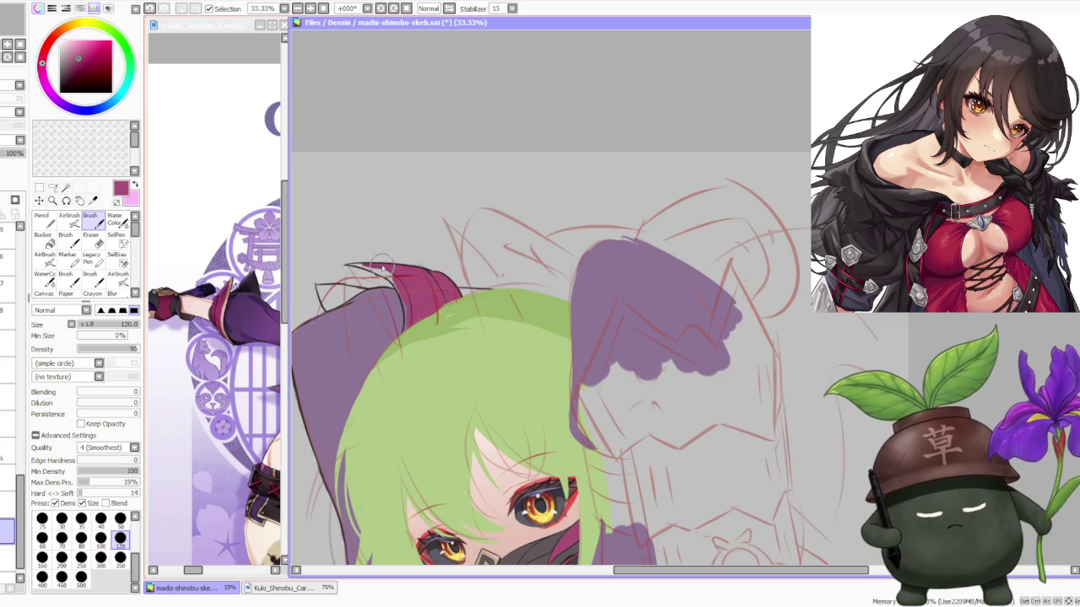
pyautogui.scroll(-1, 393, 278)
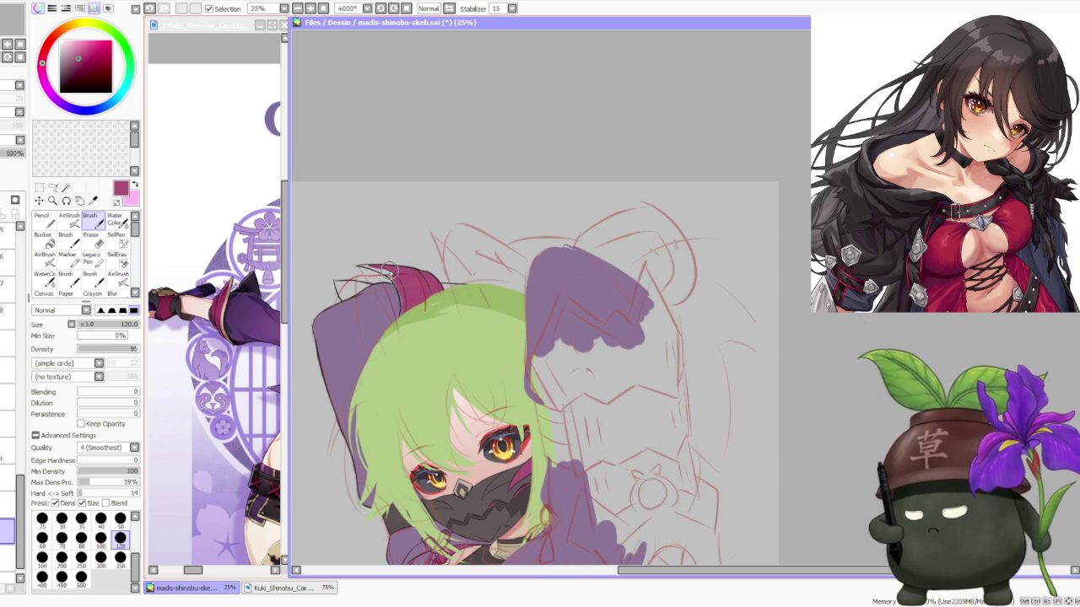
pyautogui.scroll(-1, 396, 258)
pyautogui.scroll(1, 431, 272)
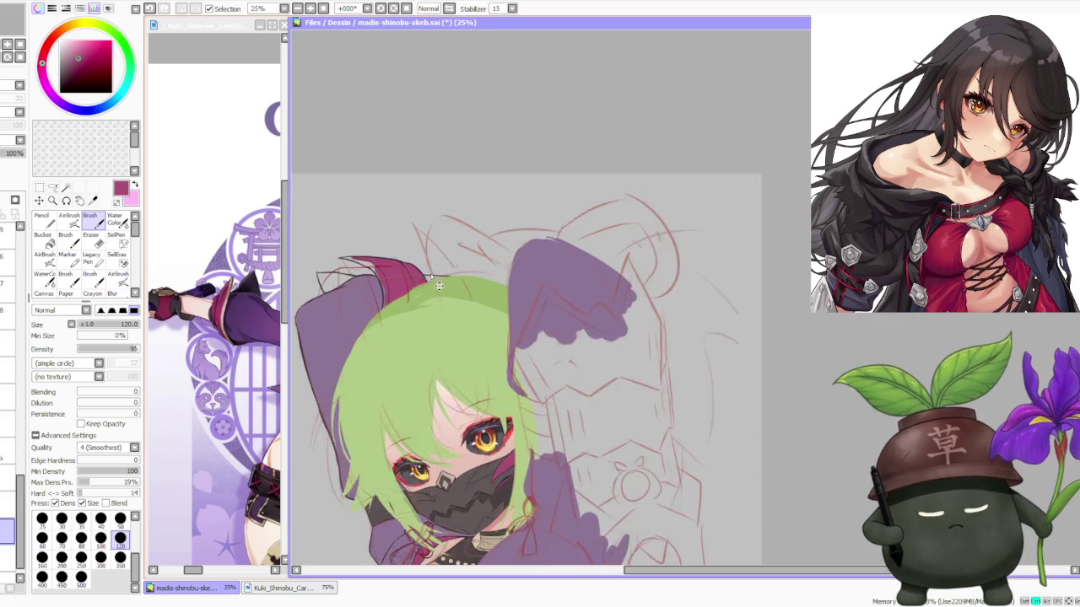
pyautogui.scroll(1, 422, 263)
pyautogui.scroll(-1, 353, 196)
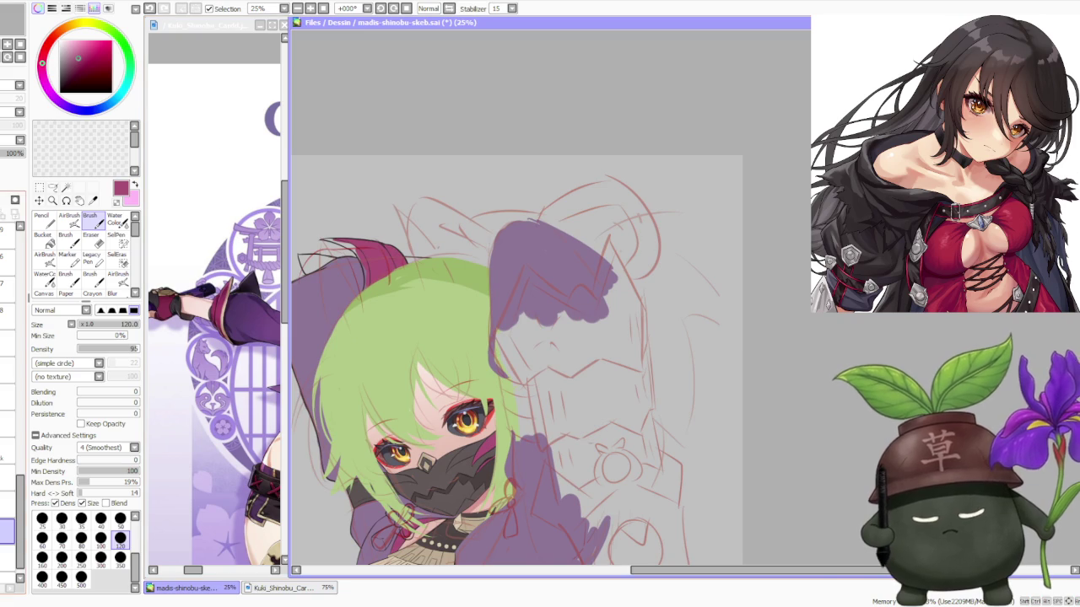
# Sample a brown tone from the drawing for the ear's trim
pyautogui.keyDown('alt'); pyautogui.click(480, 523); pyautogui.keyUp('alt')
pyautogui.scroll(2, 342, 300)
pyautogui.scroll(-2, 328, 294)
pyautogui.scroll(1, 315, 228)
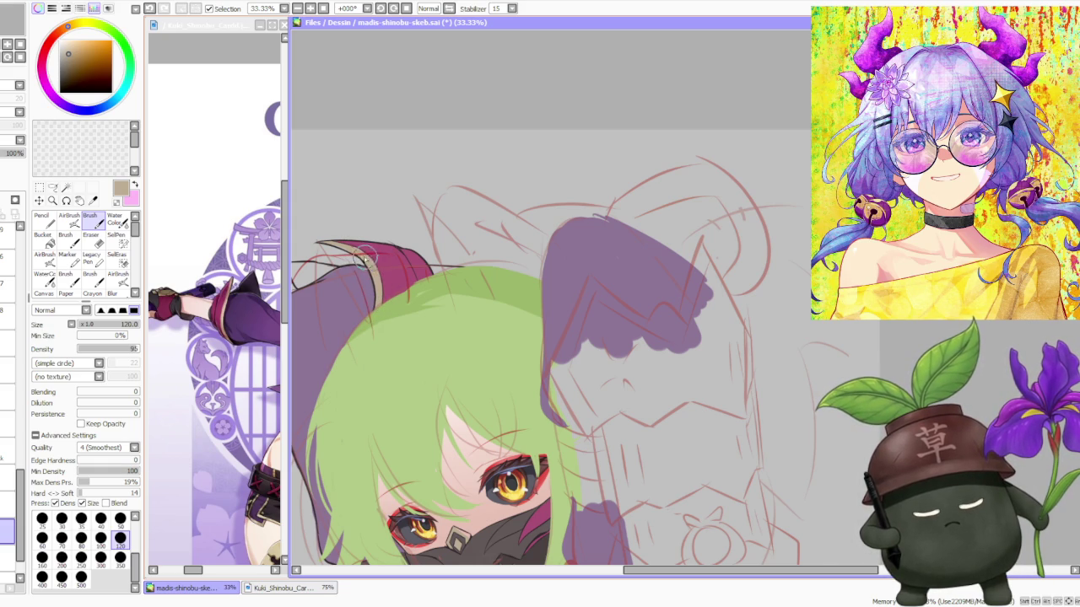
pyautogui.scroll(-3, 358, 232)
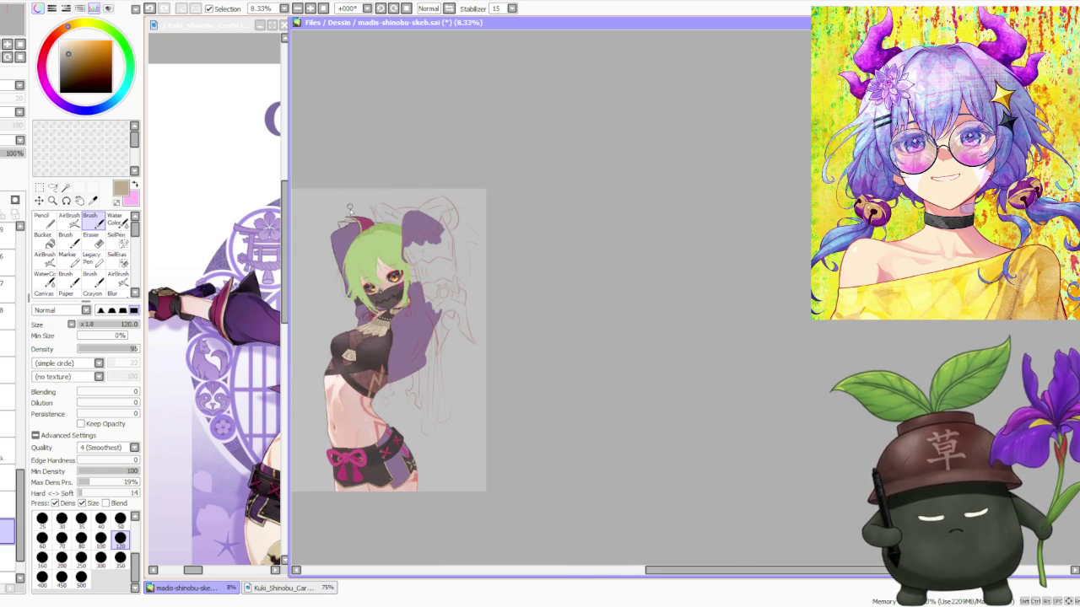
pyautogui.scroll(2, 353, 213)
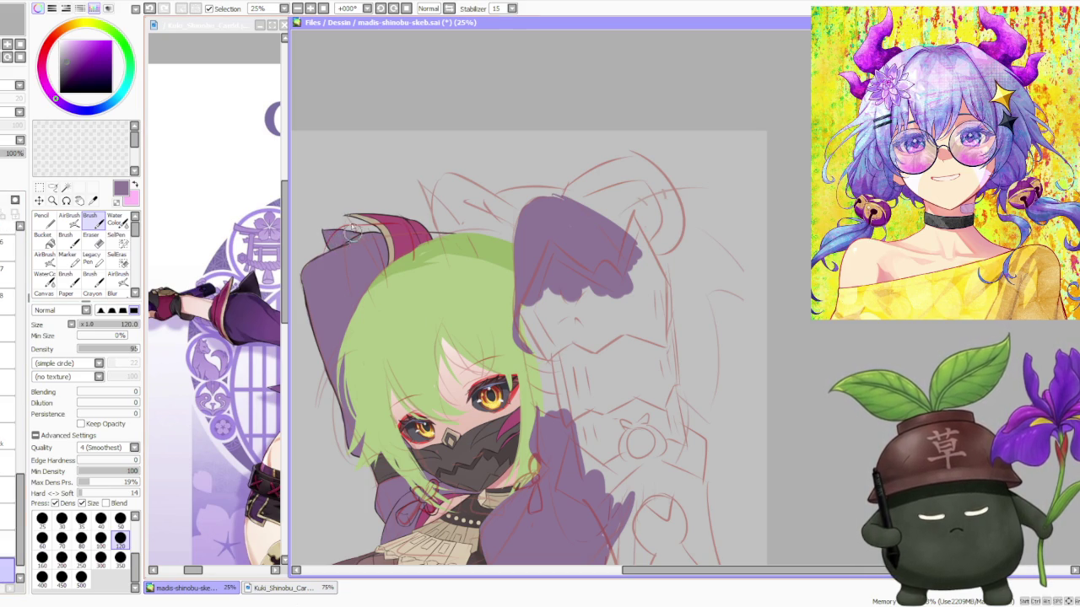
pyautogui.scroll(-3, 354, 238)
pyautogui.scroll(-1, 410, 202)
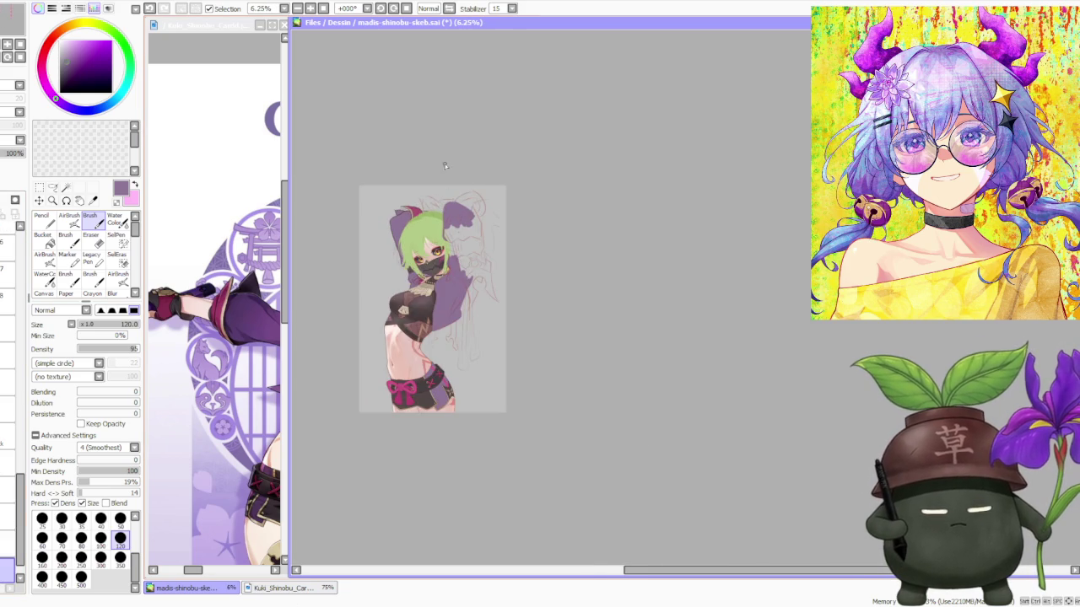
pyautogui.scroll(2, 397, 178)
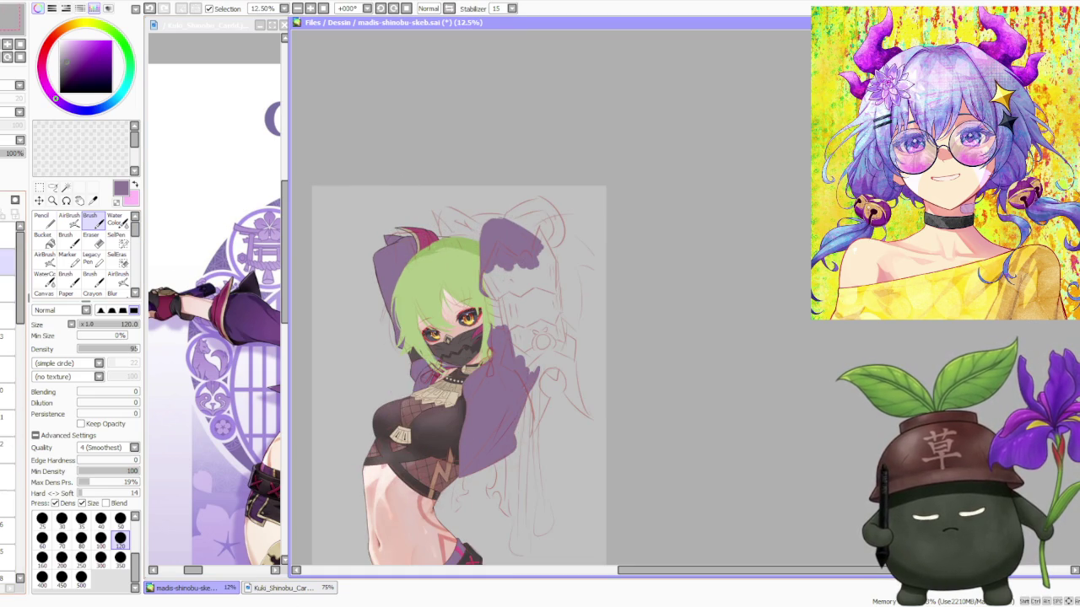
# Hide the red sketch lines layer
pyautogui.click(7, 263)
pyautogui.scroll(-1, 406, 231)
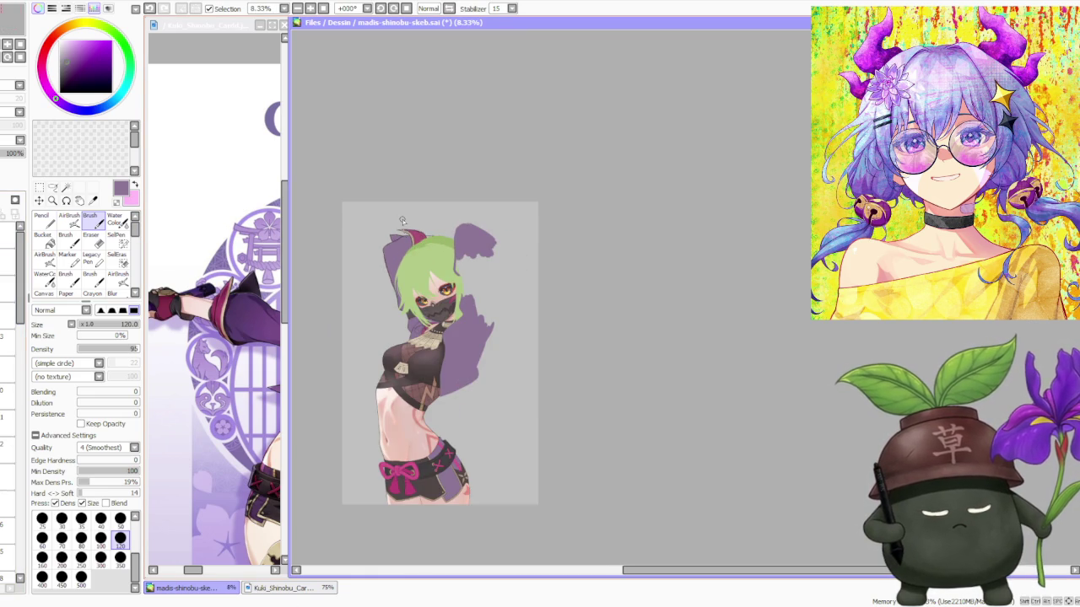
pyautogui.scroll(2, 400, 216)
pyautogui.scroll(1, 405, 211)
pyautogui.scroll(-1, 390, 265)
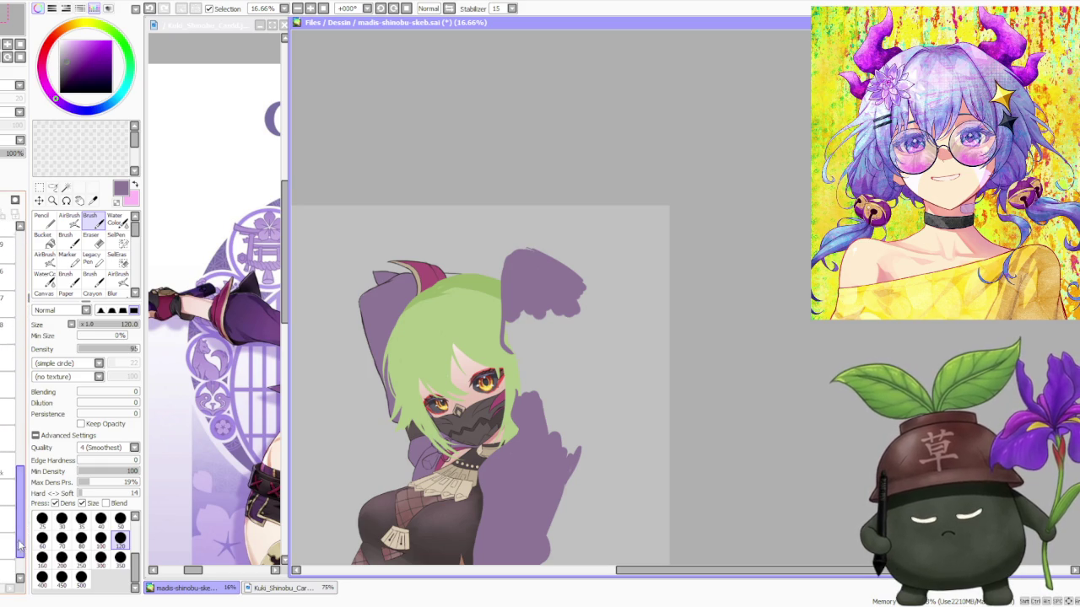
pyautogui.scroll(5, 460, 455)
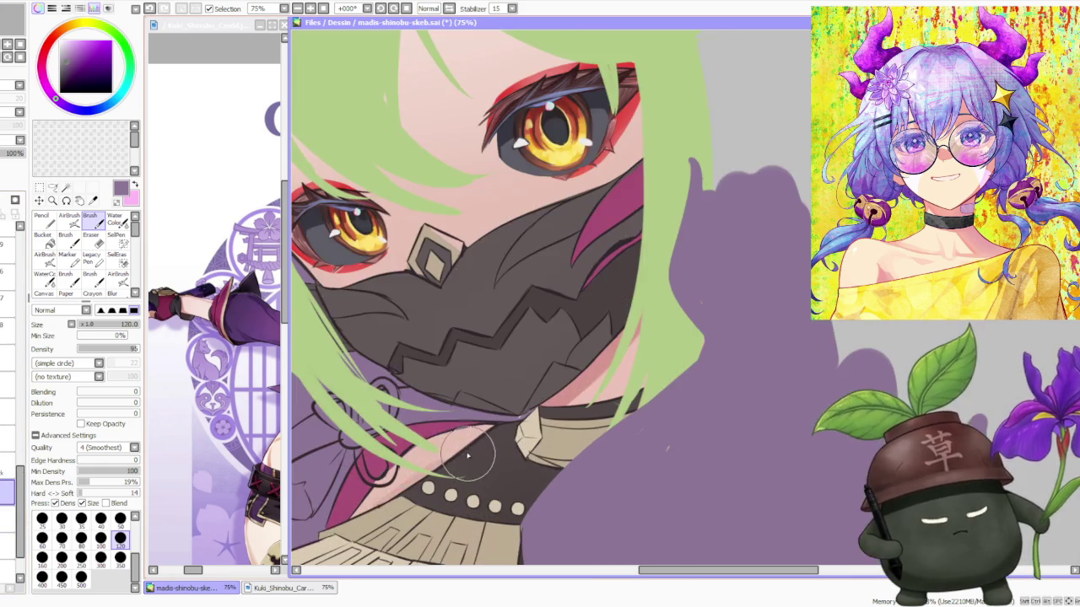
# Sample the pinkish face skin tone, then the dark mask colour, from the canvas
pyautogui.keyDown('alt'); pyautogui.click(460, 456); pyautogui.keyUp('alt')
pyautogui.scroll(-5, 366, 178)
pyautogui.scroll(3, 386, 270)
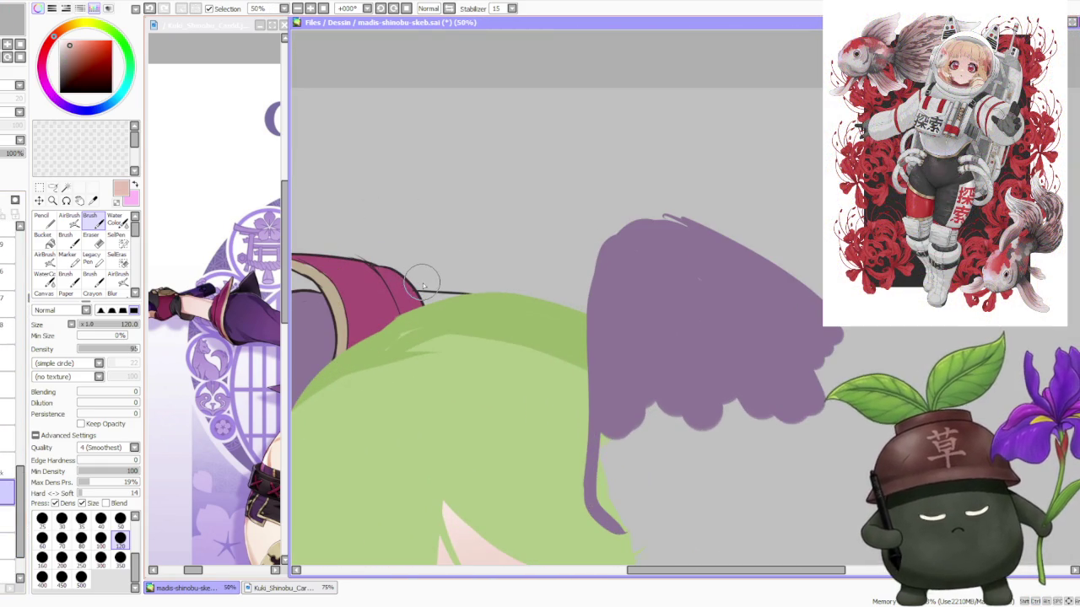
pyautogui.scroll(-1, 422, 281)
pyautogui.scroll(-2, 431, 354)
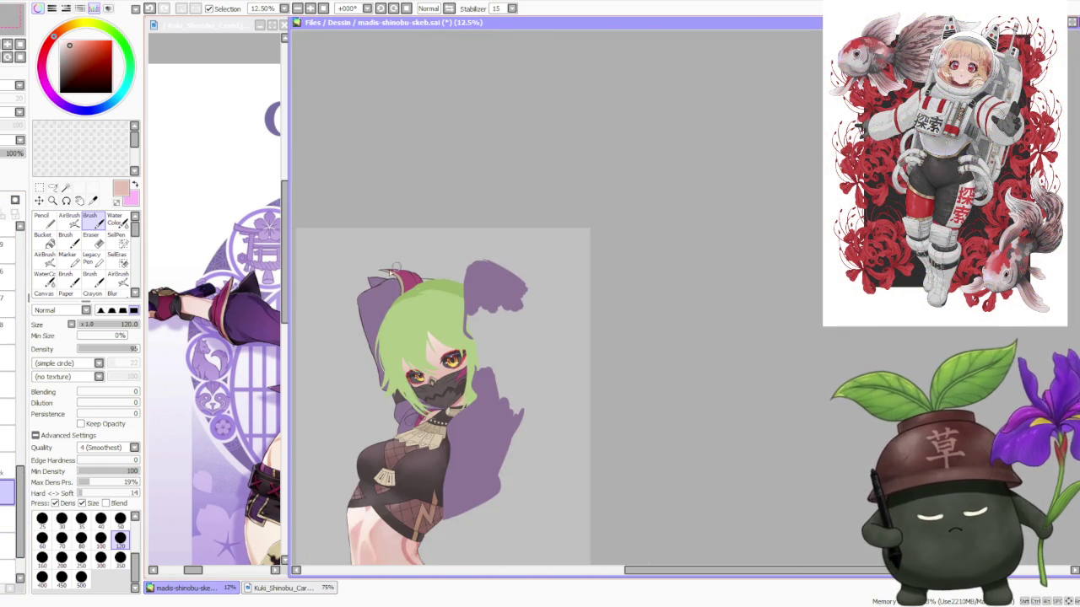
pyautogui.keyDown('alt'); pyautogui.click(393, 397); pyautogui.keyUp('alt')
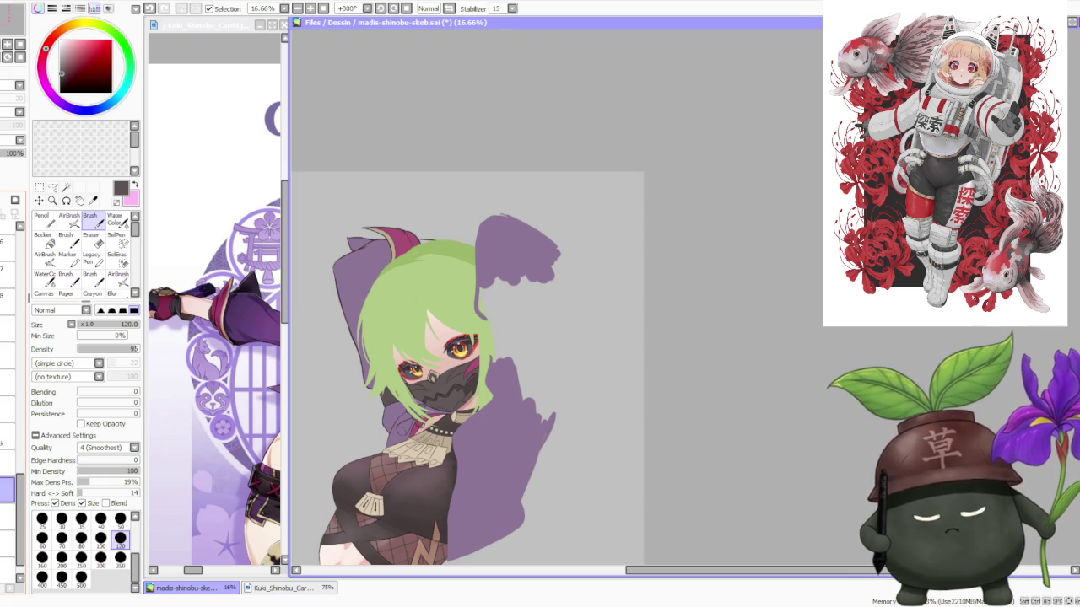
pyautogui.scroll(2, 403, 221)
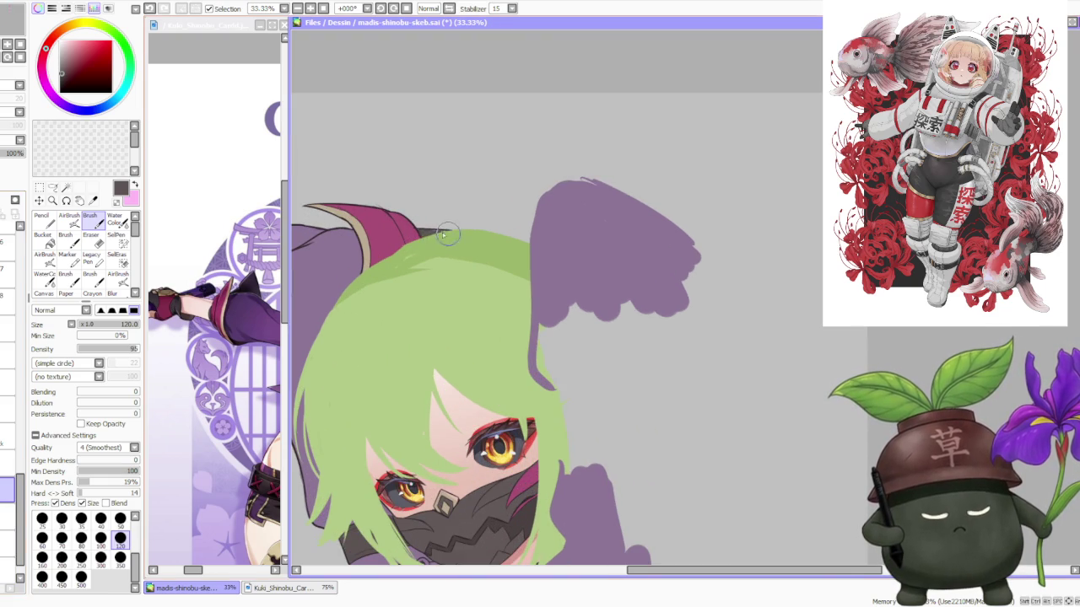
pyautogui.scroll(-3, 440, 233)
pyautogui.scroll(-1, 441, 196)
pyautogui.scroll(-1, 451, 169)
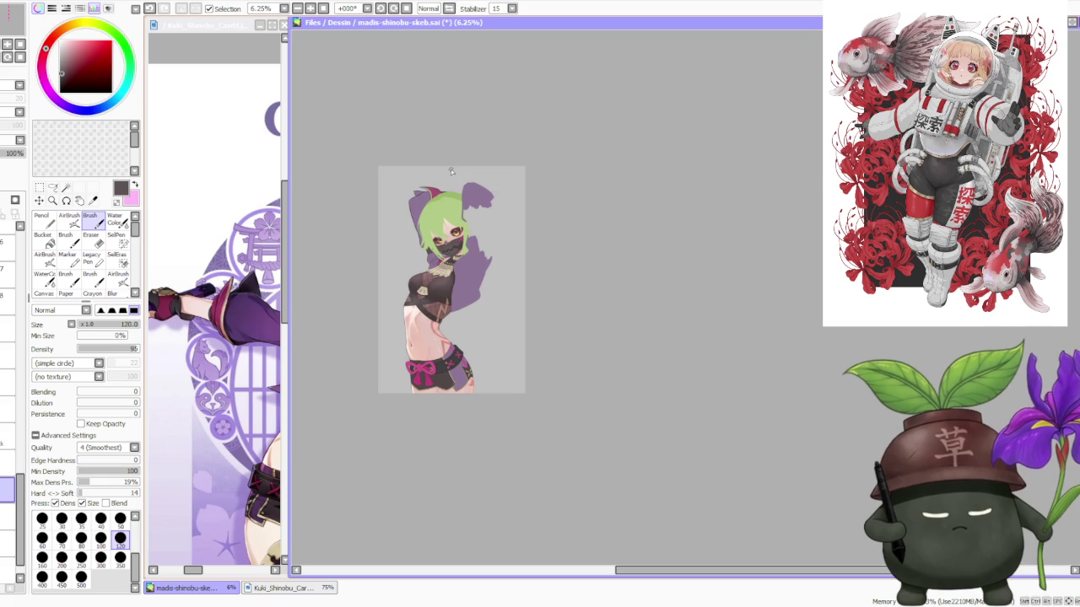
pyautogui.scroll(2, 453, 168)
pyautogui.scroll(1, 453, 167)
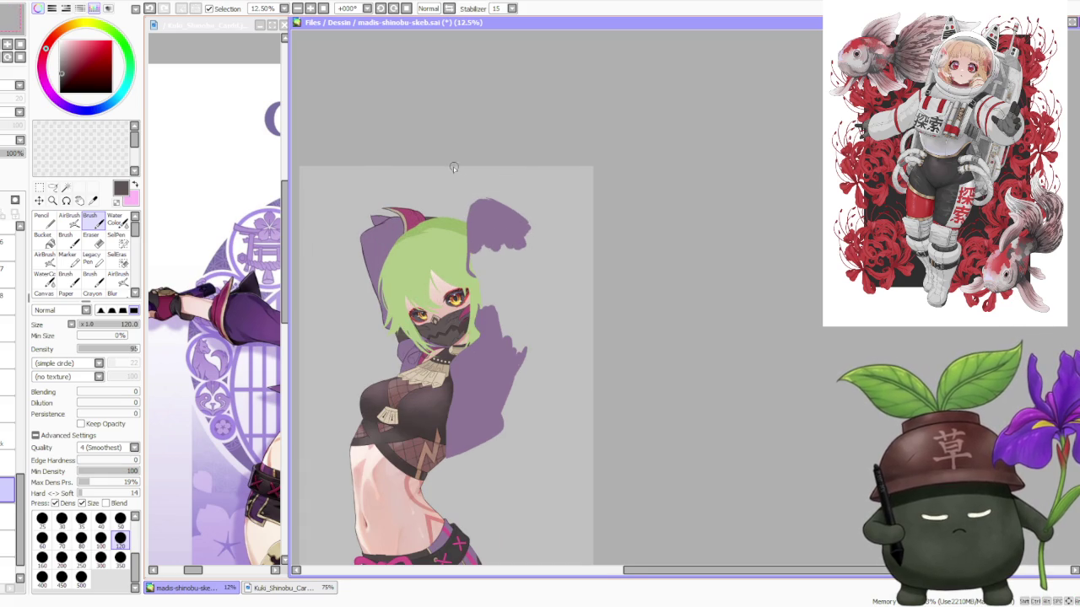
pyautogui.scroll(-1, 453, 168)
pyautogui.scroll(1, 470, 197)
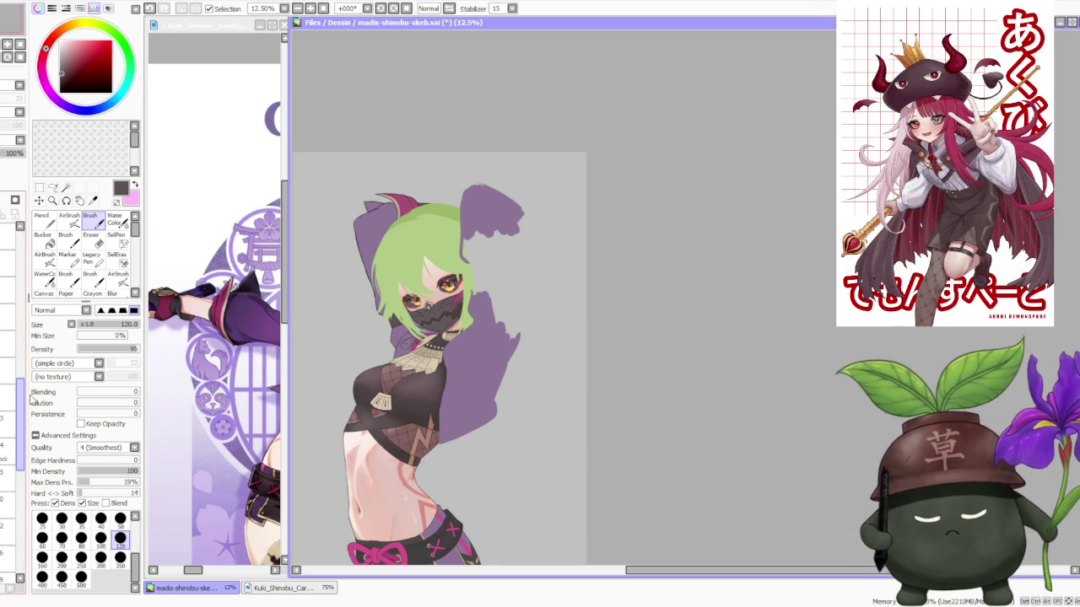
# Switch to a different layer to paint on
pyautogui.scroll(1, 25, 380)
pyautogui.scroll(1, 25, 376)
pyautogui.scroll(1, 23, 371)
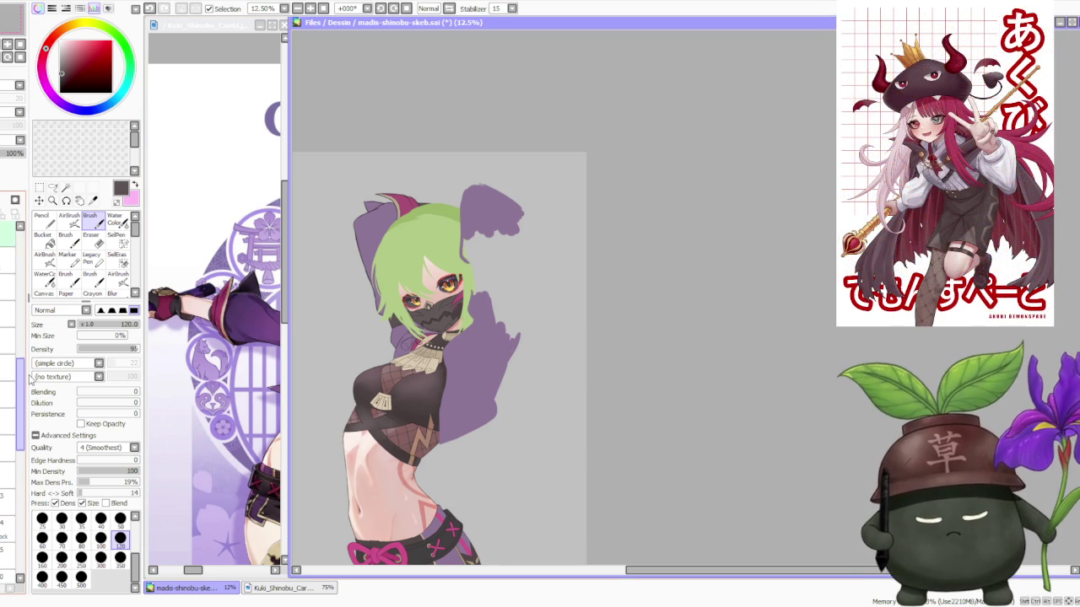
pyautogui.scroll(2, 23, 361)
pyautogui.click(10, 361)
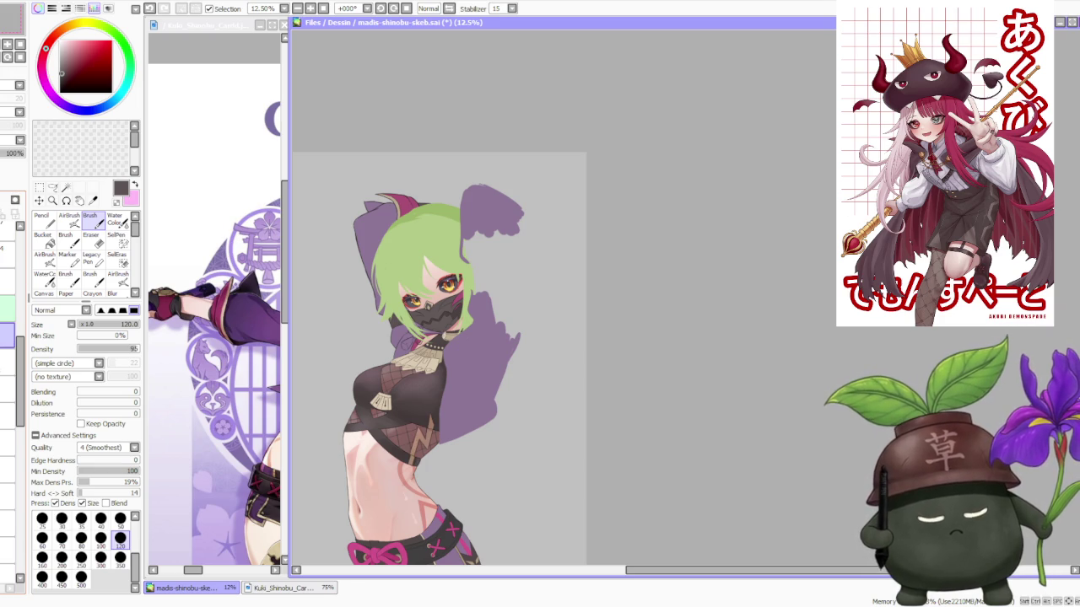
pyautogui.scroll(1, 443, 358)
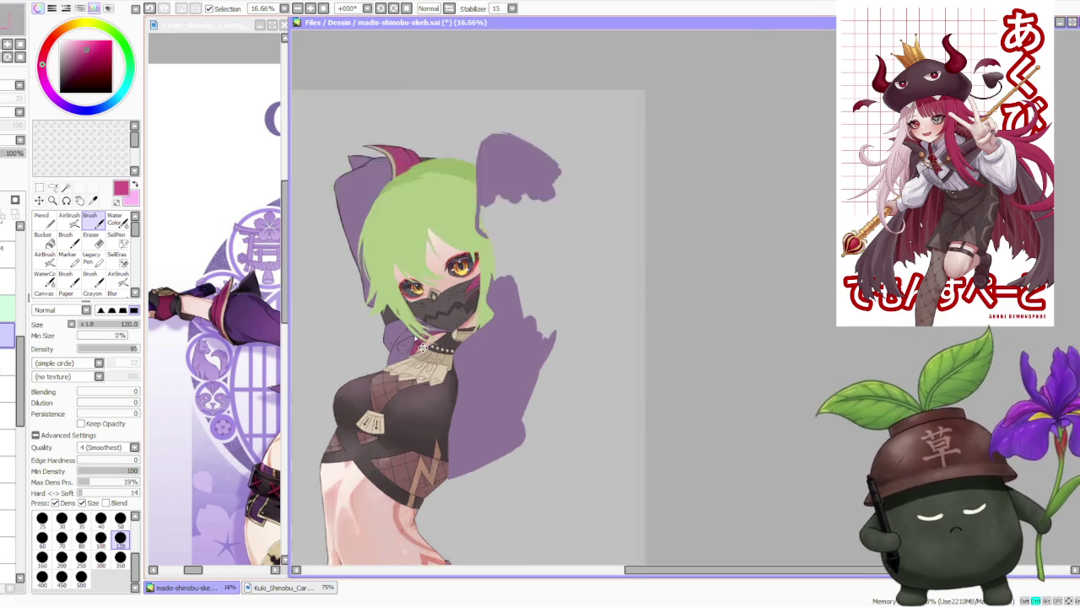
# Paint the ribbon's loose end in pink, hanging down-left from the cord knot
pyautogui.scroll(4, 443, 358)
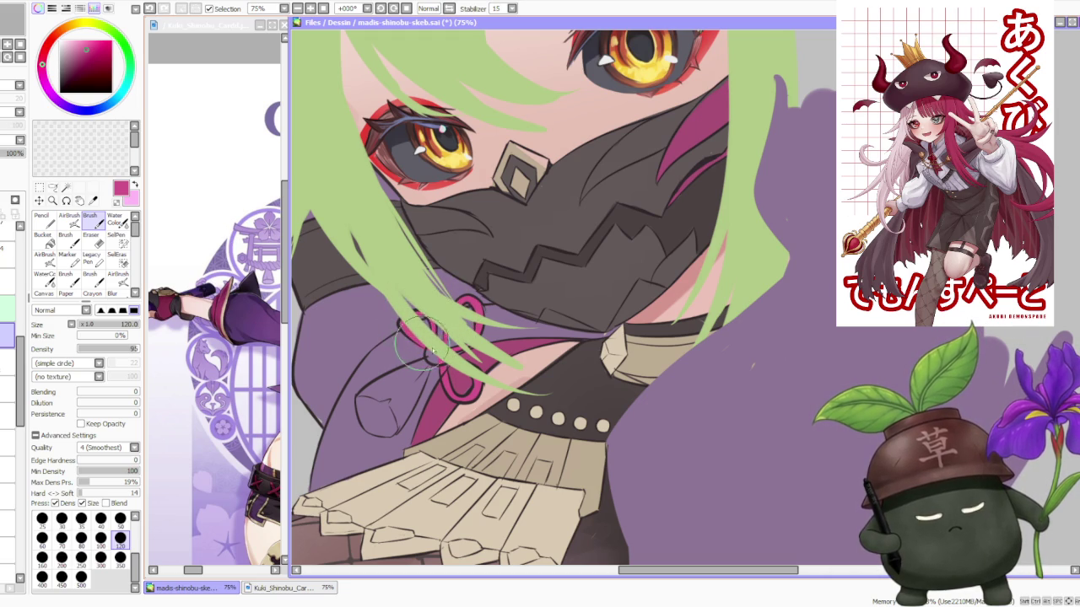
pyautogui.moveTo(422, 371)
pyautogui.mouseDown()
pyautogui.moveTo(367, 415)
pyautogui.moveTo(384, 422)
pyautogui.moveTo(354, 392)
pyautogui.moveTo(392, 426)
pyautogui.moveTo(418, 405)
pyautogui.moveTo(420, 379)
pyautogui.mouseUp()
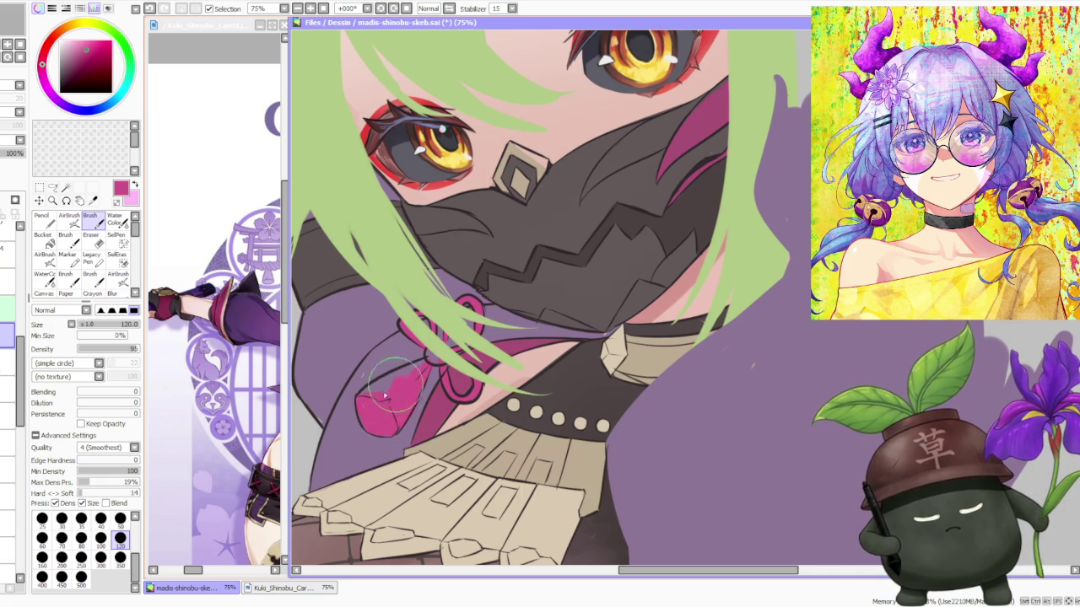
pyautogui.moveTo(368, 395)
pyautogui.mouseDown()
pyautogui.moveTo(440, 365)
pyautogui.moveTo(401, 368)
pyautogui.mouseUp()
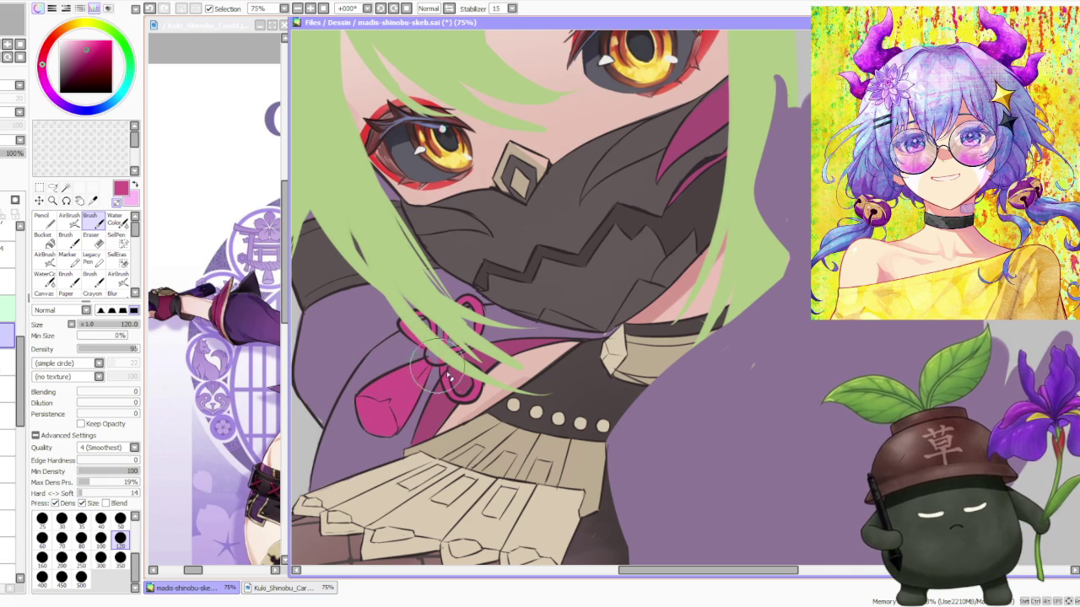
pyautogui.scroll(-3, 405, 359)
pyautogui.scroll(-2, 405, 359)
pyautogui.scroll(-1, 405, 358)
pyautogui.scroll(-2, 404, 358)
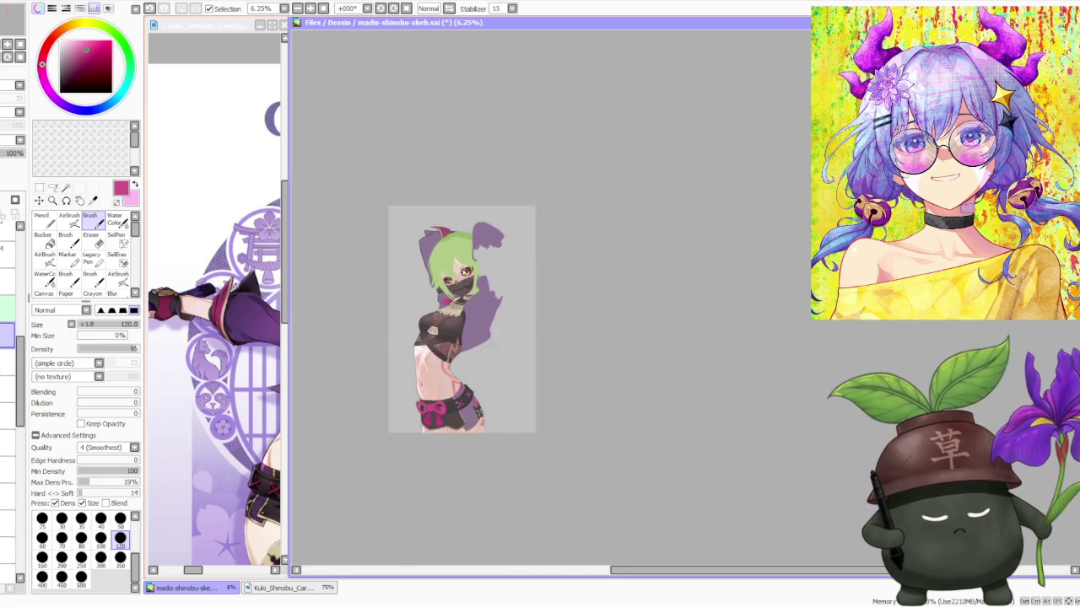
# Switch to another layer and choose a light grey paint colour
pyautogui.scroll(4, 405, 358)
pyautogui.scroll(-1, 404, 358)
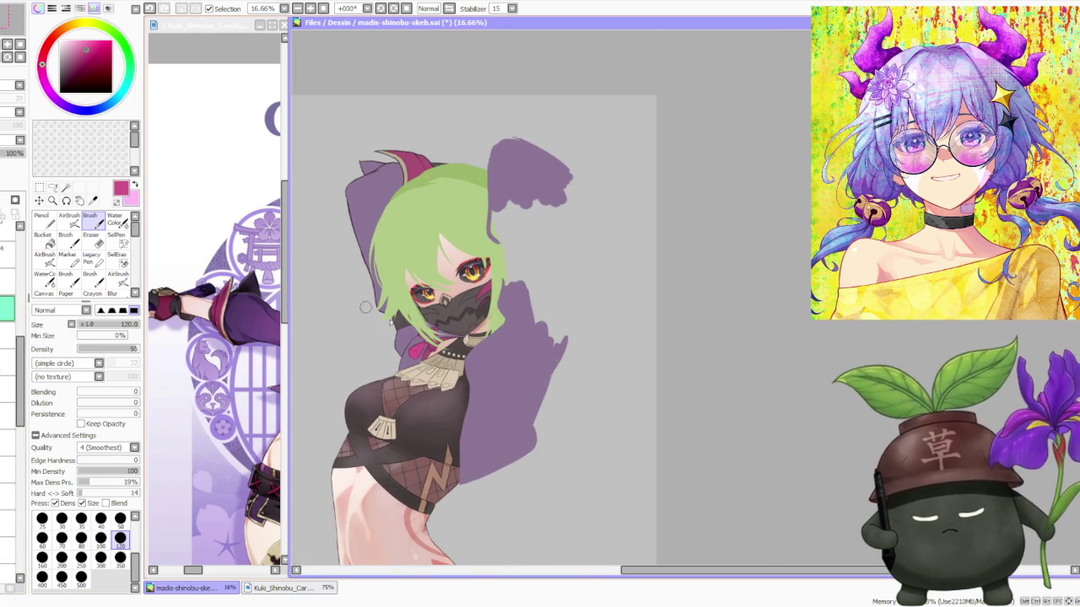
pyautogui.scroll(3, 335, 304)
pyautogui.scroll(2, 336, 304)
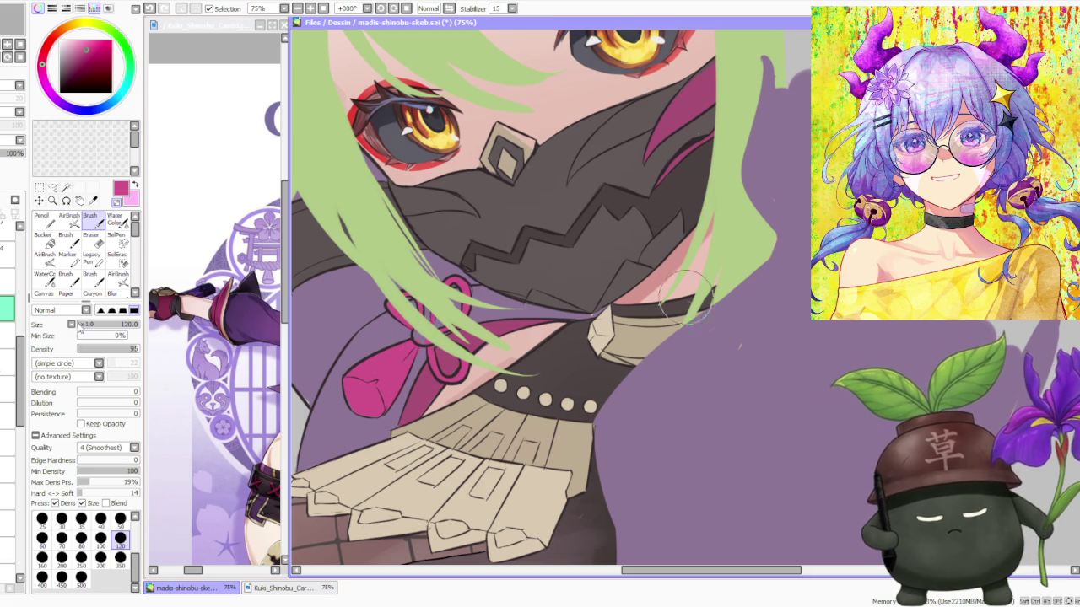
pyautogui.click(7, 335)
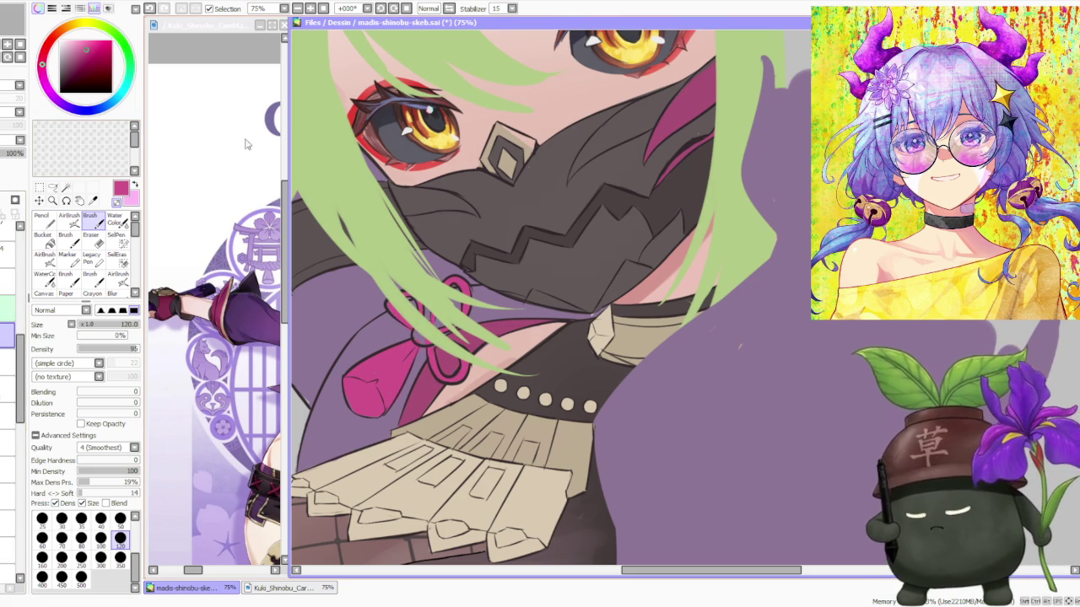
pyautogui.click(60, 45)
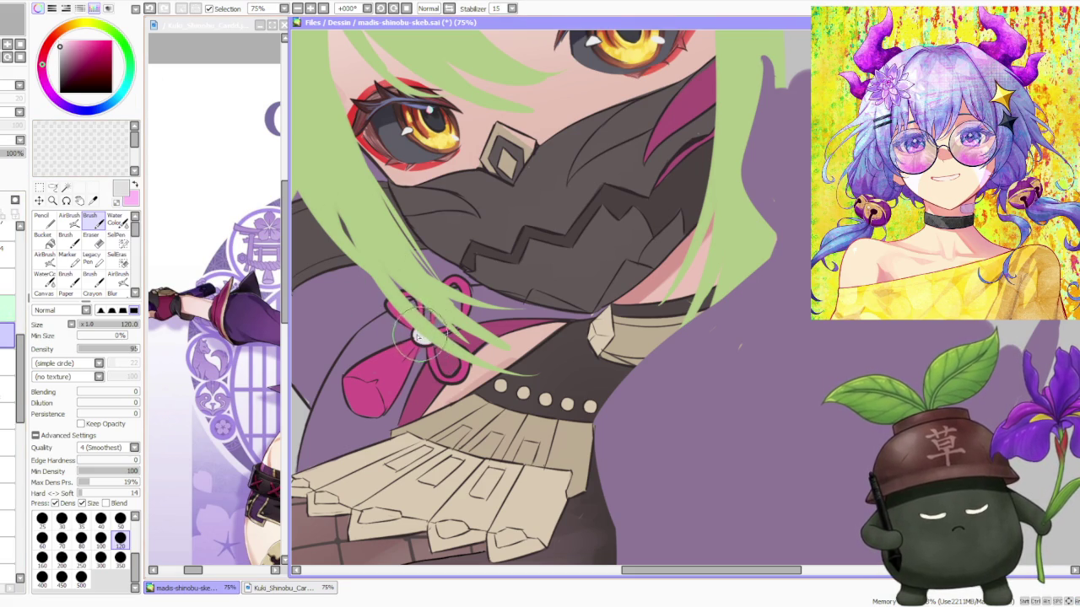
# Turn on visibility of the red rough sketch layer over the artwork
pyautogui.scroll(-5, 506, 248)
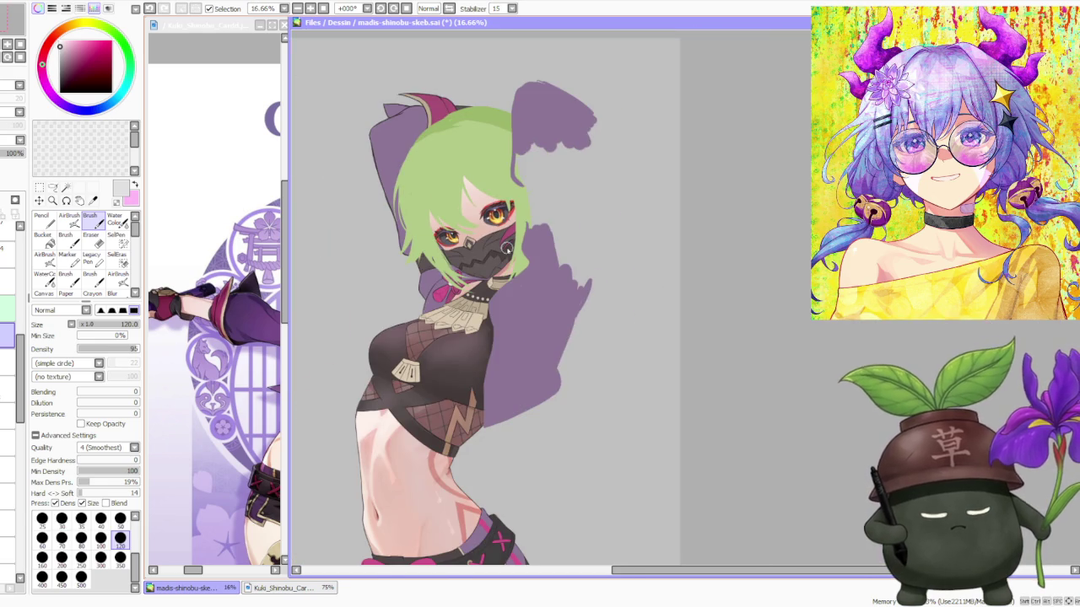
pyautogui.scroll(-1, 506, 249)
pyautogui.scroll(-1, 506, 249)
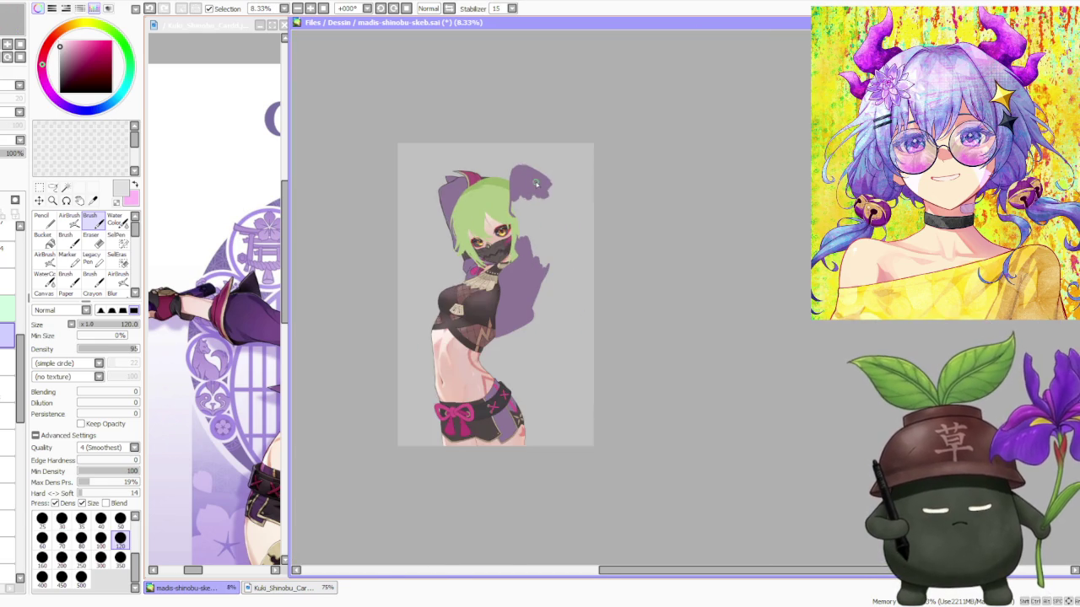
pyautogui.scroll(1, 536, 183)
pyautogui.scroll(-1, 489, 240)
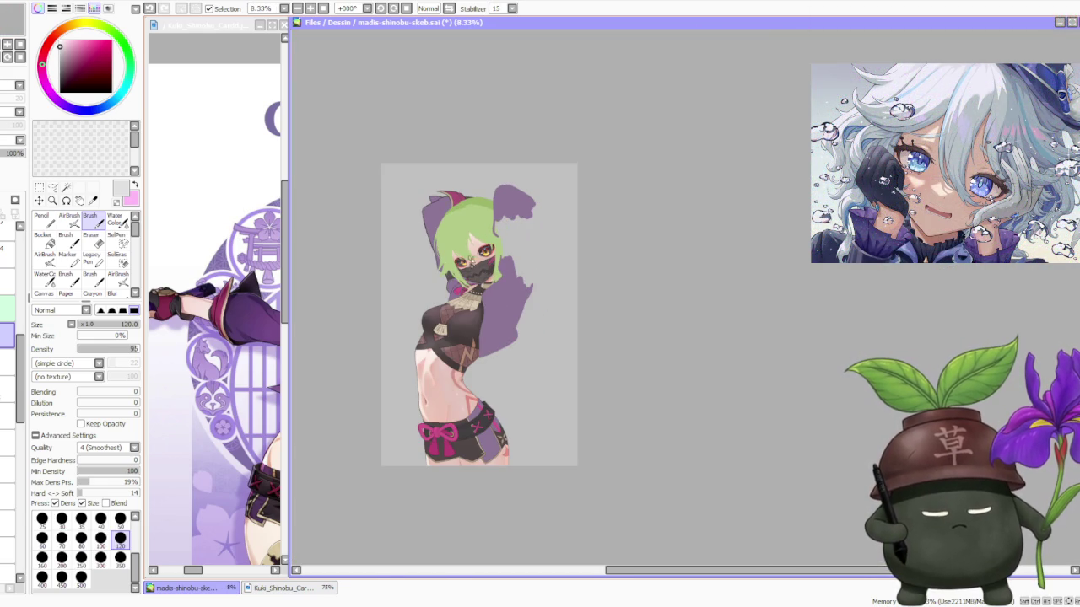
pyautogui.scroll(1, 463, 229)
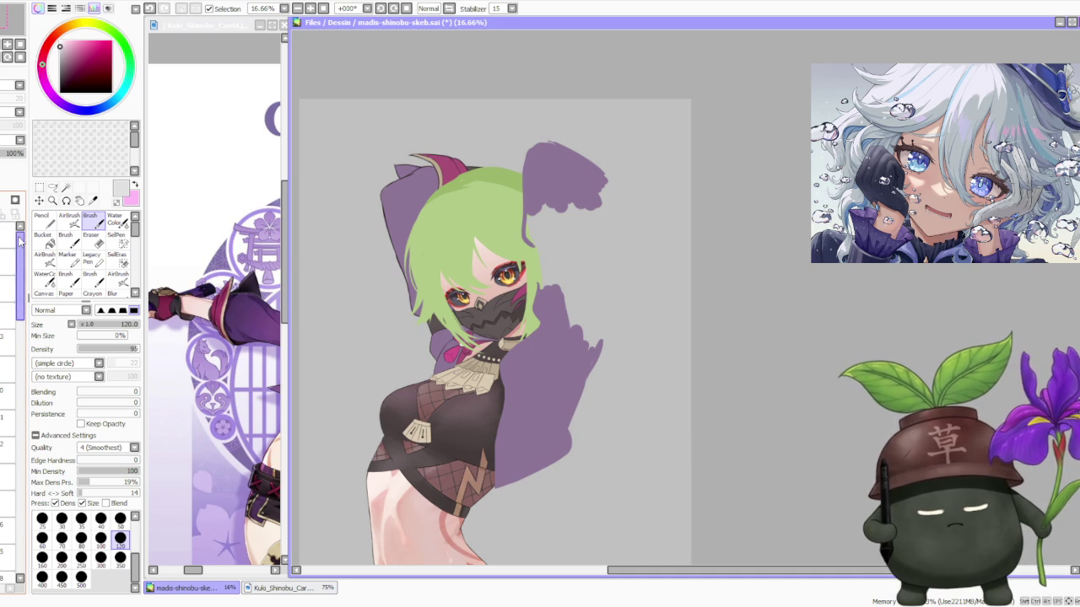
pyautogui.click(9, 261)
pyautogui.scroll(-1, 542, 181)
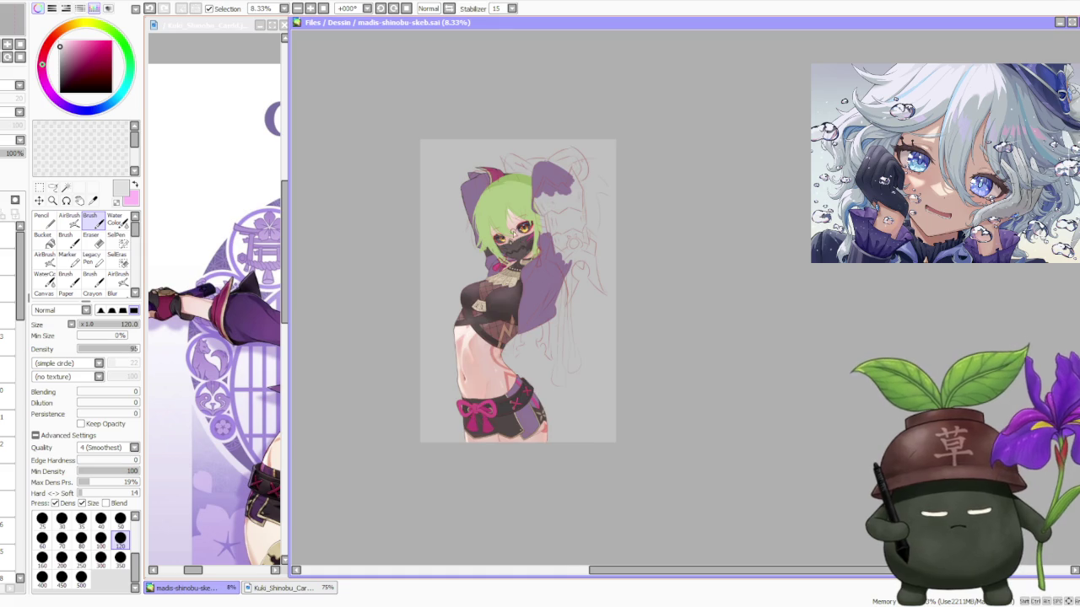
pyautogui.scroll(1, 512, 232)
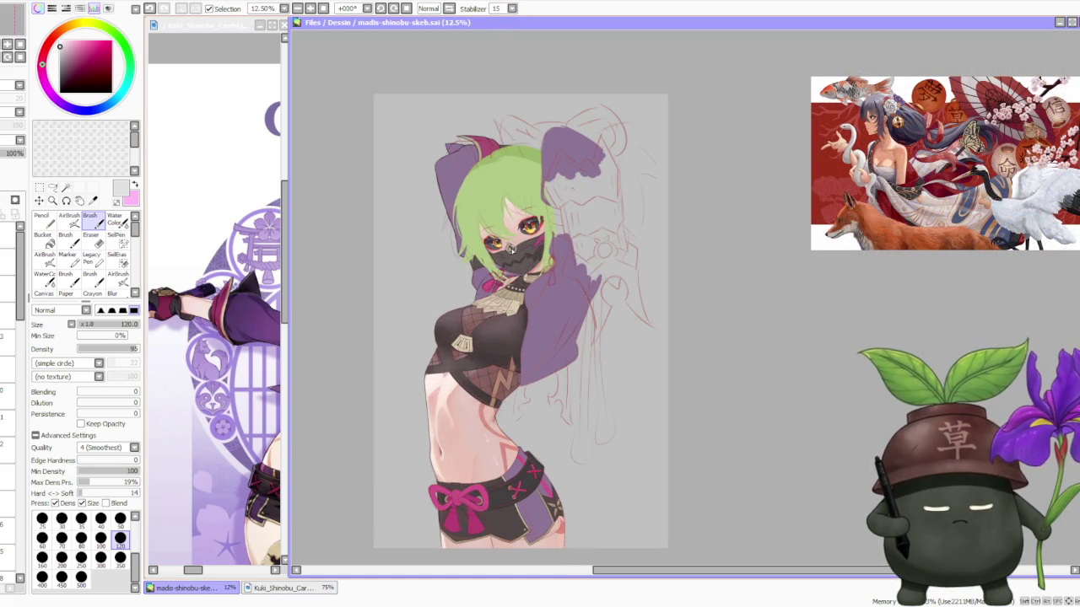
pyautogui.scroll(1, 511, 214)
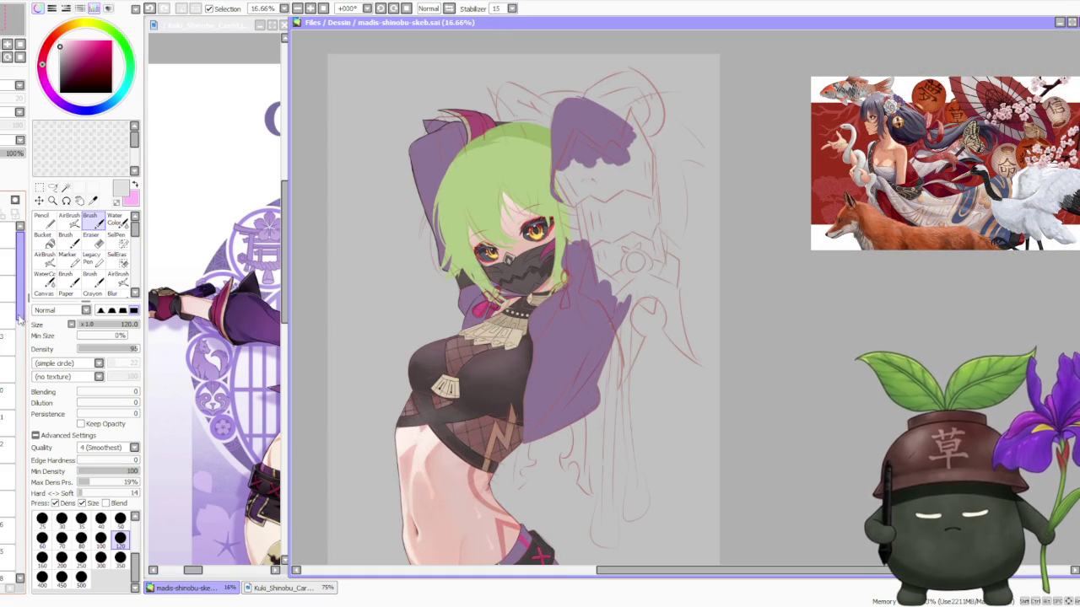
pyautogui.click(8, 445)
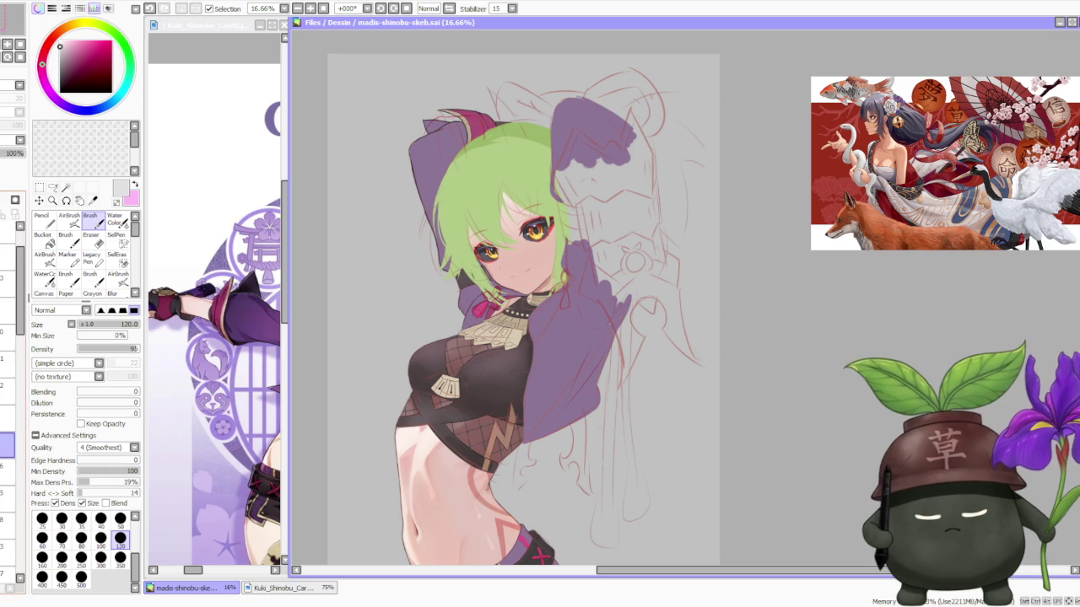
pyautogui.scroll(1, 490, 253)
pyautogui.scroll(2, 472, 279)
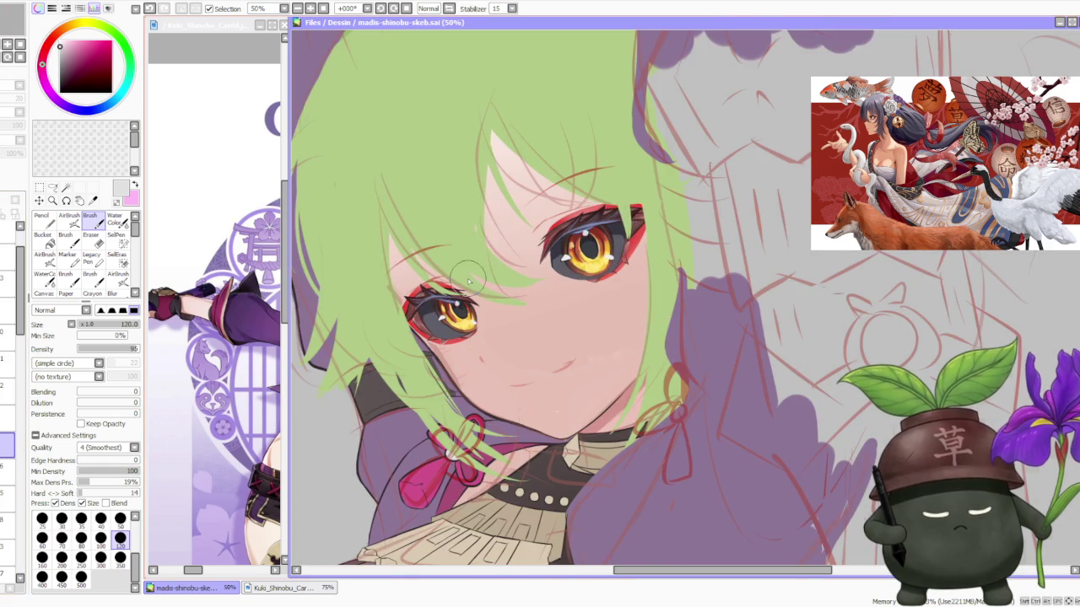
pyautogui.scroll(-3, 469, 278)
pyautogui.scroll(-1, 468, 278)
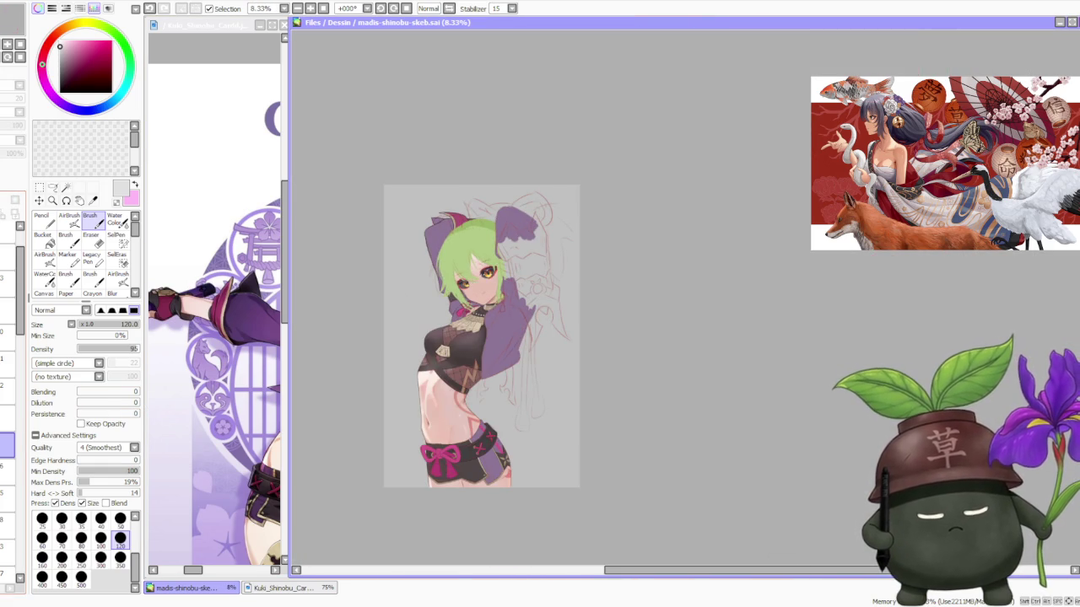
pyautogui.click(15, 200)
pyautogui.click(7, 309)
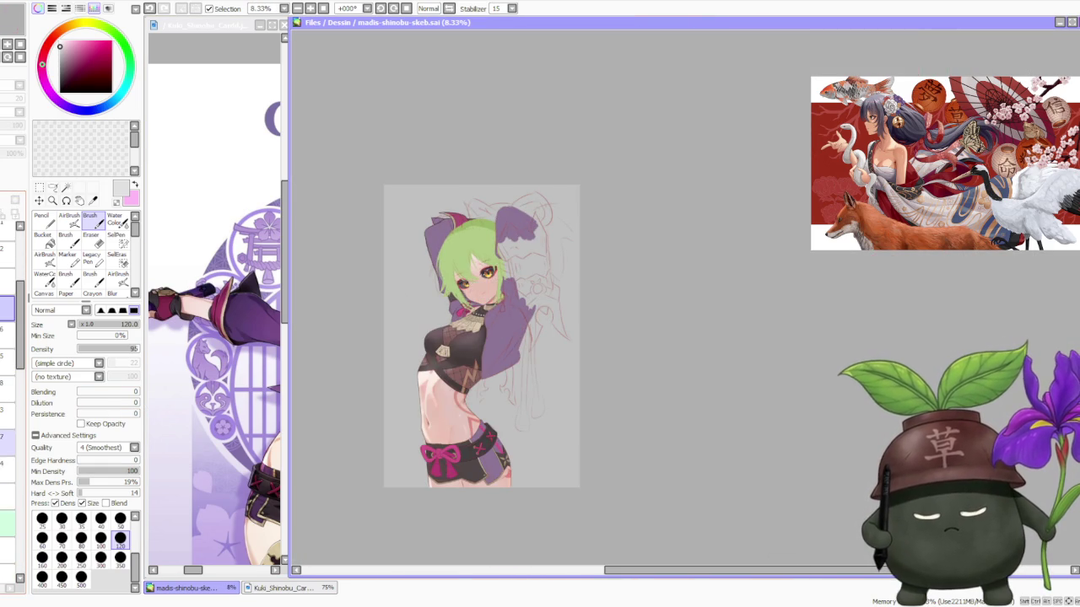
pyautogui.scroll(1, 443, 269)
pyautogui.scroll(1, 489, 308)
pyautogui.scroll(-1, 604, 296)
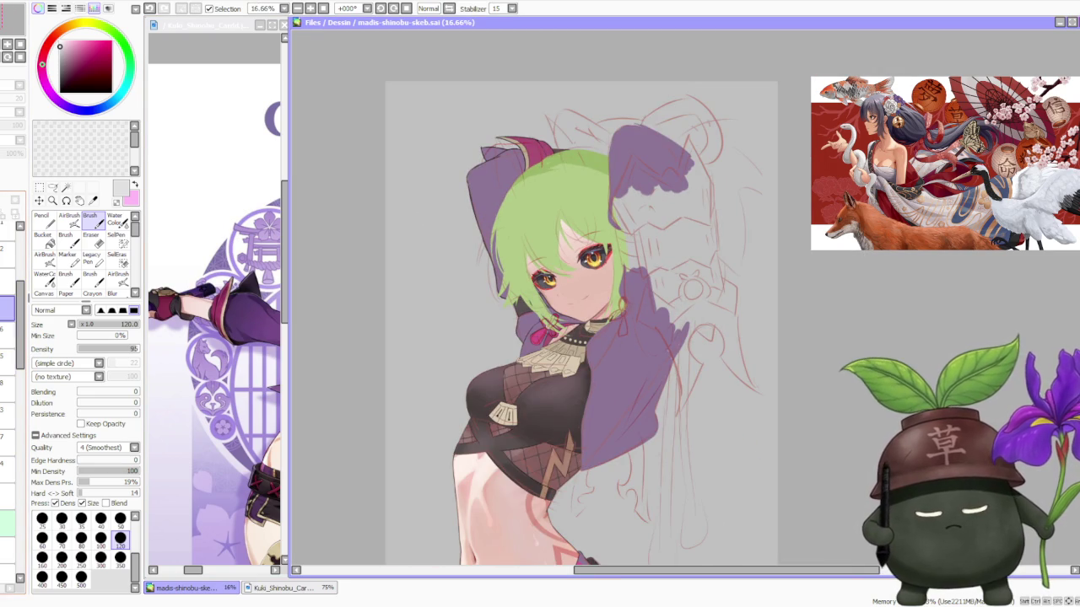
pyautogui.click(15, 140)
pyautogui.scroll(-2, 528, 219)
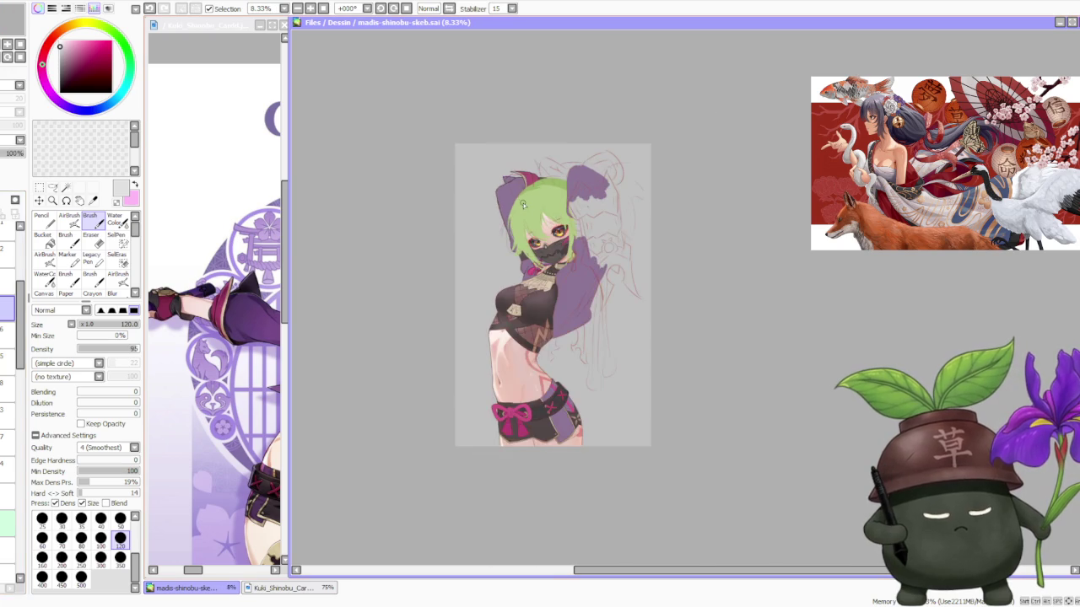
pyautogui.scroll(-1, 521, 199)
pyautogui.scroll(1, 591, 181)
pyautogui.scroll(1, 590, 187)
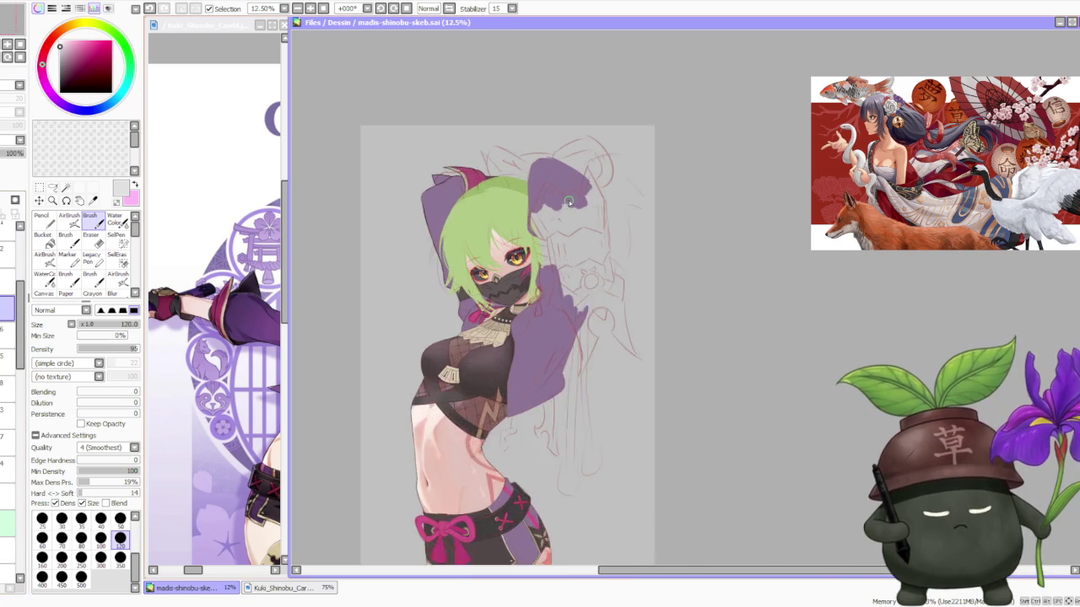
pyautogui.scroll(1, 582, 194)
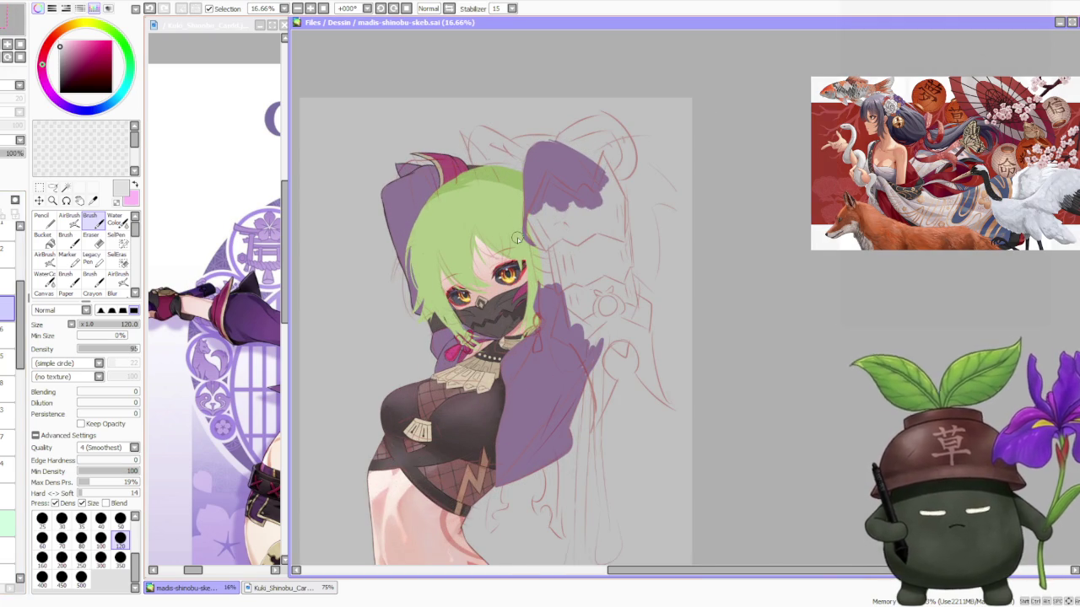
pyautogui.scroll(1, 515, 241)
pyautogui.scroll(1, 516, 258)
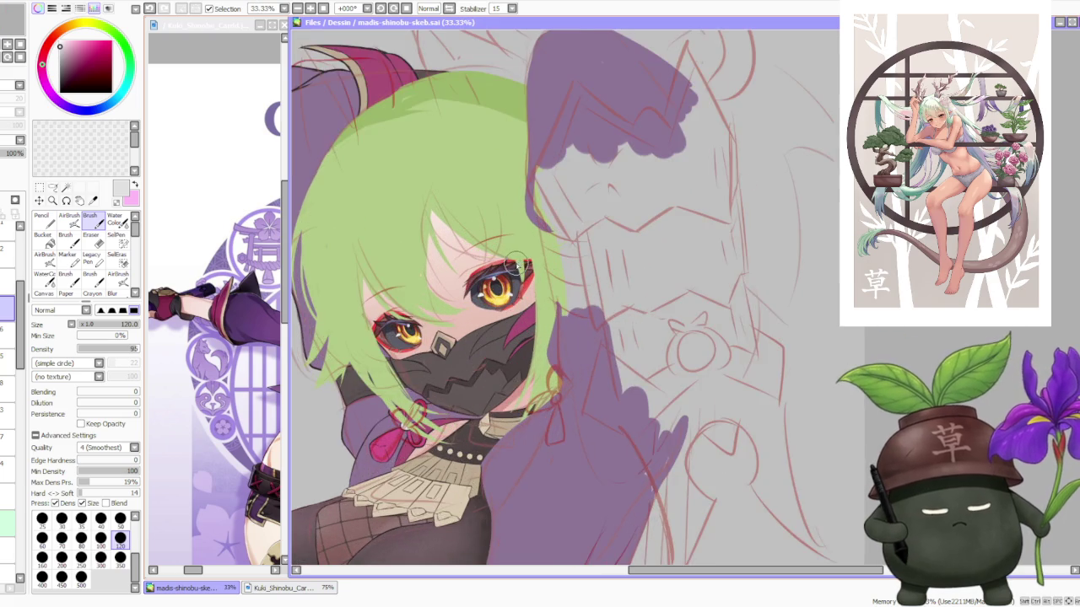
pyautogui.scroll(1, 516, 268)
pyautogui.scroll(-3, 516, 266)
pyautogui.scroll(-2, 510, 268)
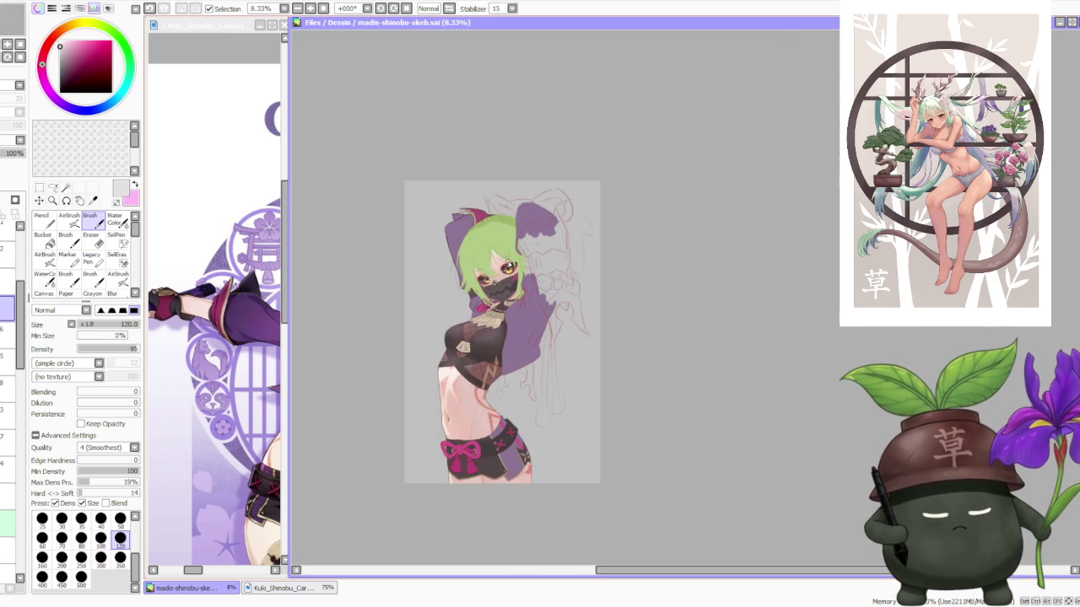
pyautogui.scroll(1, 569, 218)
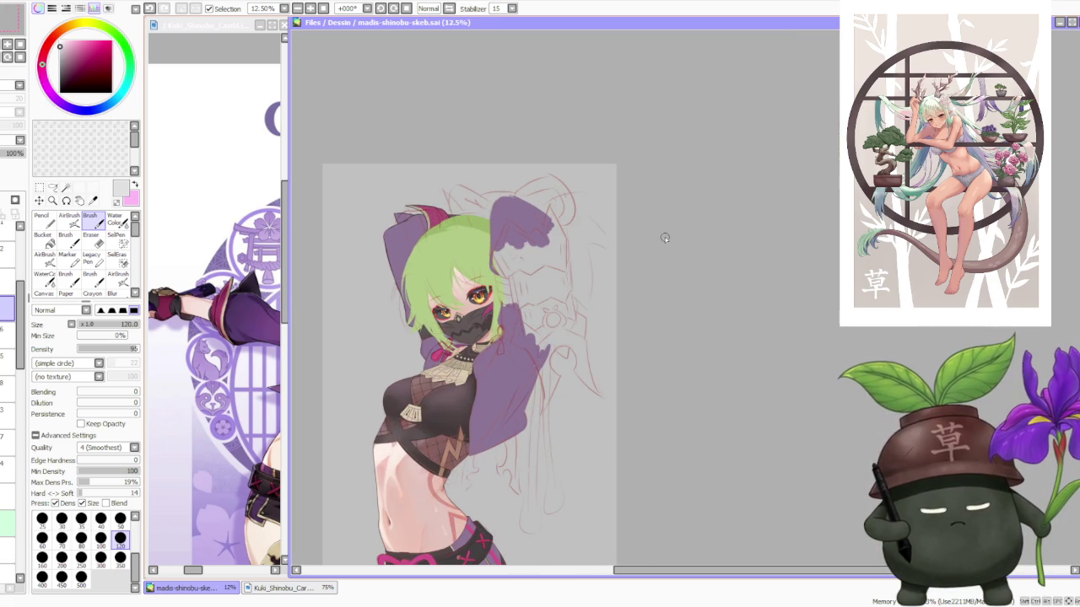
pyautogui.scroll(-1, 562, 172)
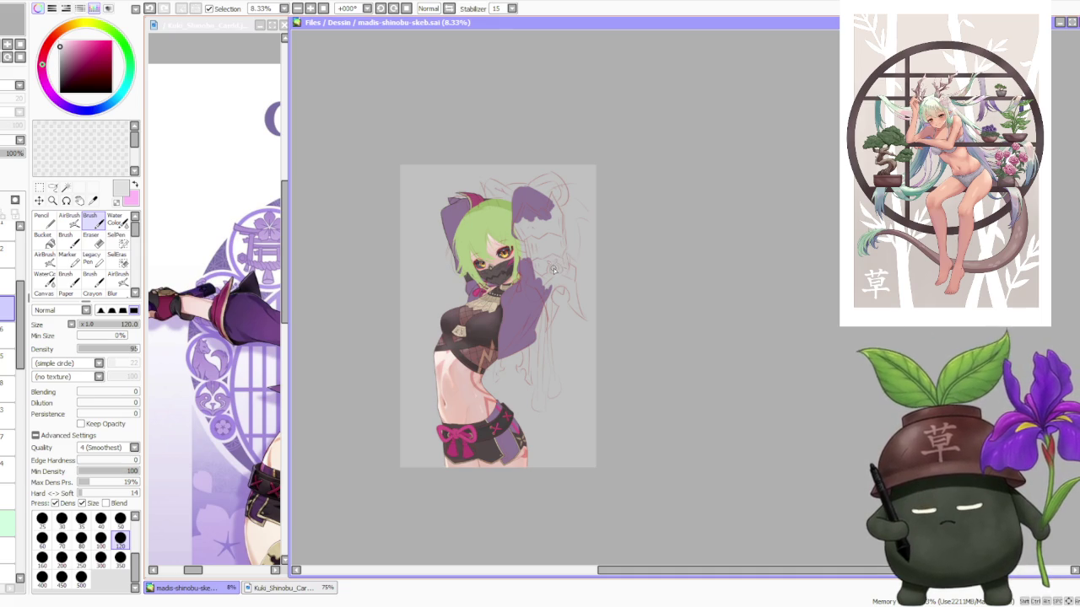
pyautogui.scroll(1, 580, 203)
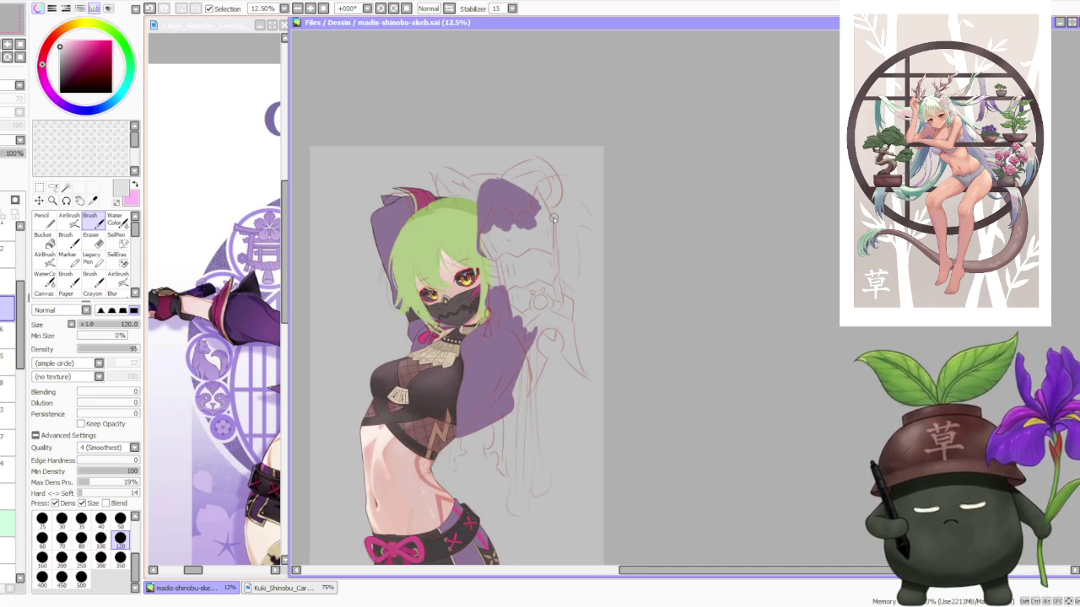
pyautogui.scroll(1, 555, 218)
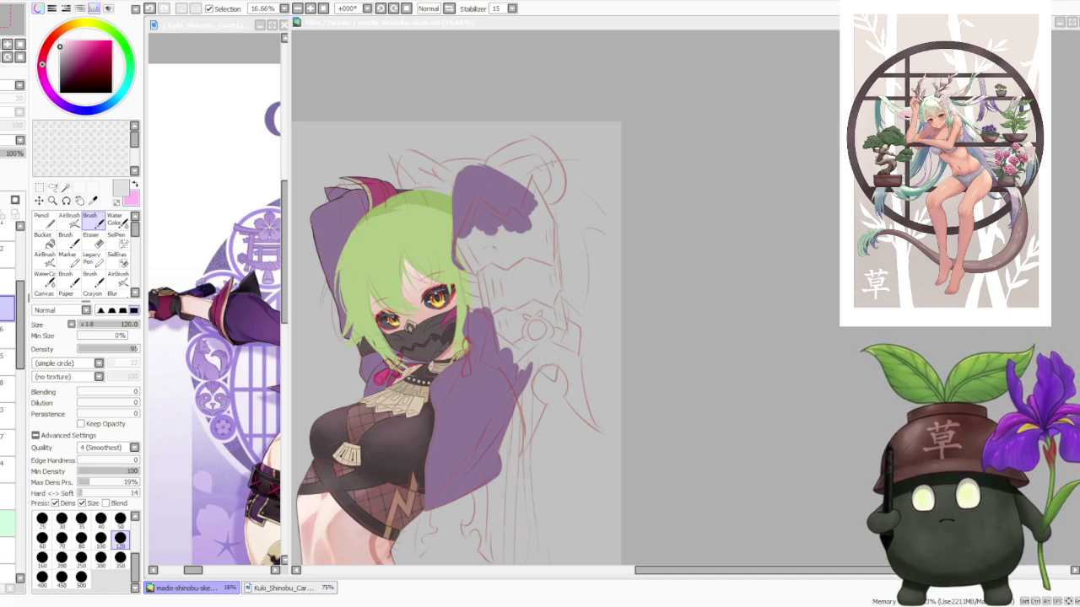
pyautogui.scroll(-1, 537, 264)
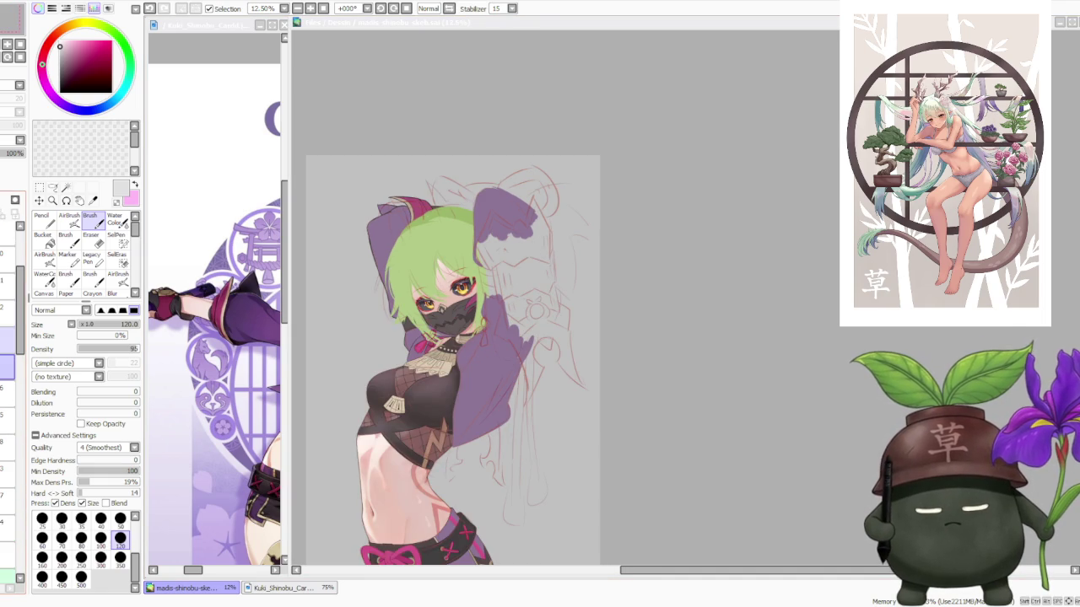
pyautogui.hotkey('alt', 'Tab')
pyautogui.click(8, 482)
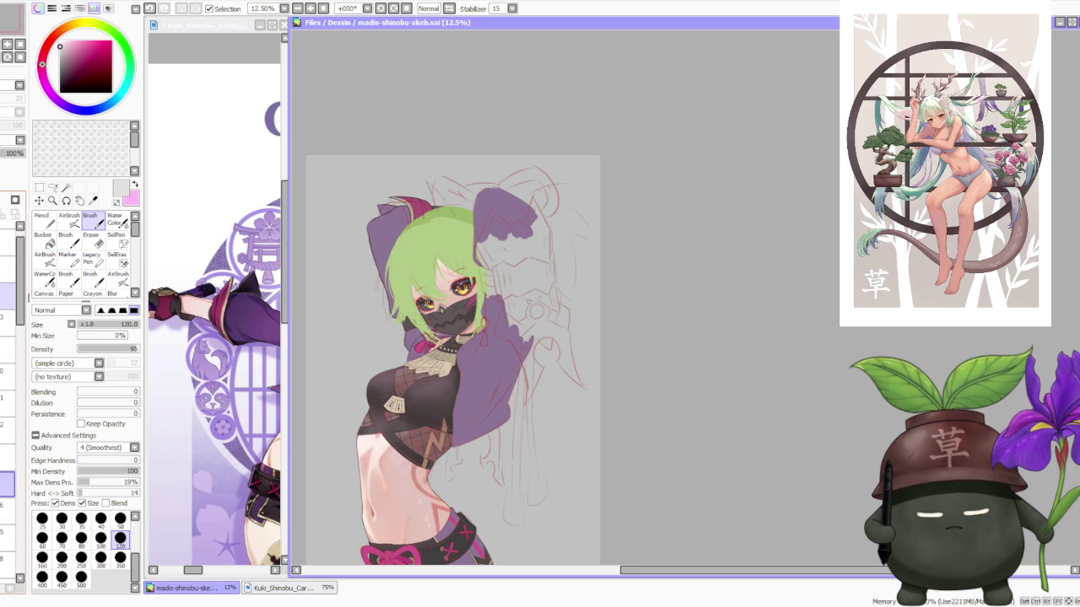
pyautogui.click(7, 324)
pyautogui.click(8, 295)
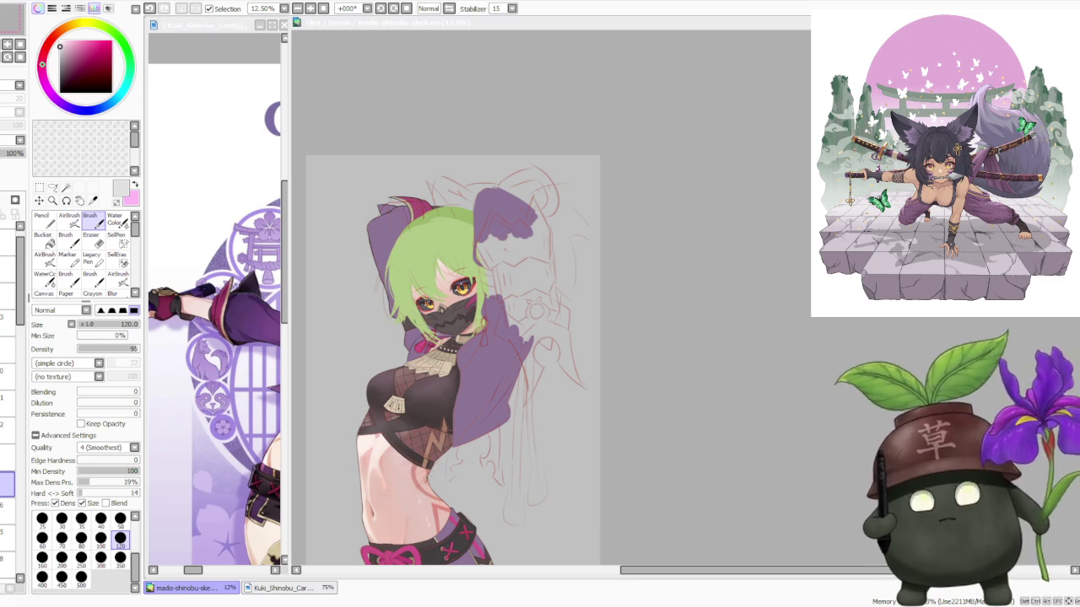
pyautogui.scroll(-2, 421, 320)
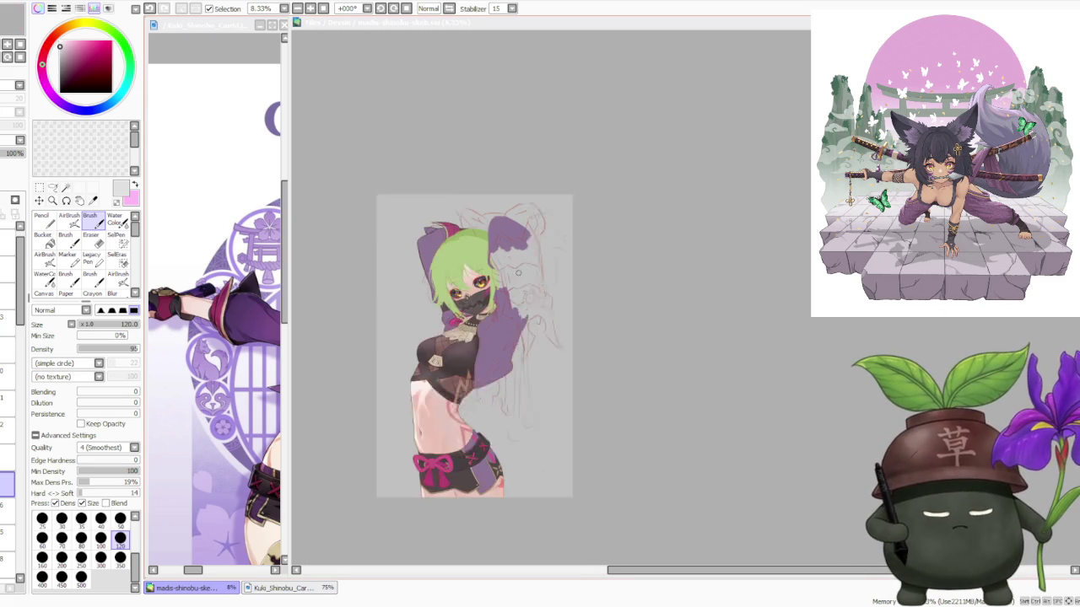
pyautogui.scroll(-1, 473, 321)
pyautogui.scroll(1, 506, 312)
pyautogui.scroll(2, 534, 301)
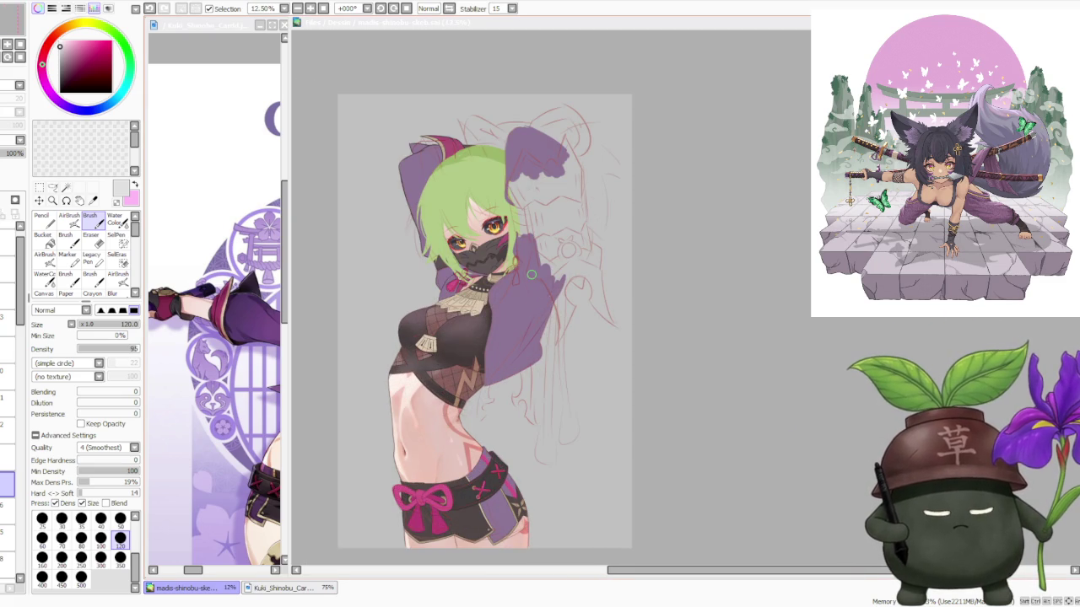
pyautogui.scroll(-1, 536, 298)
pyautogui.scroll(1, 536, 297)
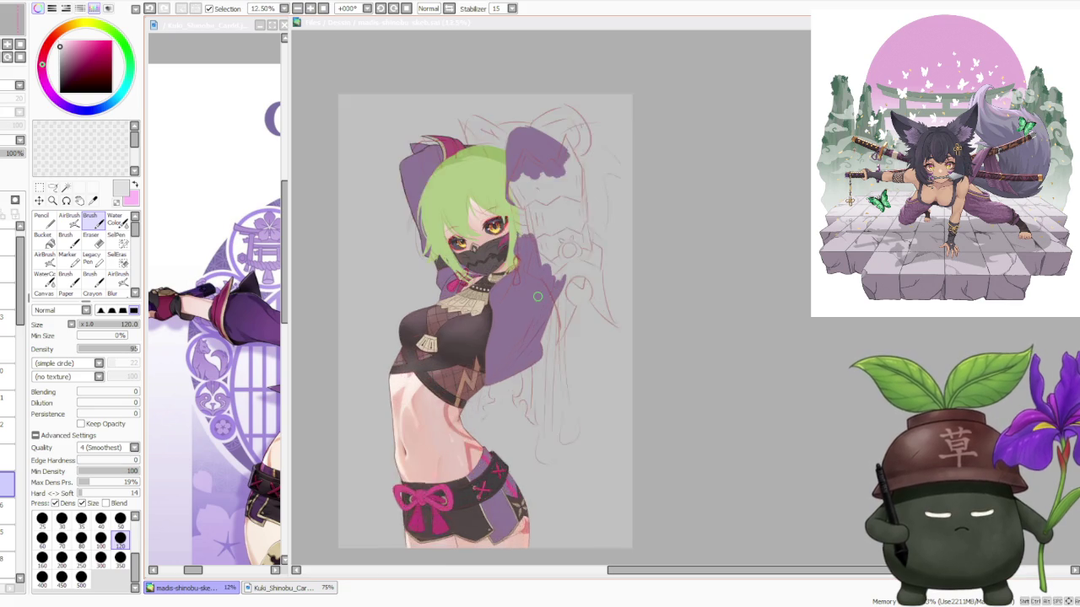
pyautogui.scroll(1, 535, 295)
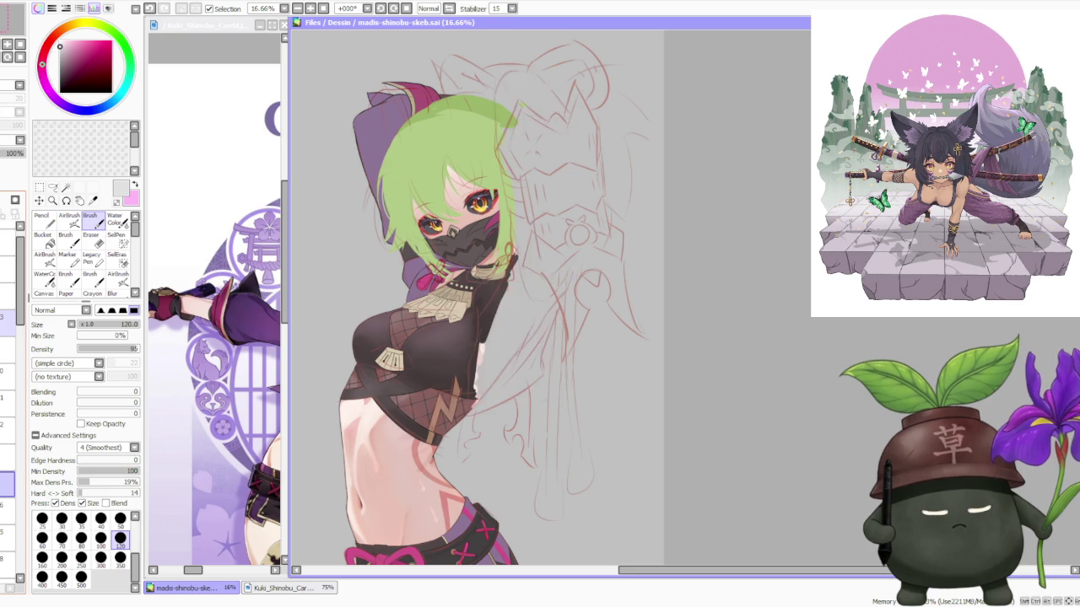
pyautogui.scroll(-2, 496, 224)
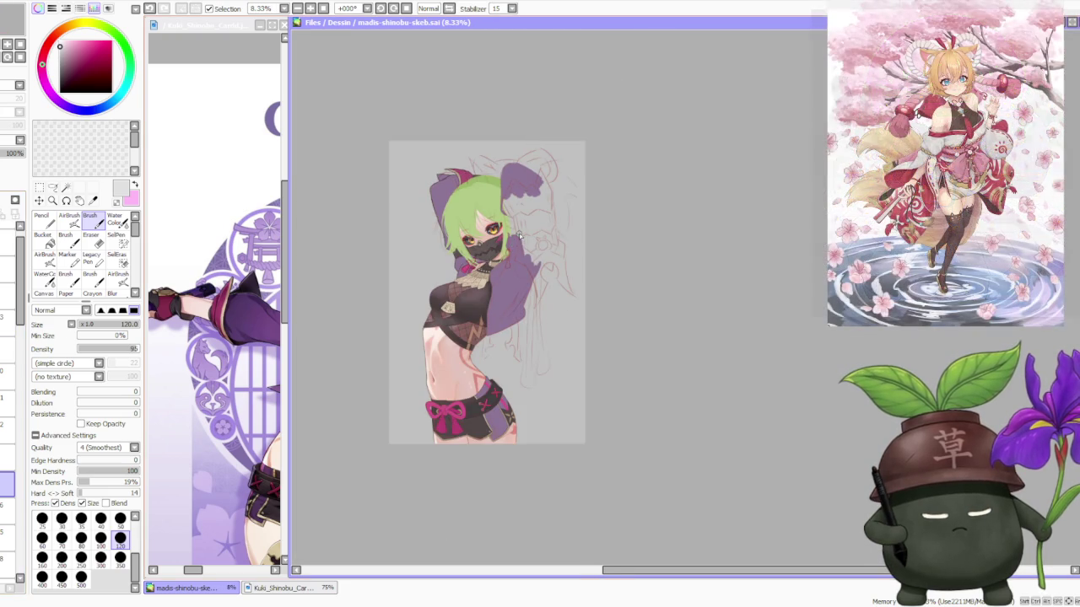
pyautogui.scroll(1, 496, 223)
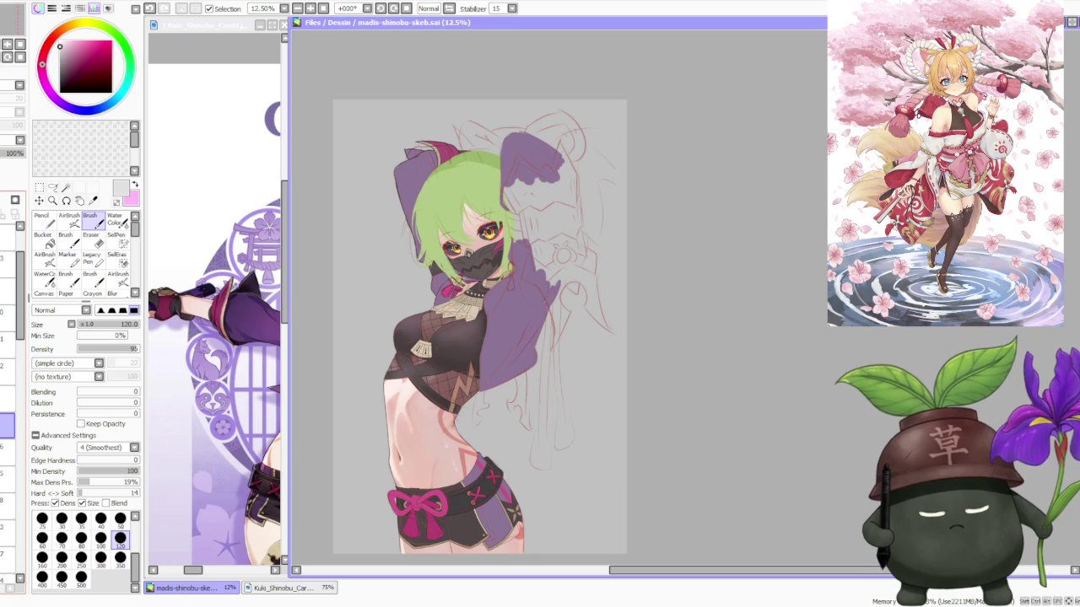
pyautogui.click(8, 372)
pyautogui.click(8, 263)
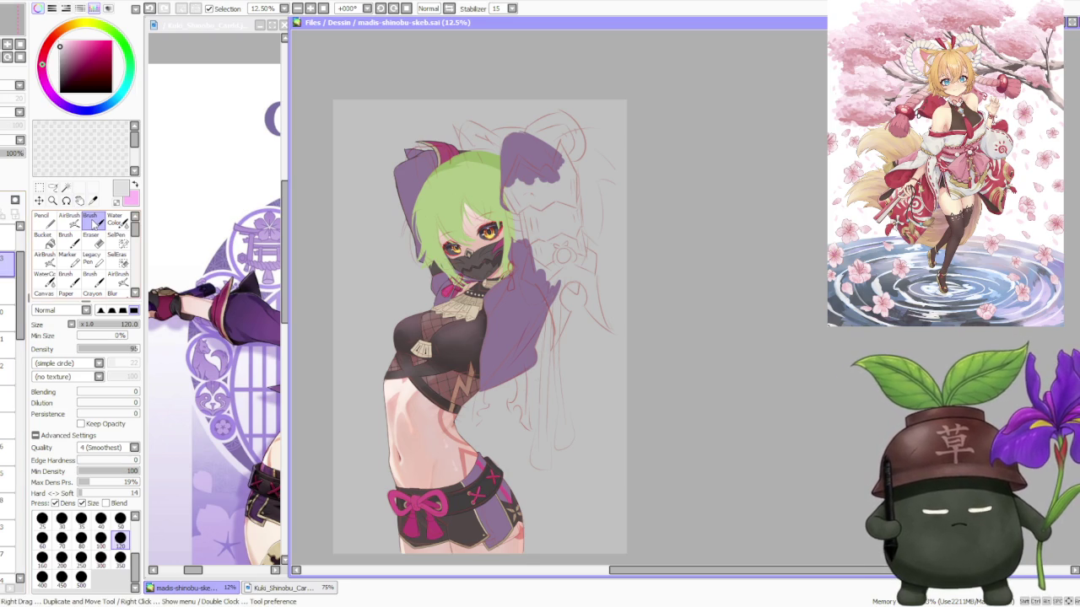
# Set brush size 500, extend the purple sleeve fill beside the raised arm, and resample the jacket purple
pyautogui.click(81, 577)
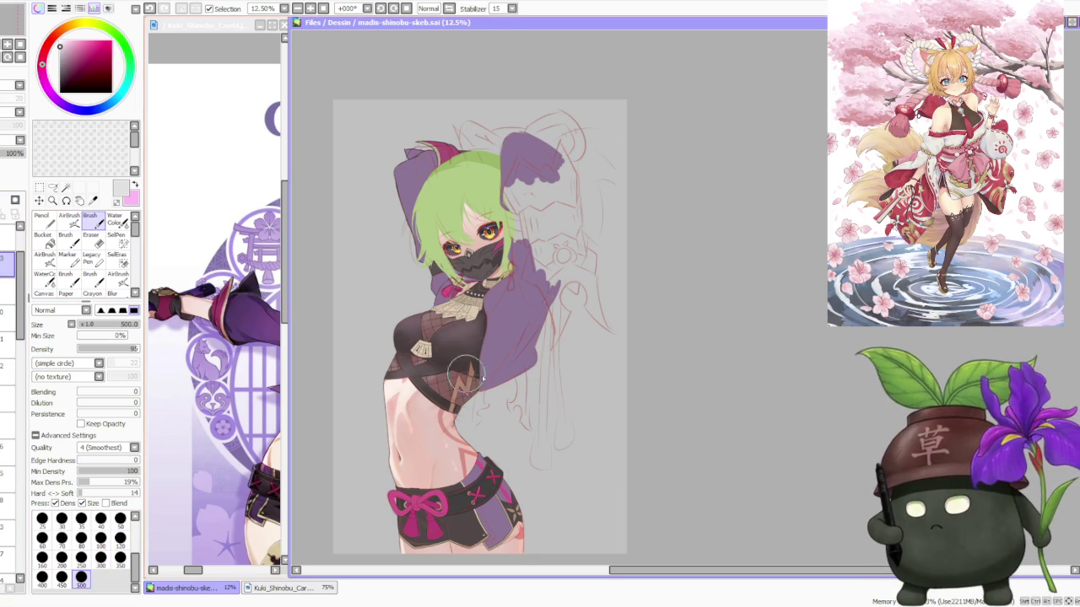
pyautogui.moveTo(522, 386); pyautogui.dragTo(533, 351)
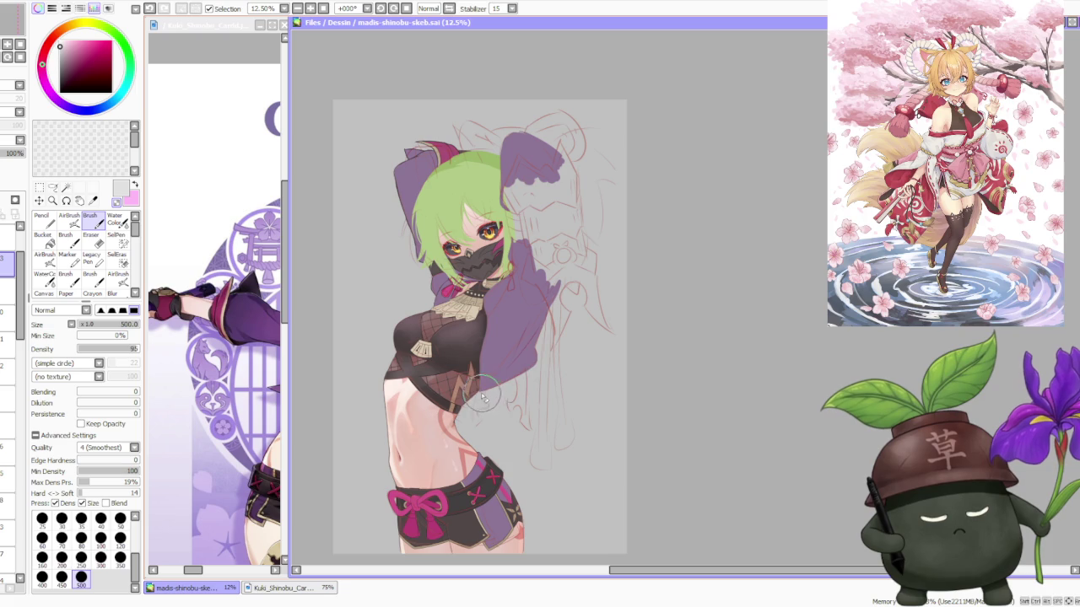
pyautogui.keyDown('alt'); pyautogui.click(516, 366); pyautogui.keyUp('alt')
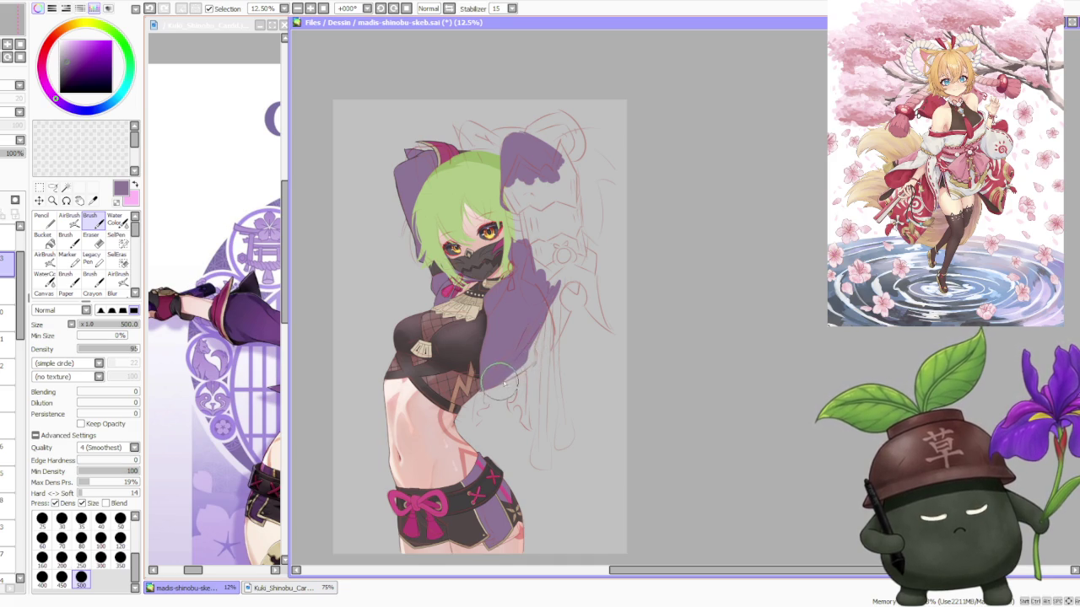
# Zoom in and out to check the extended purple sleeve fill
pyautogui.scroll(-1, 548, 339)
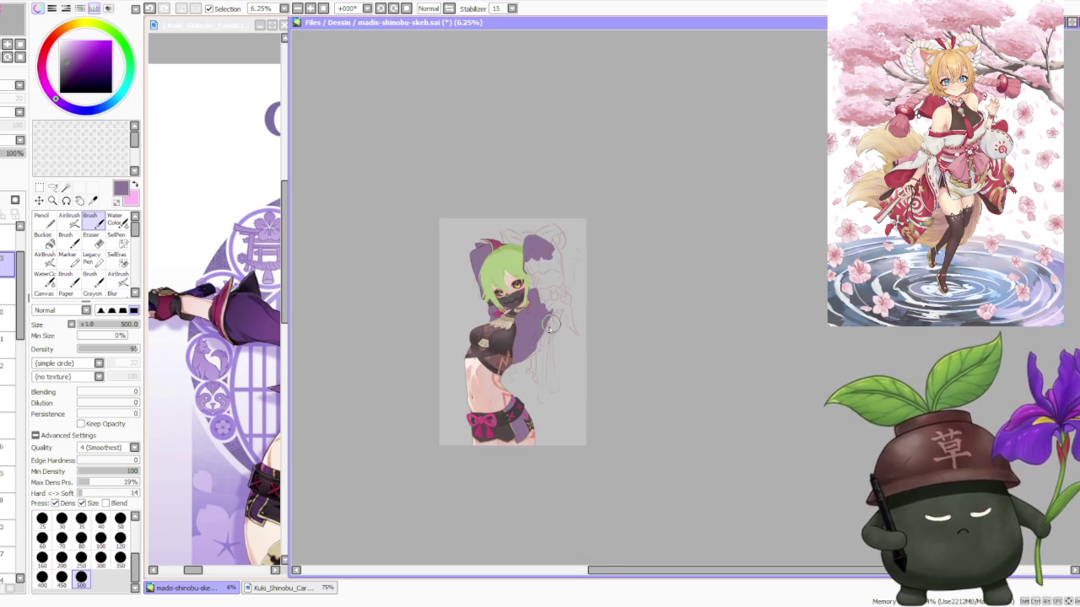
pyautogui.scroll(1, 552, 320)
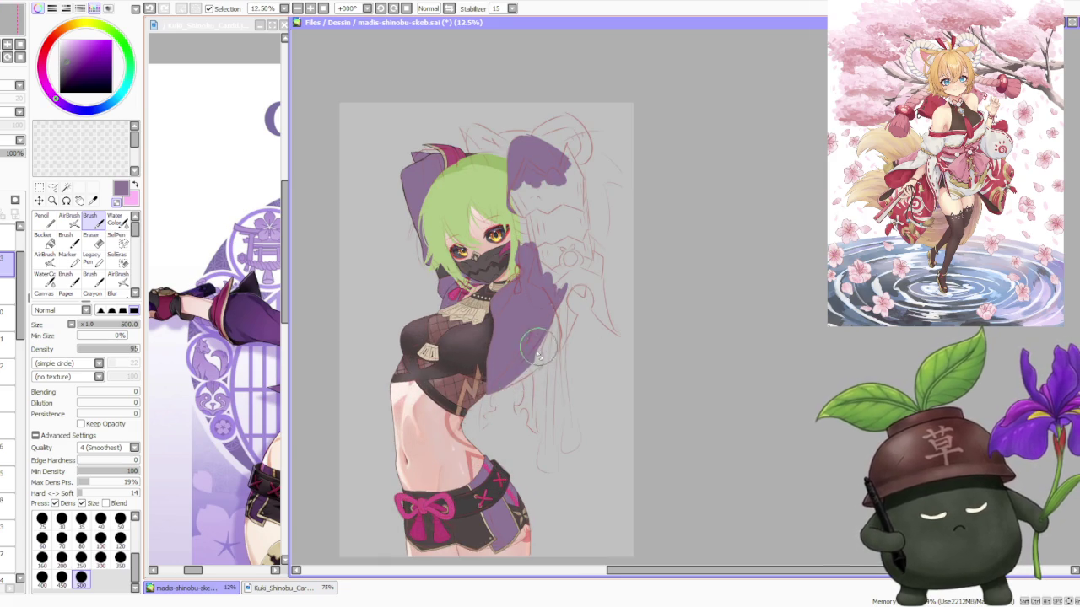
pyautogui.scroll(1, 541, 351)
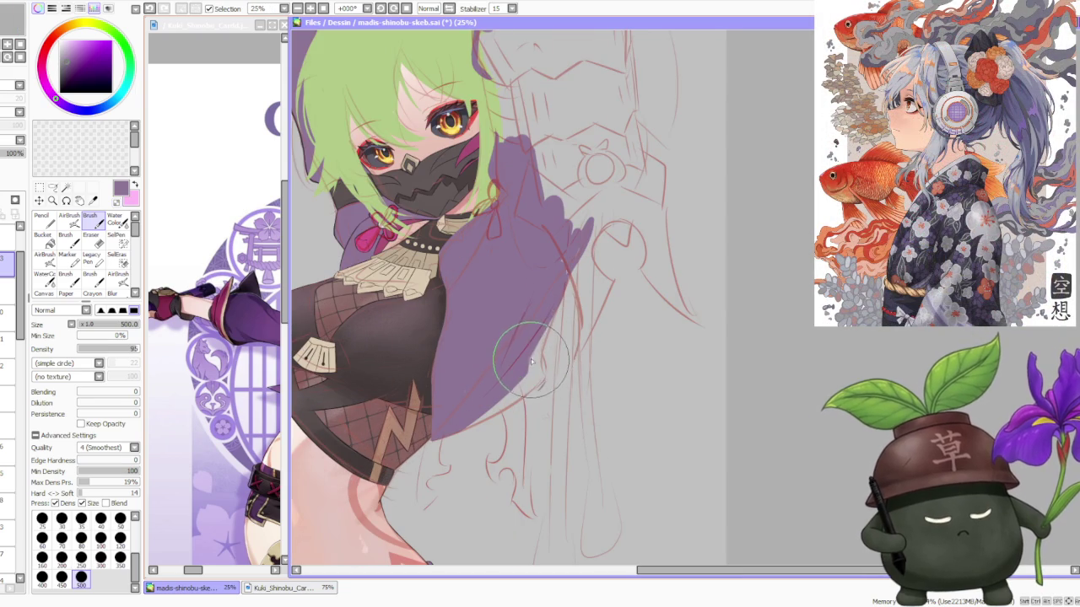
pyautogui.scroll(-1, 548, 321)
pyautogui.scroll(1, 563, 279)
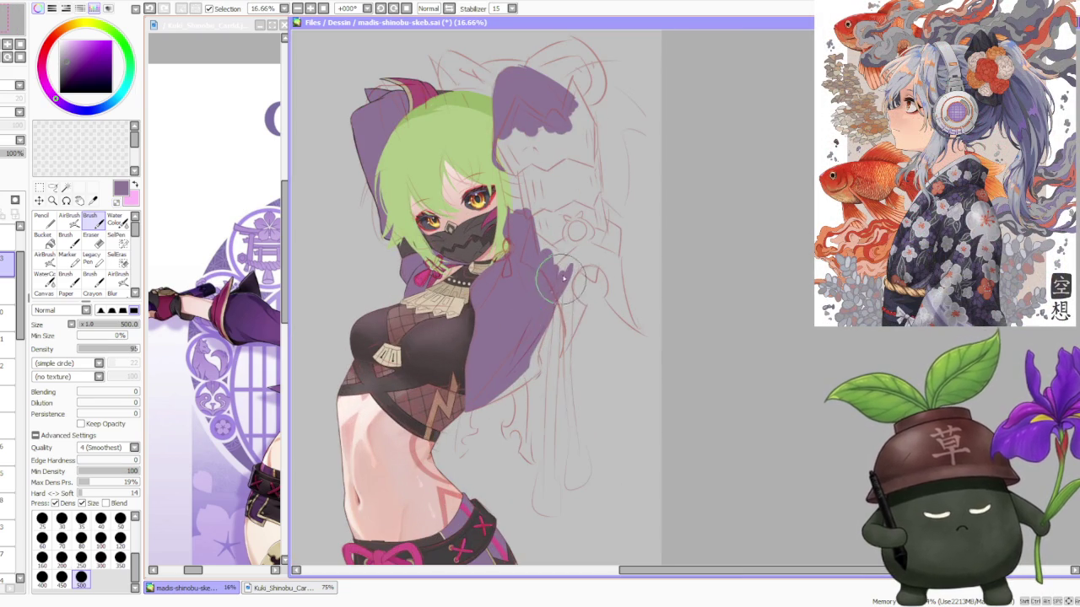
pyautogui.scroll(2, 552, 308)
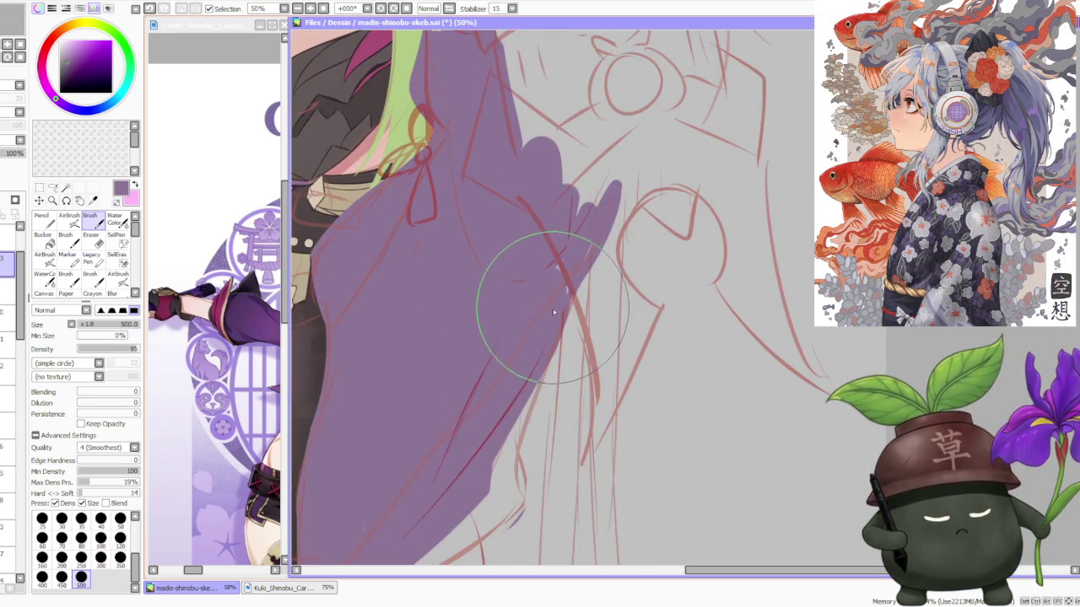
pyautogui.scroll(-4, 554, 308)
pyautogui.scroll(-1, 557, 299)
pyautogui.scroll(2, 544, 329)
pyautogui.scroll(1, 527, 340)
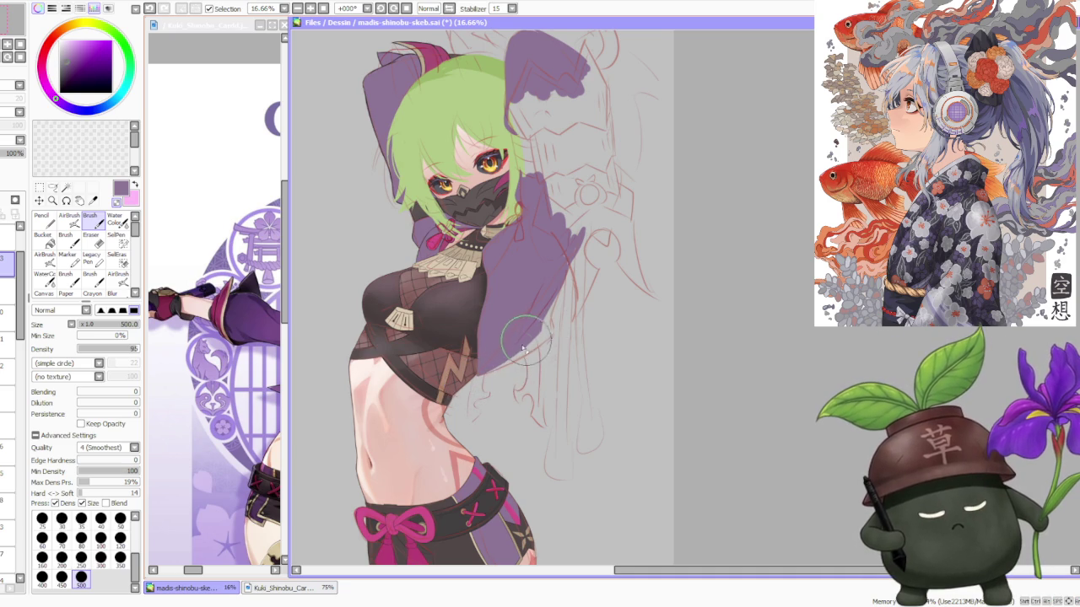
pyautogui.scroll(-2, 528, 342)
pyautogui.scroll(1, 553, 321)
pyautogui.scroll(1, 525, 359)
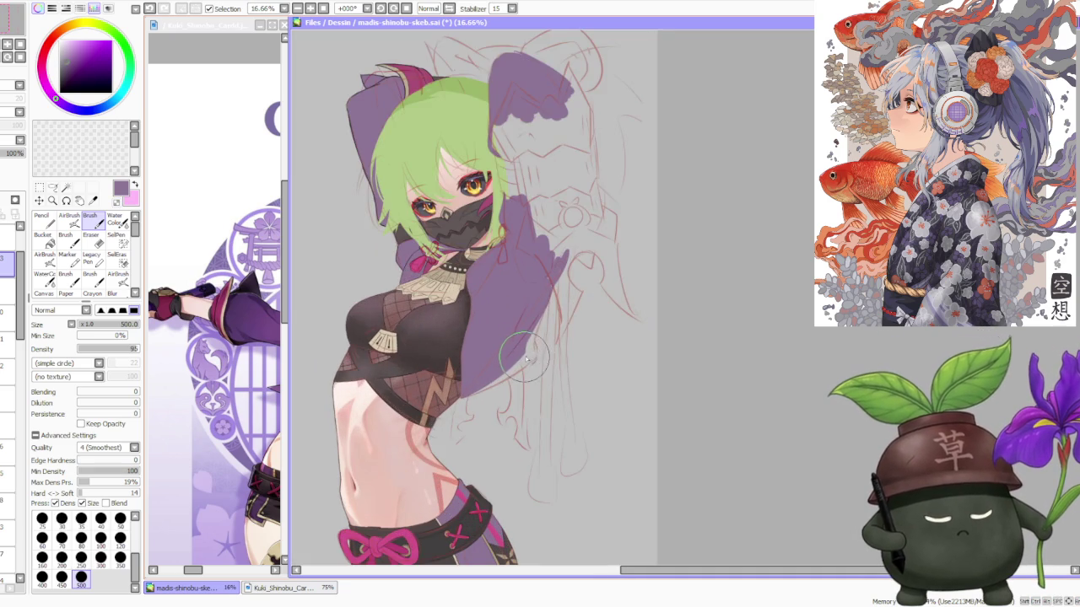
pyautogui.scroll(-1, 531, 338)
pyautogui.scroll(-1, 548, 295)
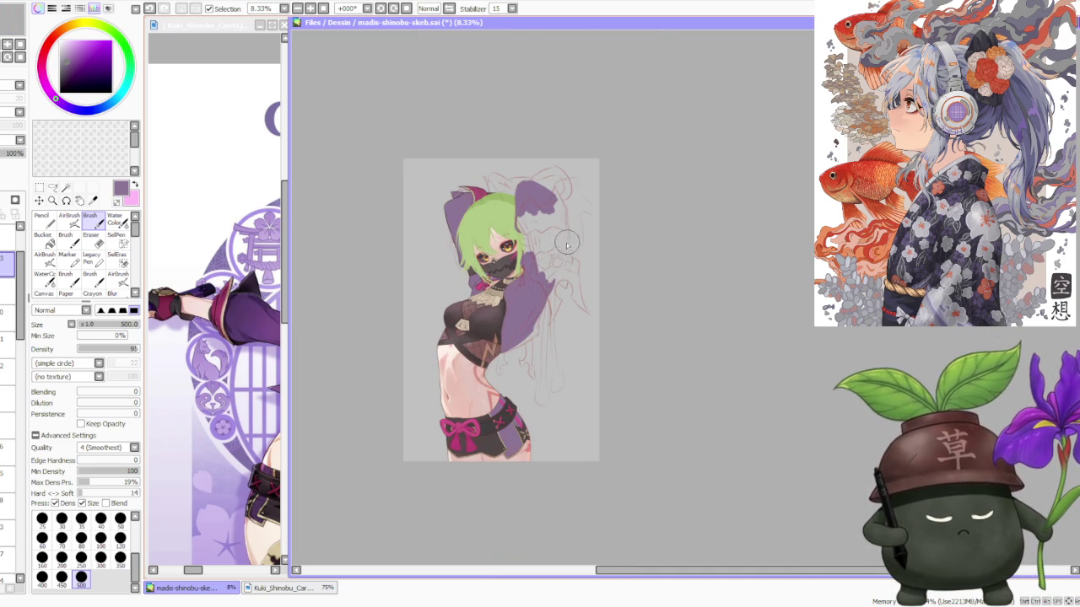
pyautogui.scroll(1, 535, 312)
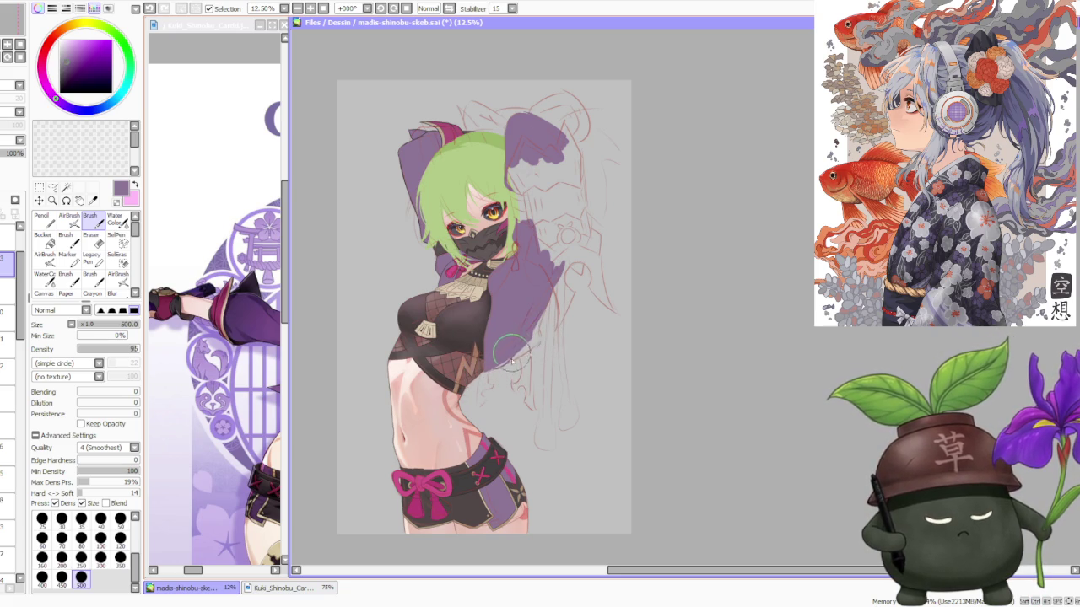
pyautogui.scroll(-3, 540, 337)
pyautogui.scroll(2, 557, 324)
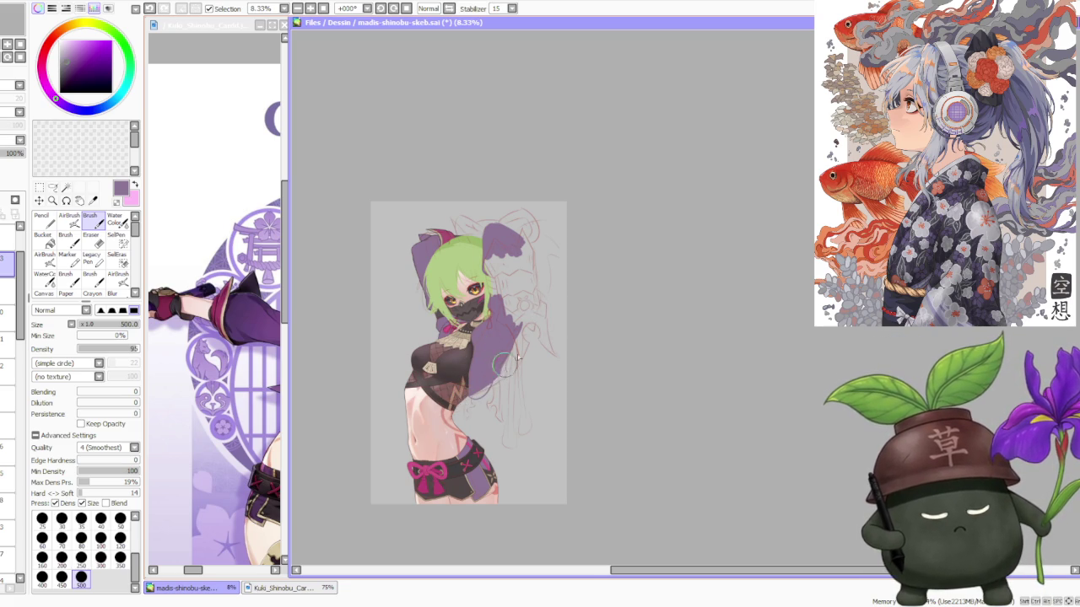
# Zoom around the raised sleeve, then undo and reapply the last purple shading stroke
pyautogui.scroll(-1, 497, 371)
pyautogui.scroll(1, 480, 380)
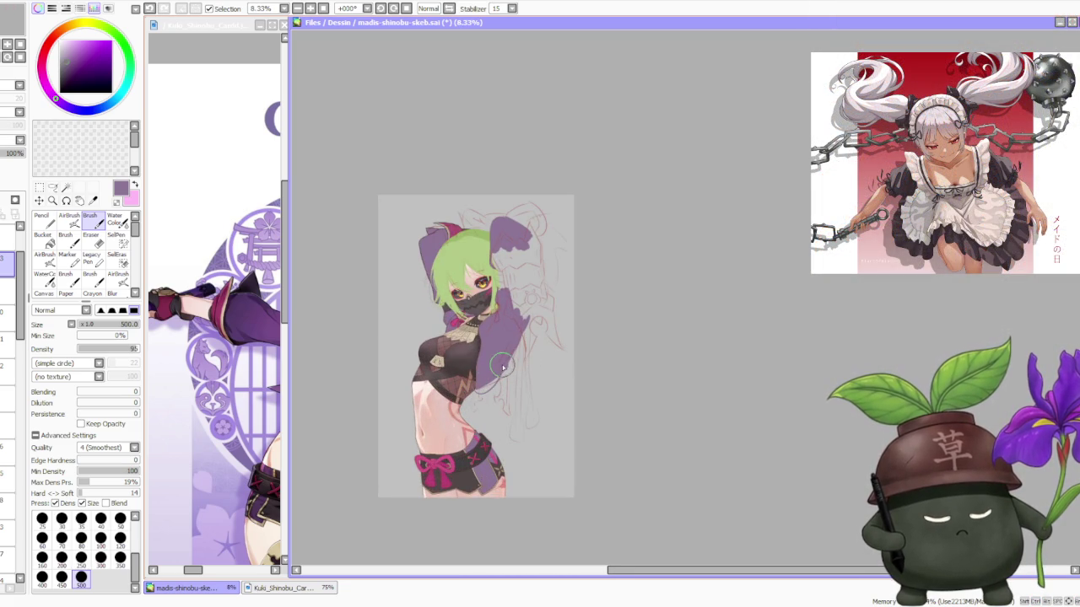
pyautogui.scroll(-1, 531, 342)
pyautogui.scroll(-1, 532, 341)
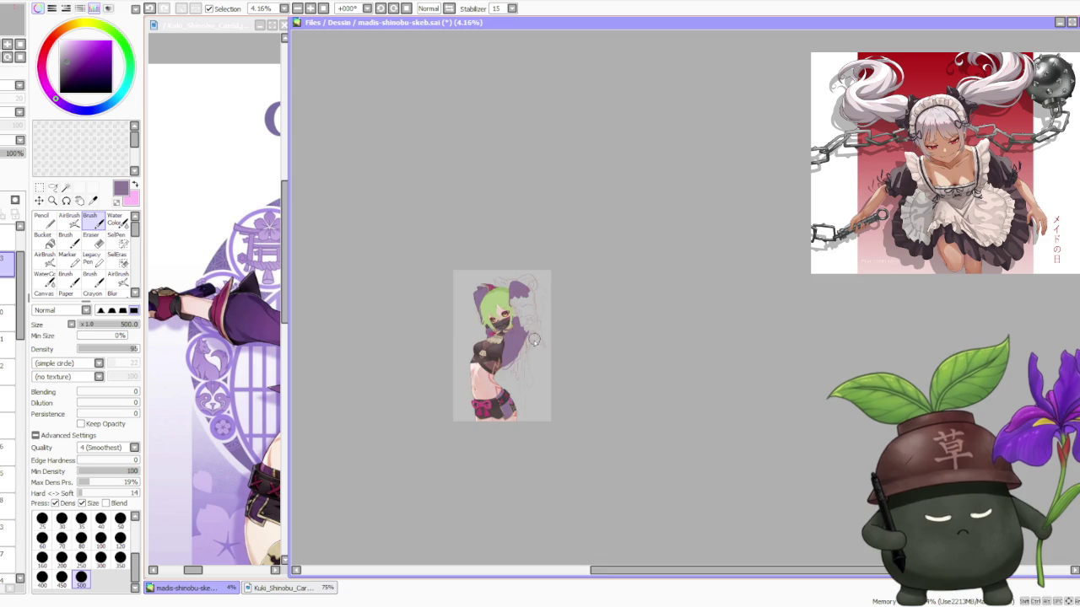
pyautogui.scroll(1, 533, 339)
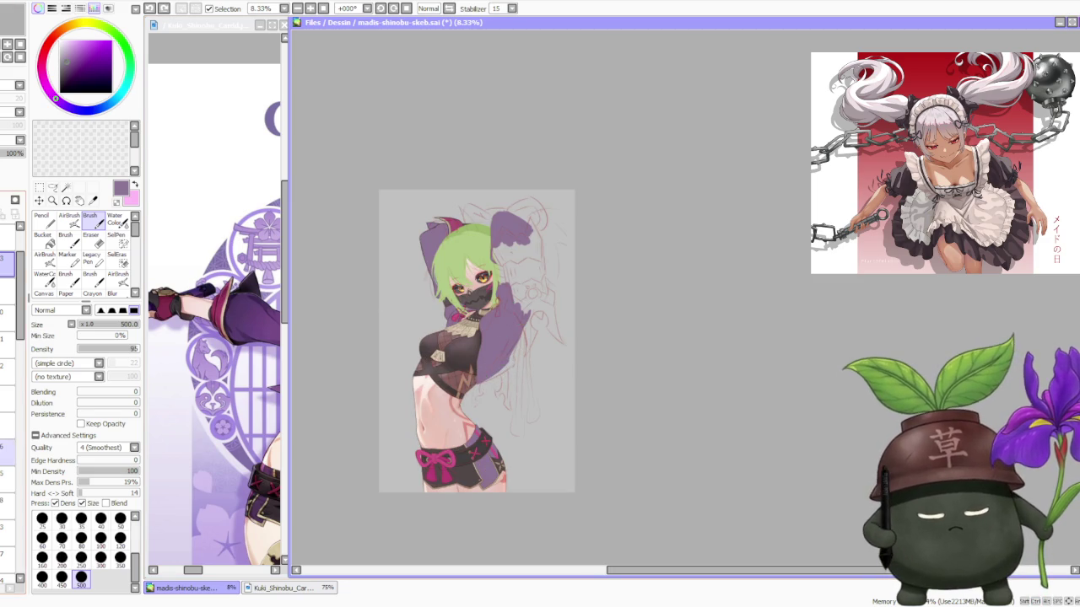
pyautogui.scroll(-3, 2, 544)
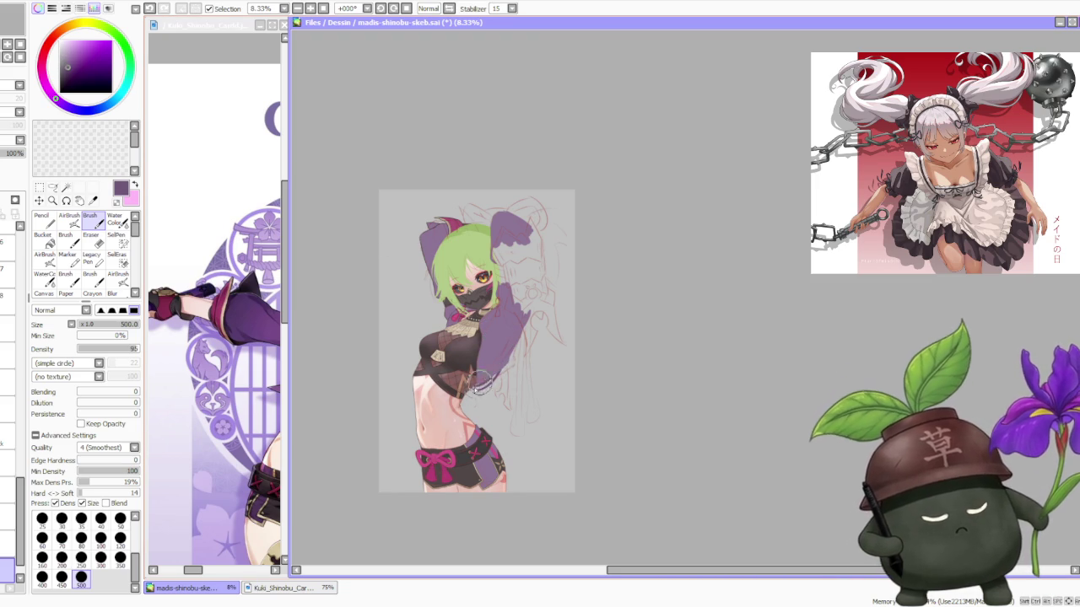
pyautogui.hotkey('ctrl', 'z')
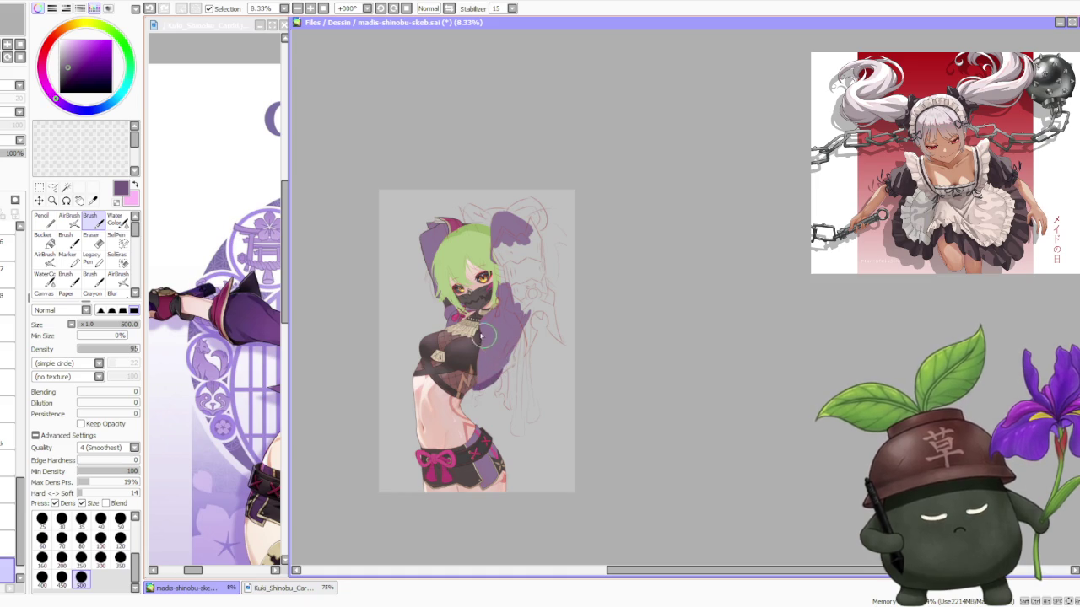
pyautogui.hotkey('ctrl', 'y')
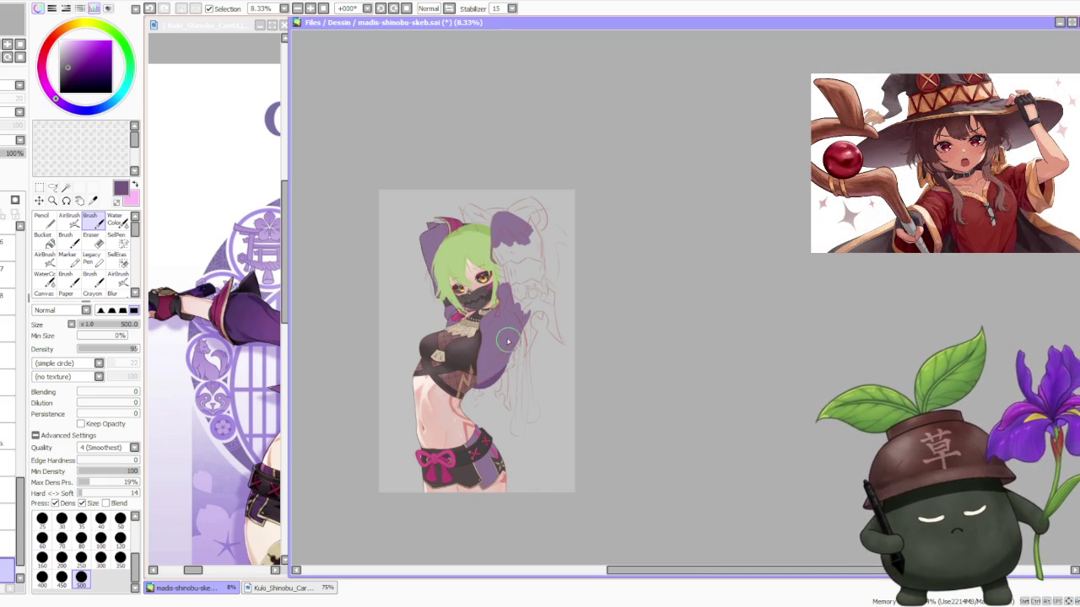
# Repaint the purple shading down the raised sleeve and mirror the canvas view horizontally
pyautogui.scroll(1, 528, 304)
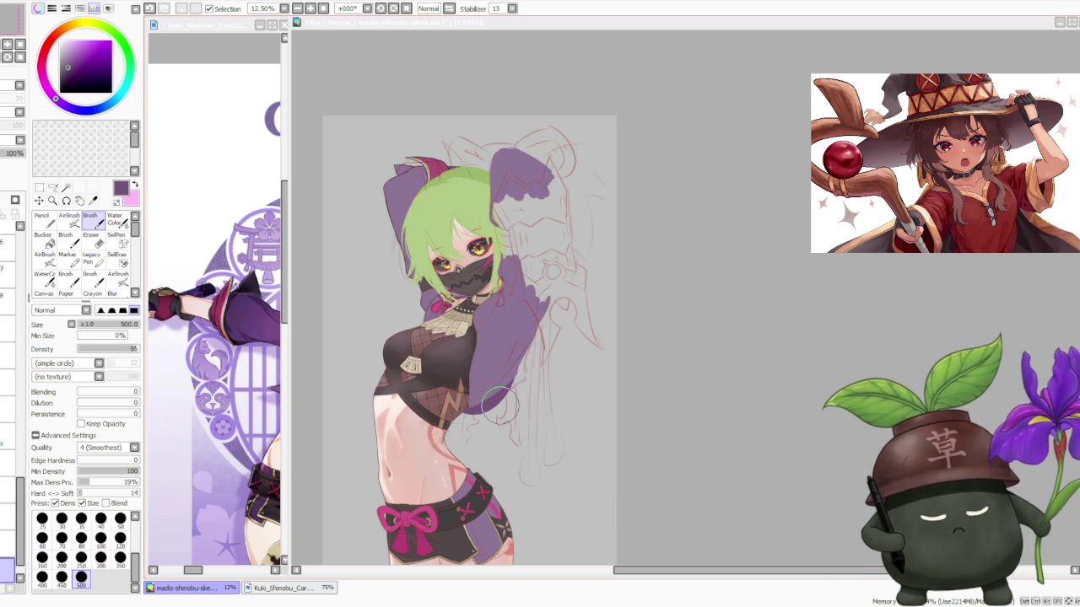
pyautogui.click(503, 395)
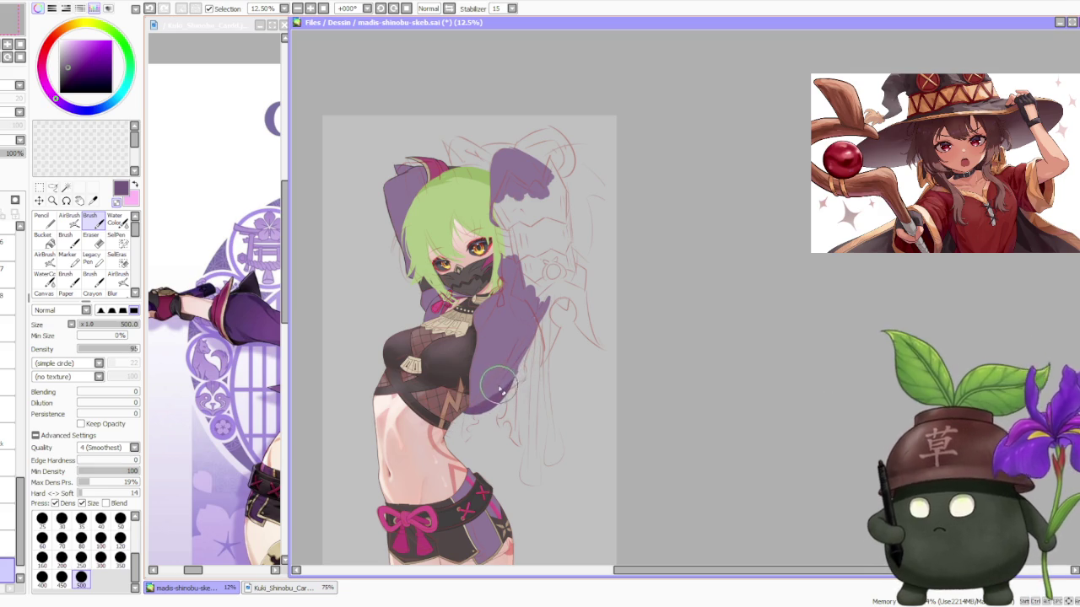
pyautogui.hotkey('ctrl', 'z')
pyautogui.moveTo(516, 341); pyautogui.dragTo(504, 406)
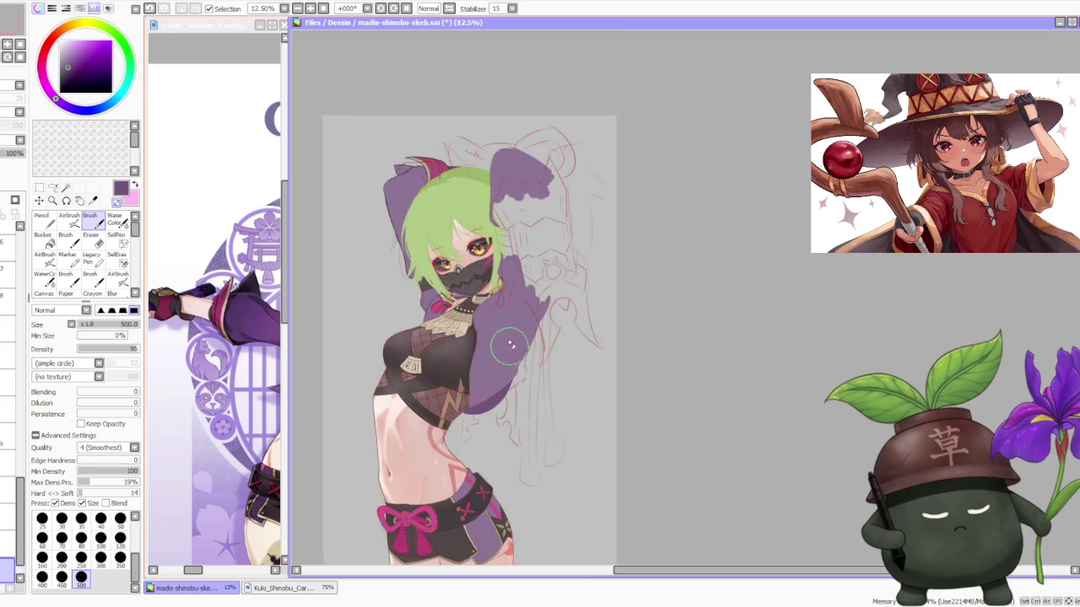
pyautogui.scroll(-3, 519, 320)
pyautogui.scroll(2, 514, 307)
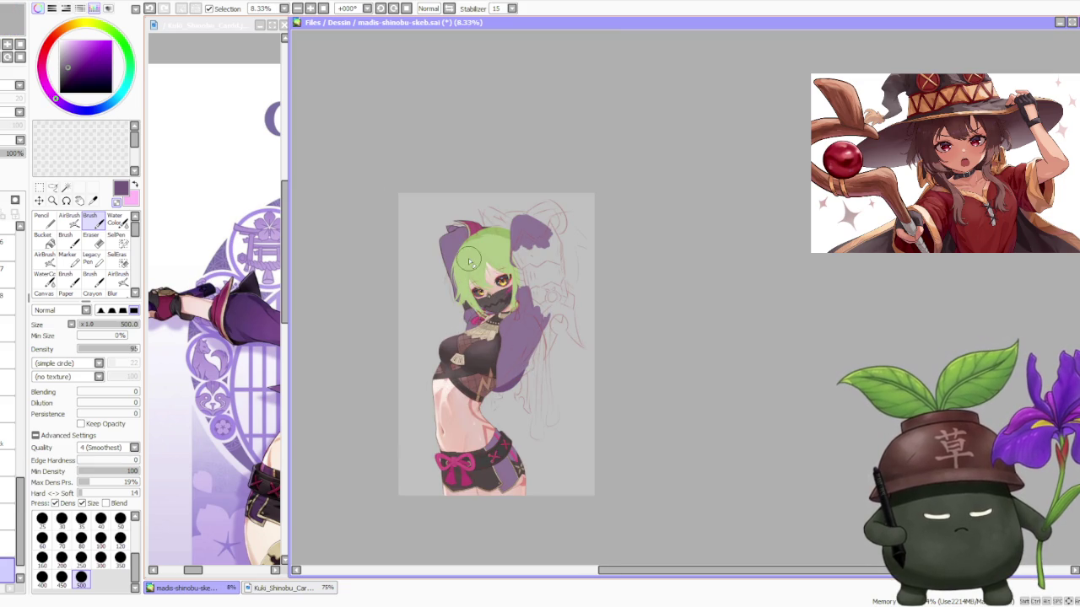
pyautogui.click(448, 9)
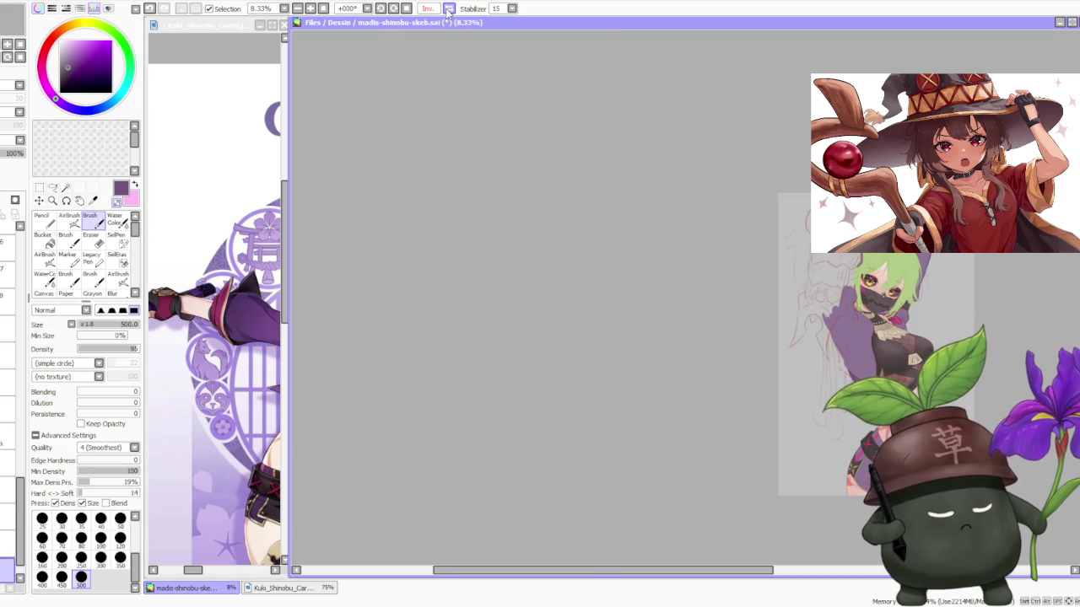
# Unflip the canvas to Normal view and zoom to 12.5% to show the whole character
pyautogui.click(449, 9)
pyautogui.scroll(-1, 553, 329)
pyautogui.scroll(2, 543, 341)
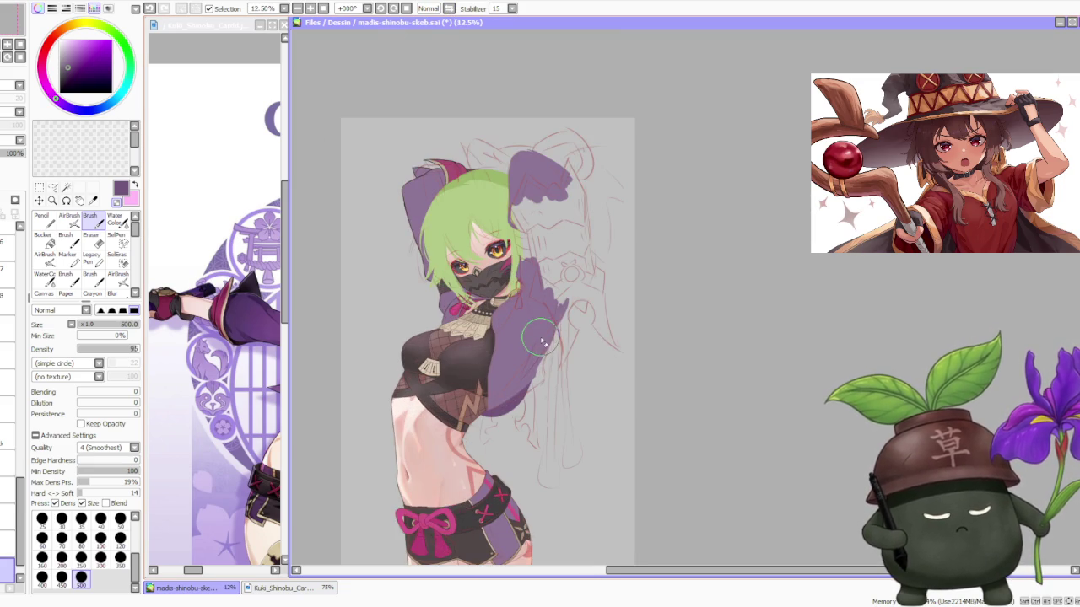
pyautogui.scroll(-1, 593, 333)
pyautogui.scroll(1, 594, 331)
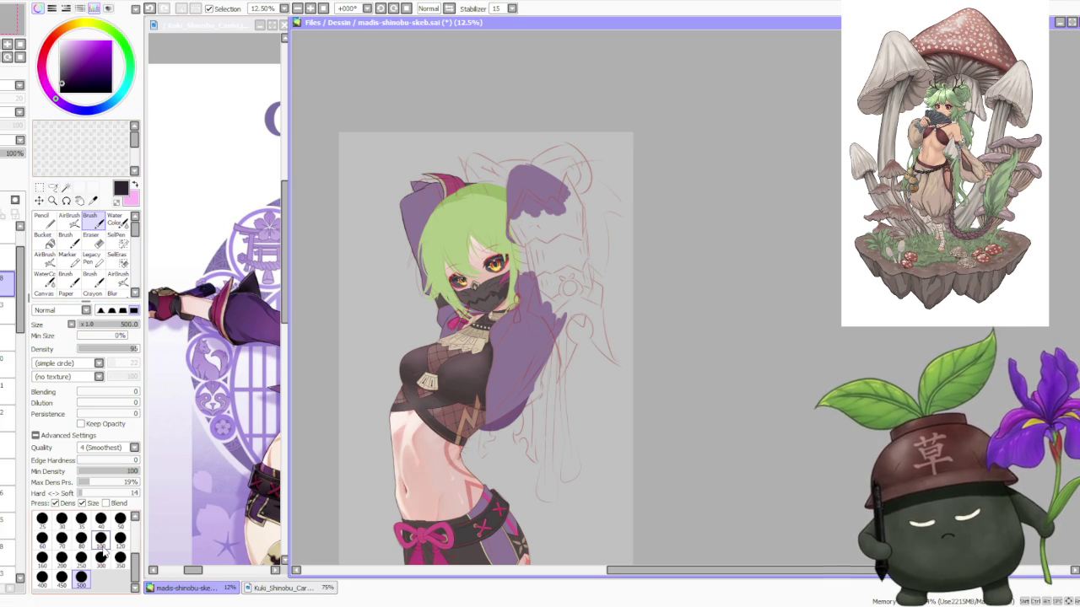
# With a size 200 brush, extend and smooth the purple sleeve's lower edge
pyautogui.click(61, 557)
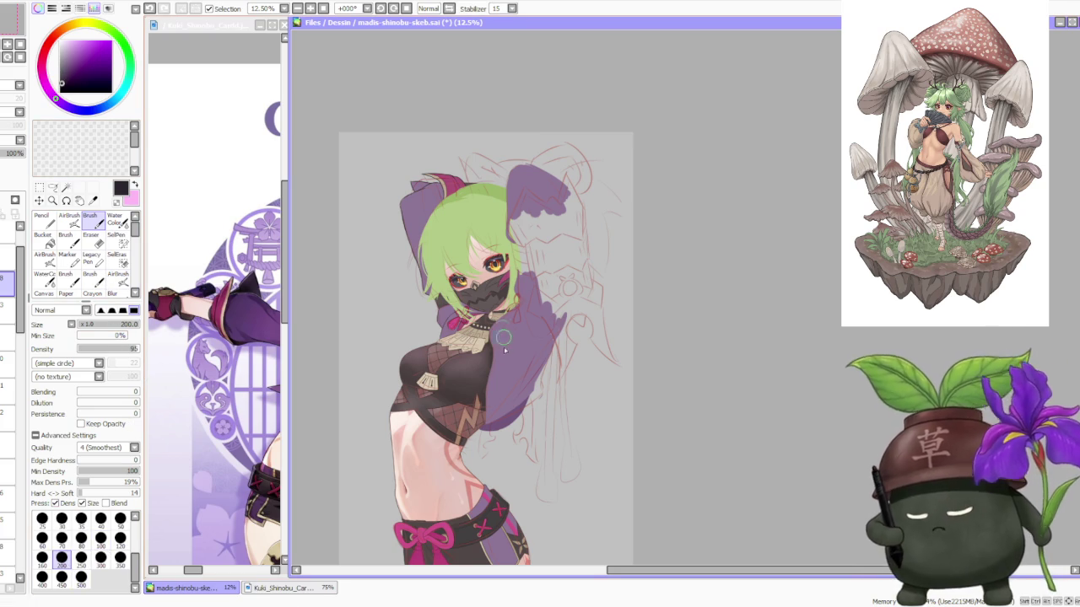
pyautogui.scroll(3, 490, 401)
pyautogui.scroll(2, 488, 421)
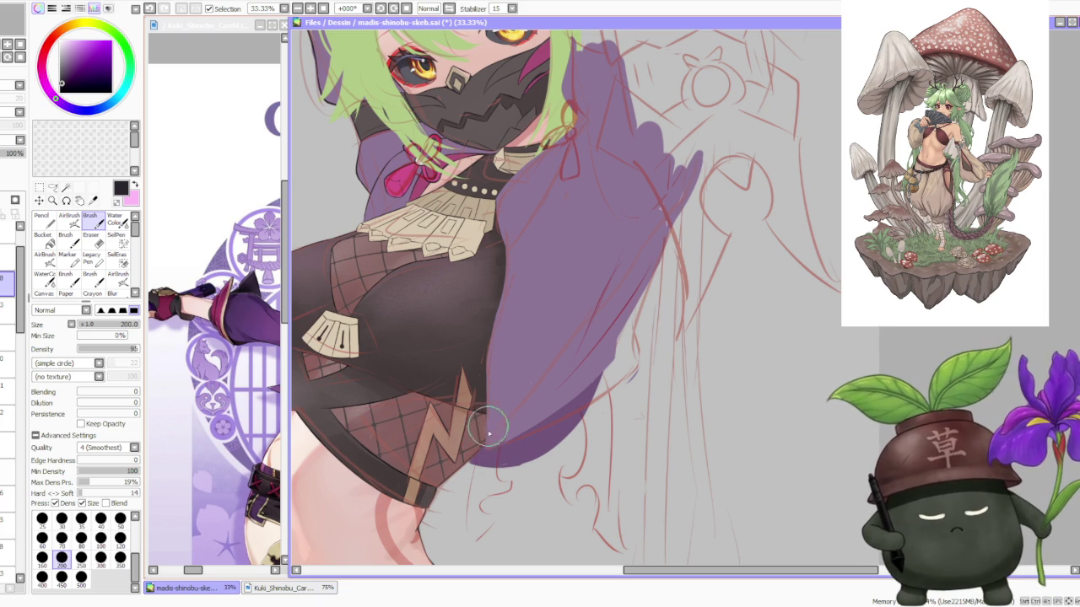
pyautogui.moveTo(487, 437); pyautogui.dragTo(484, 375)
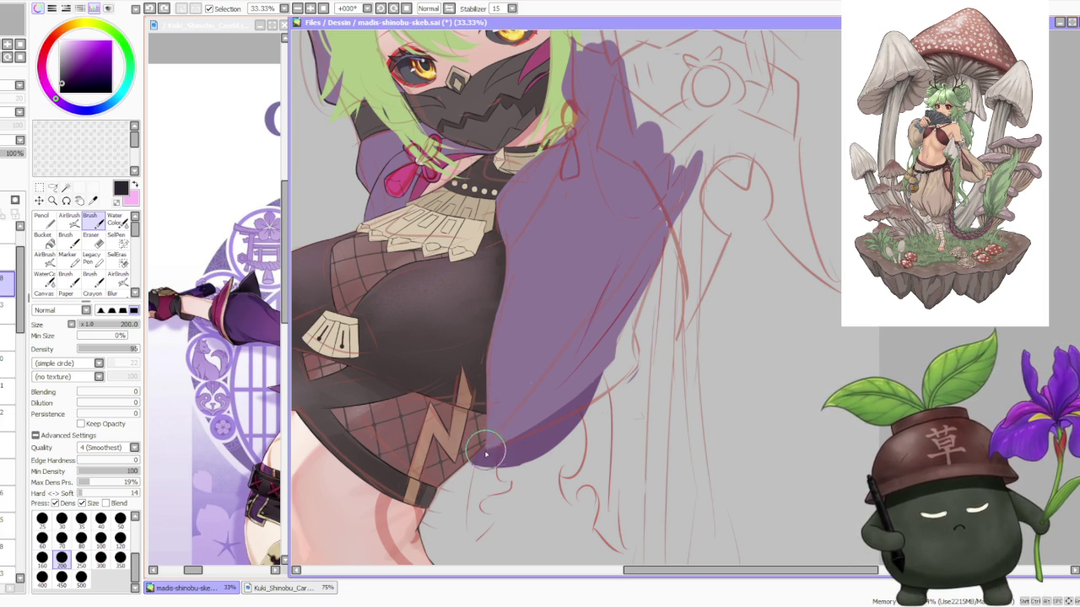
pyautogui.moveTo(488, 448)
pyautogui.mouseDown()
pyautogui.moveTo(482, 362)
pyautogui.moveTo(500, 295)
pyautogui.mouseUp()
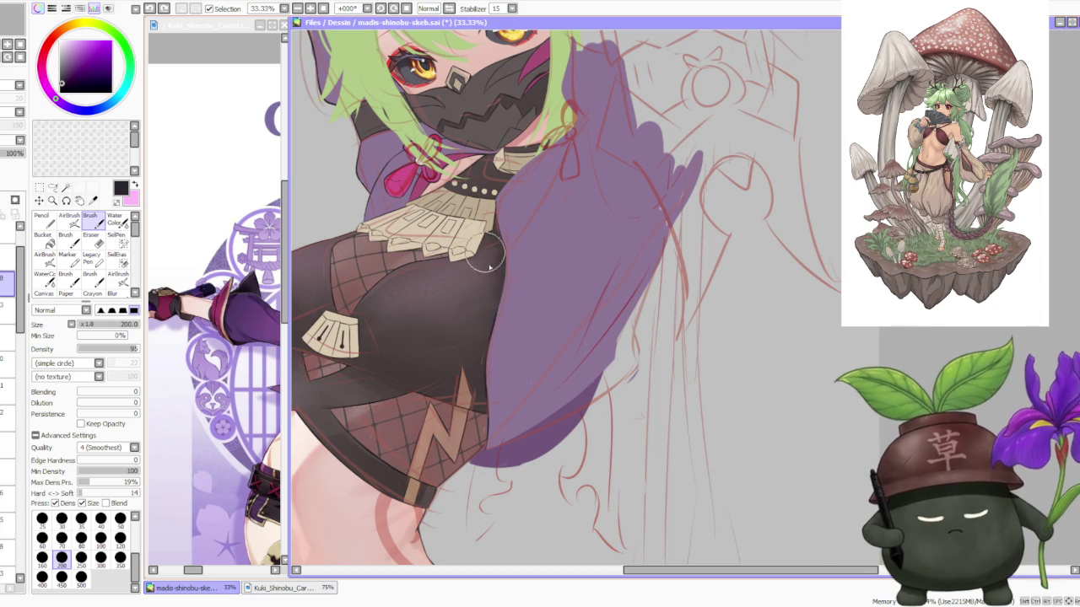
pyautogui.scroll(2, 12, 264)
# Lower the red sketch layer's opacity so its lines look fainter
pyautogui.click(12, 261)
pyautogui.click(8, 342)
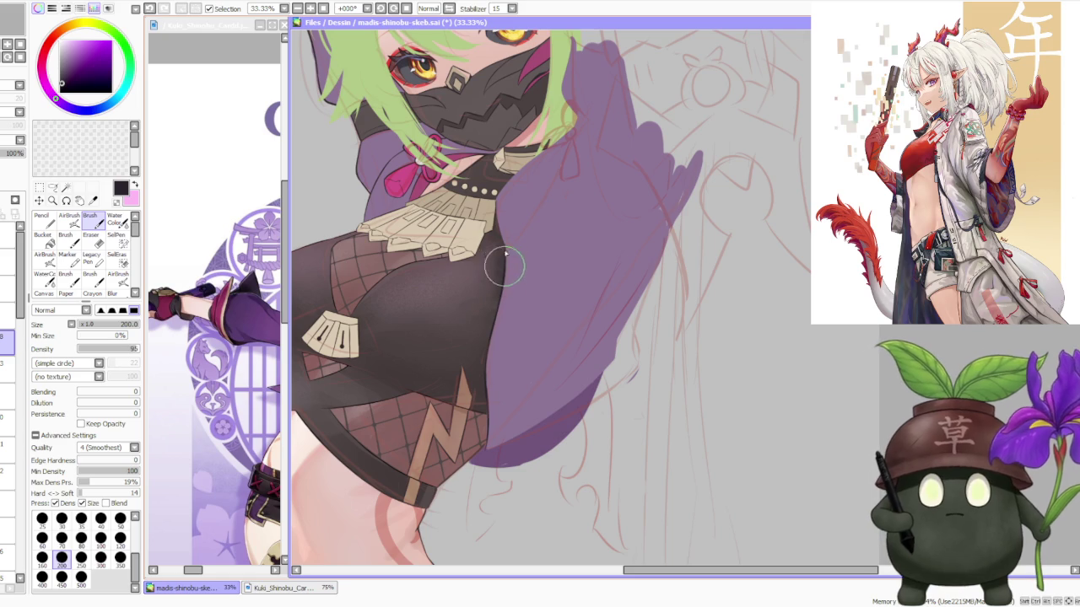
pyautogui.scroll(-3, 571, 276)
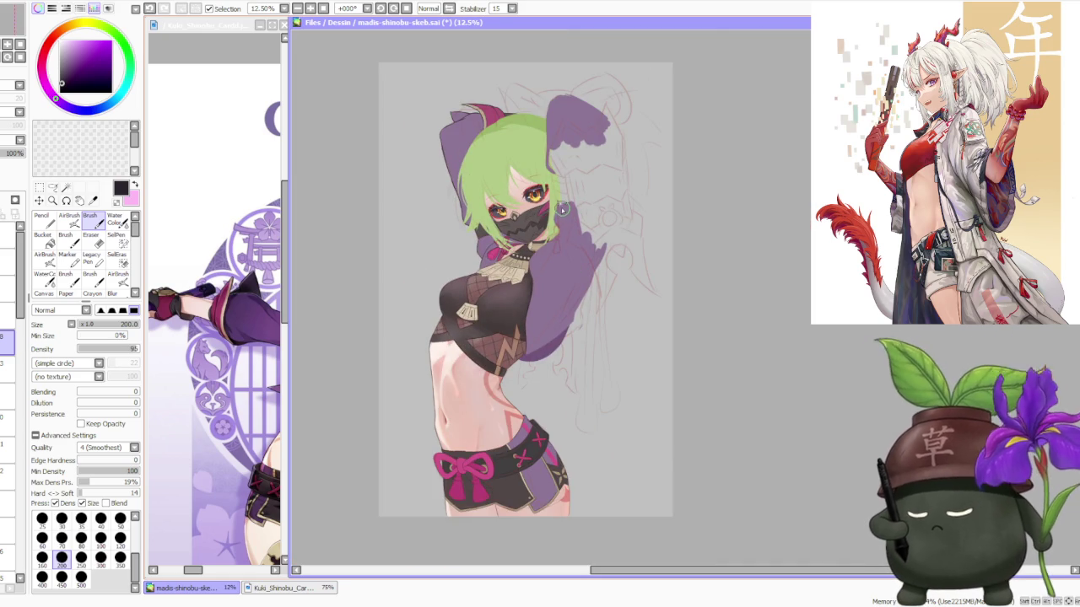
pyautogui.hotkey('alt', 'Tab')
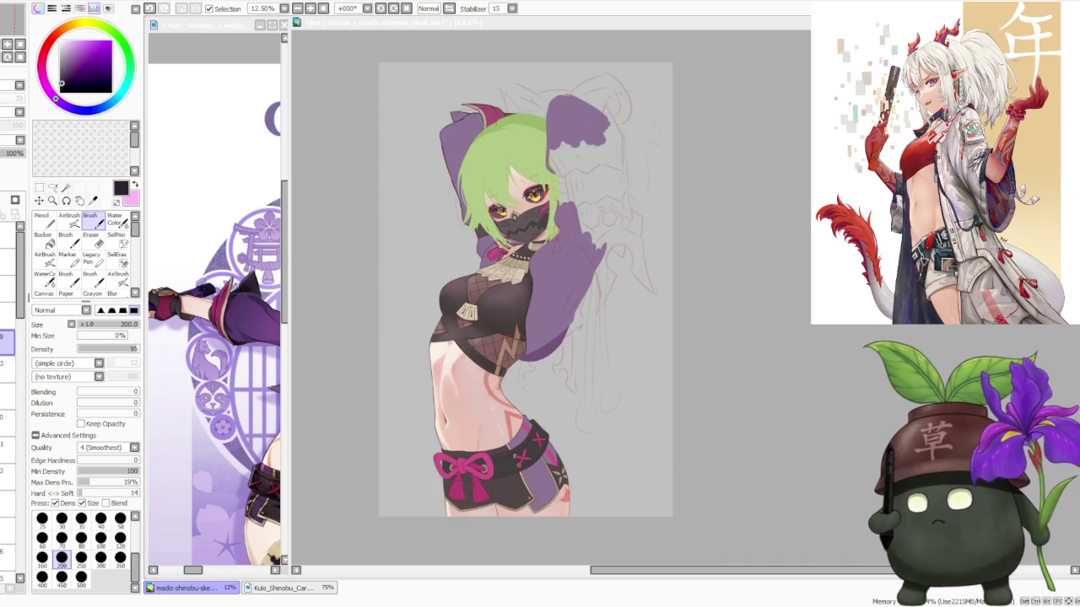
pyautogui.scroll(3, 602, 236)
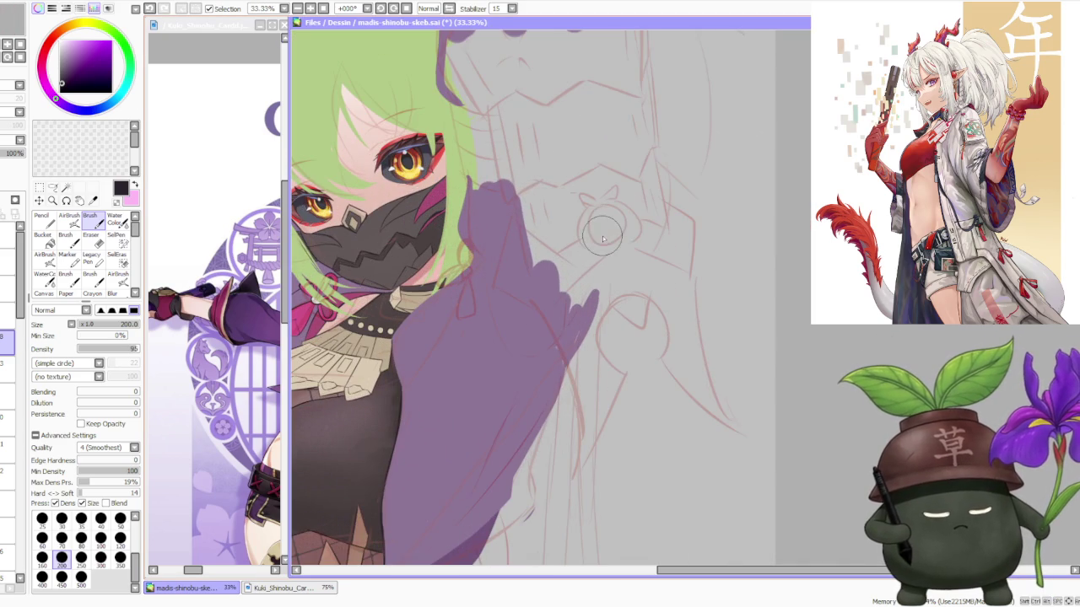
pyautogui.scroll(1, 371, 333)
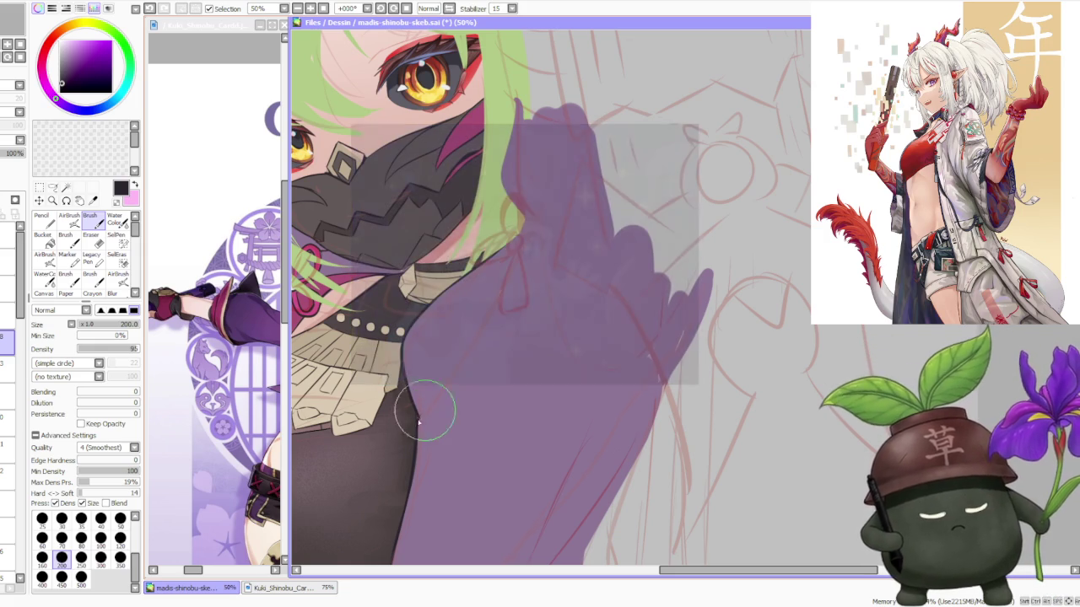
pyautogui.scroll(-1, 421, 354)
pyautogui.scroll(-1, 439, 301)
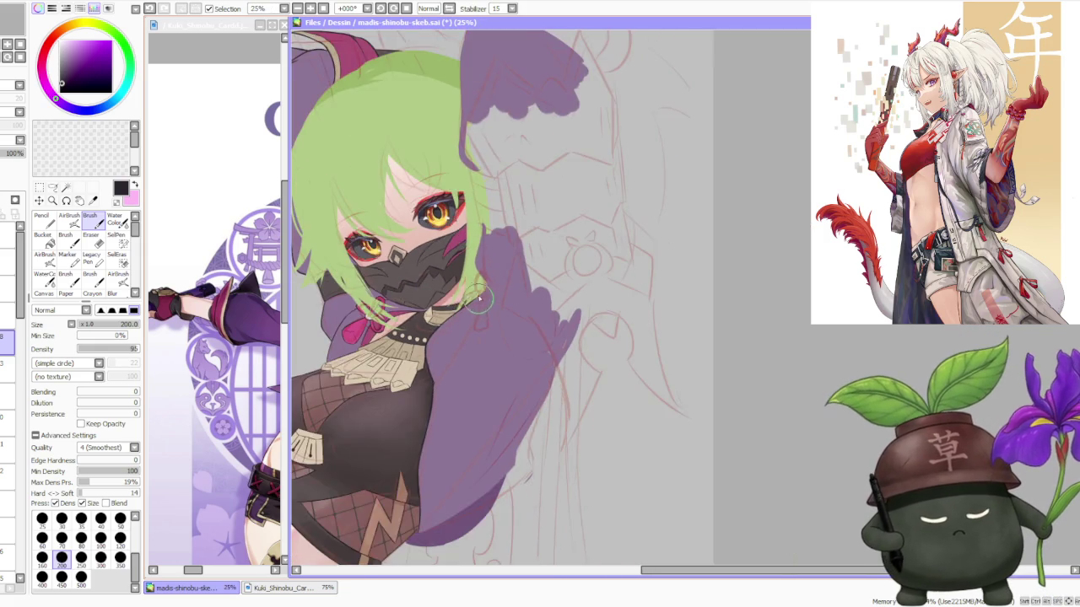
pyautogui.scroll(-2, 468, 291)
pyautogui.scroll(-1, 474, 289)
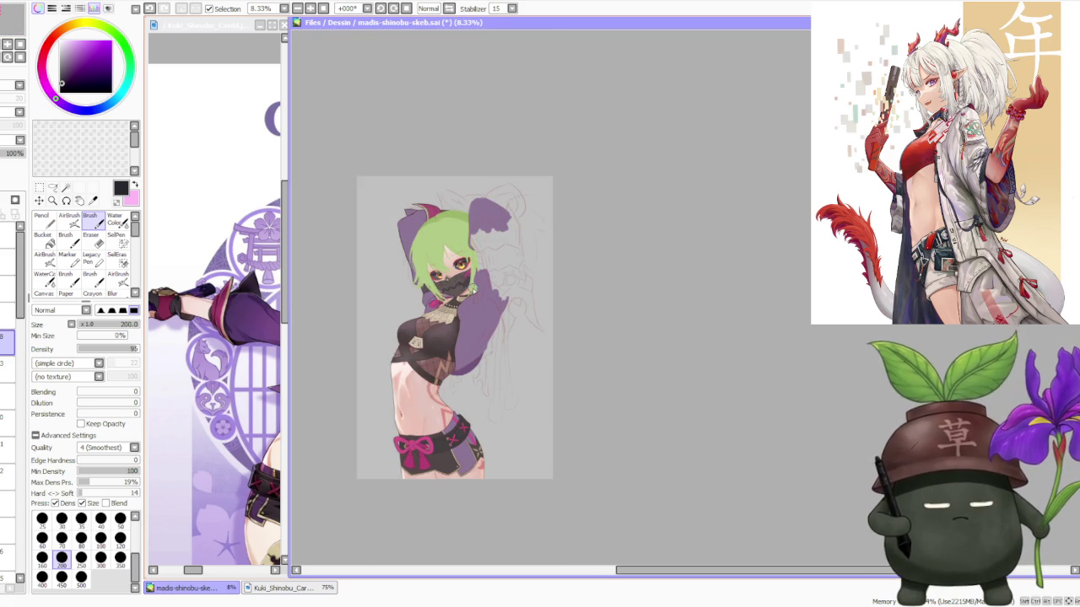
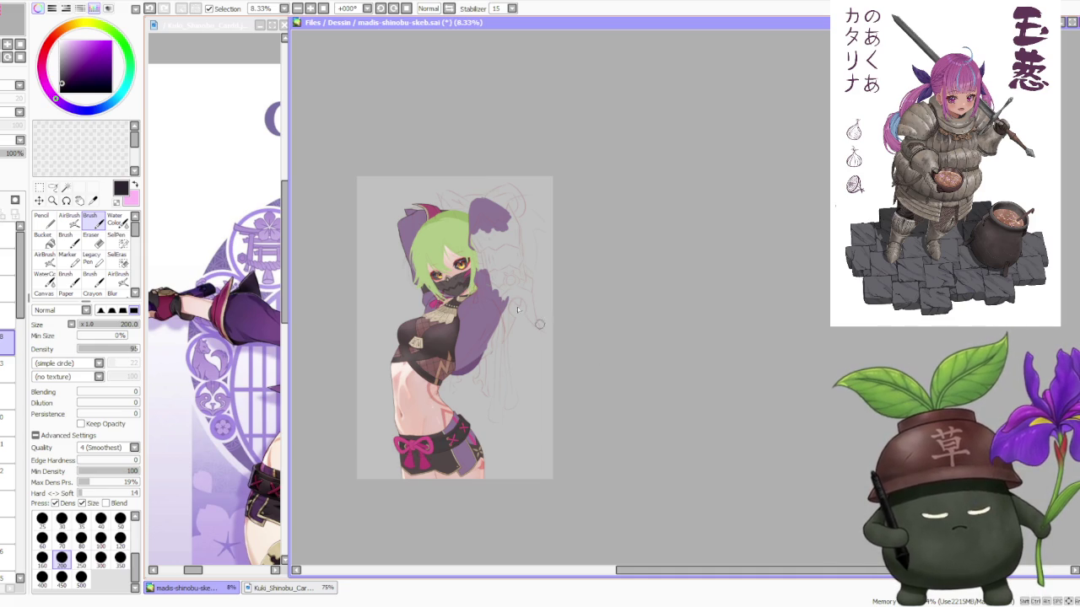
# Zoom in and ink a dark line down the purple sleeve's inner edge beside the chest, undoing the first attempt
pyautogui.scroll(1, 540, 325)
pyautogui.scroll(1, 487, 302)
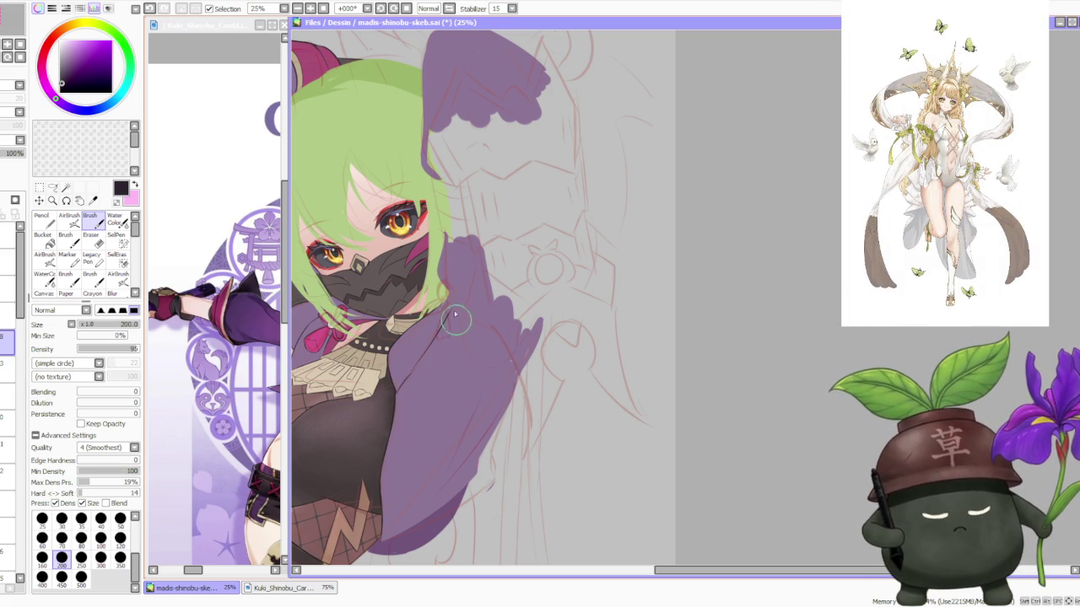
pyautogui.moveTo(460, 363); pyautogui.dragTo(486, 393)
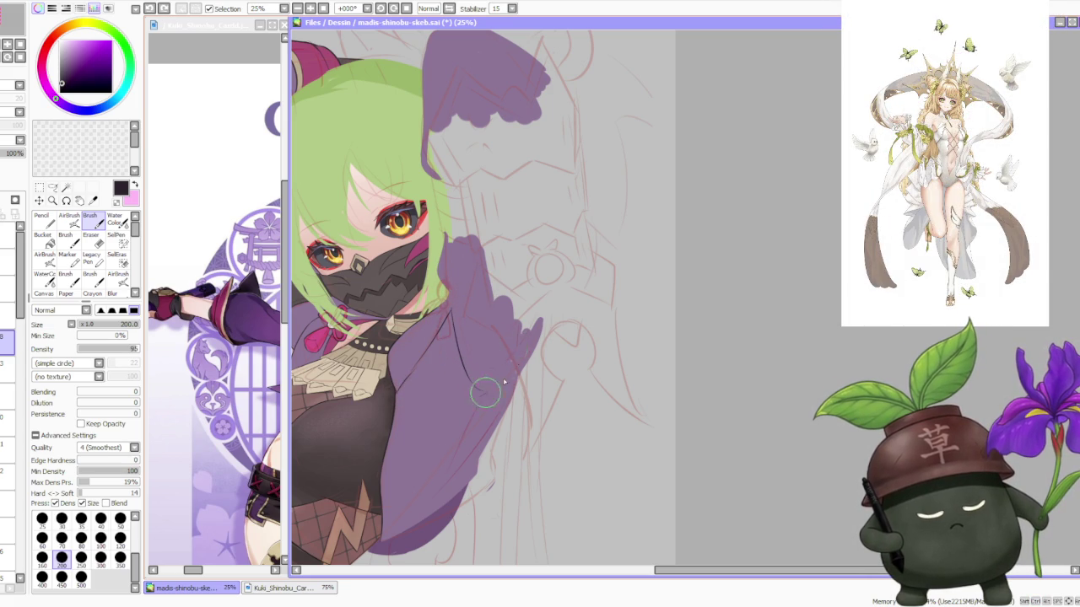
pyautogui.hotkey('ctrl', 'z')
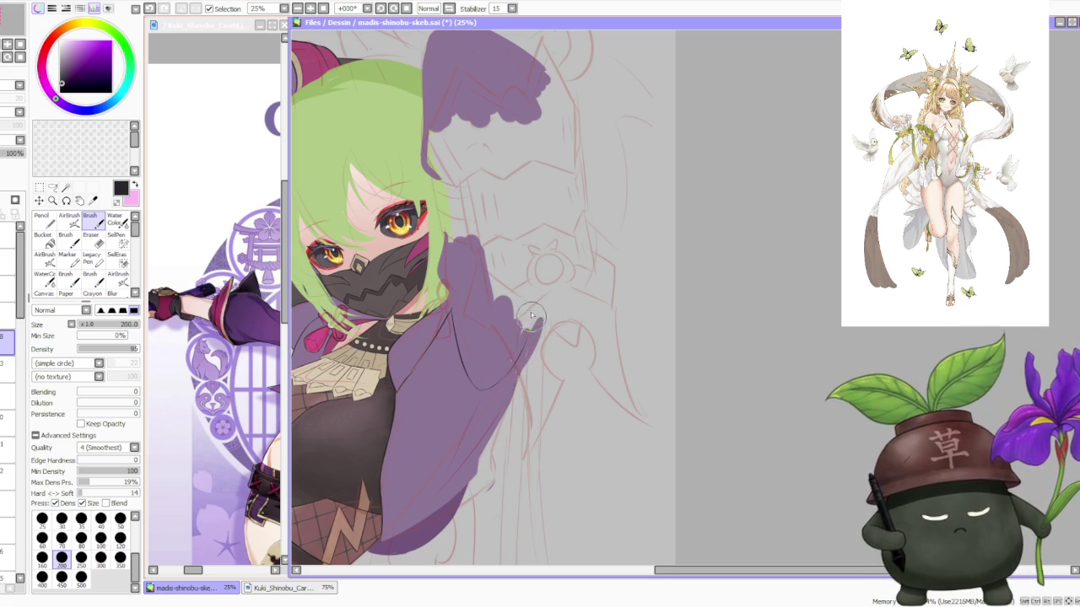
pyautogui.scroll(-1, 527, 292)
pyautogui.scroll(1, 516, 264)
pyautogui.scroll(1, 506, 307)
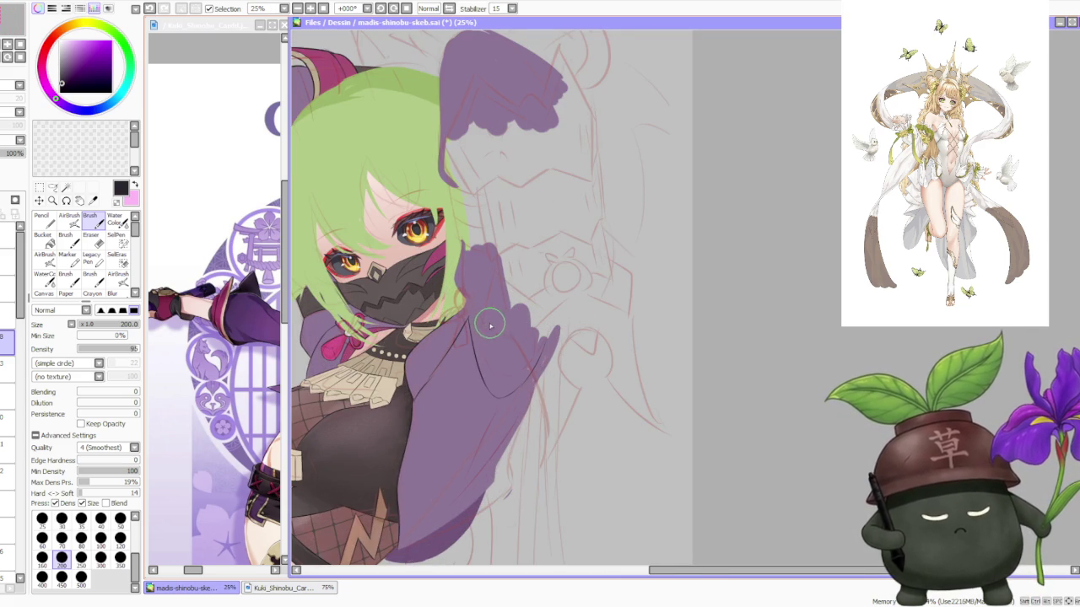
pyautogui.scroll(1, 481, 329)
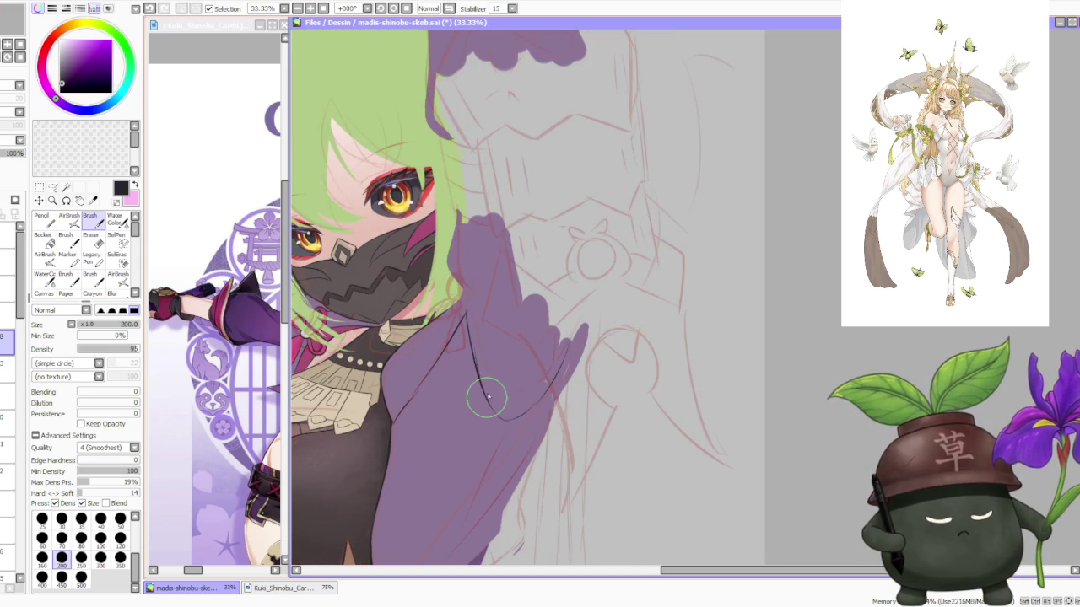
pyautogui.scroll(-1, 494, 395)
pyautogui.scroll(-1, 501, 426)
pyautogui.scroll(1, 500, 430)
pyautogui.scroll(1, 455, 473)
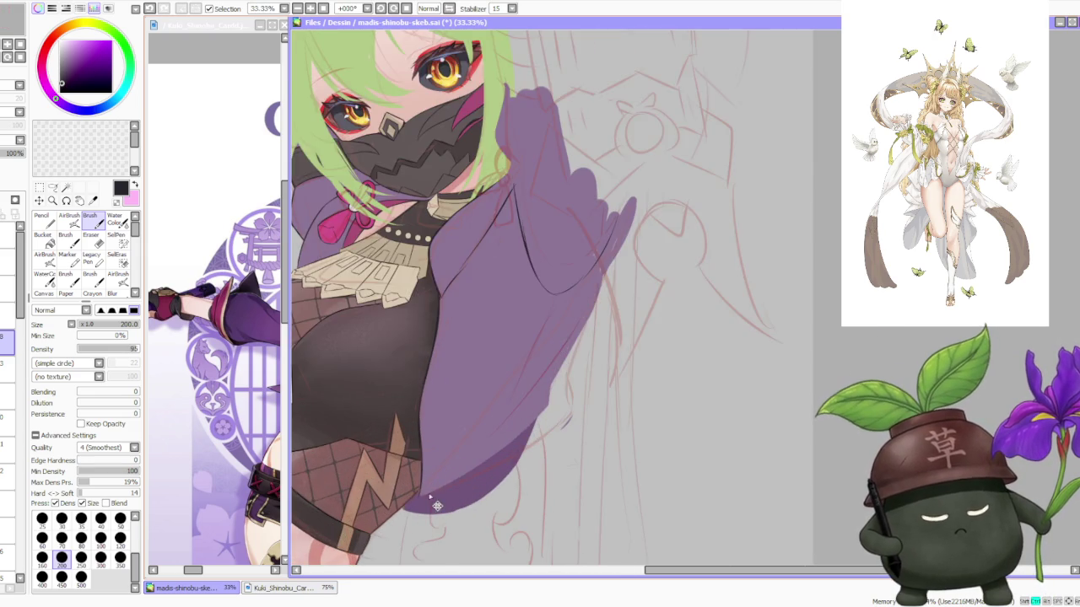
pyautogui.scroll(1, 422, 493)
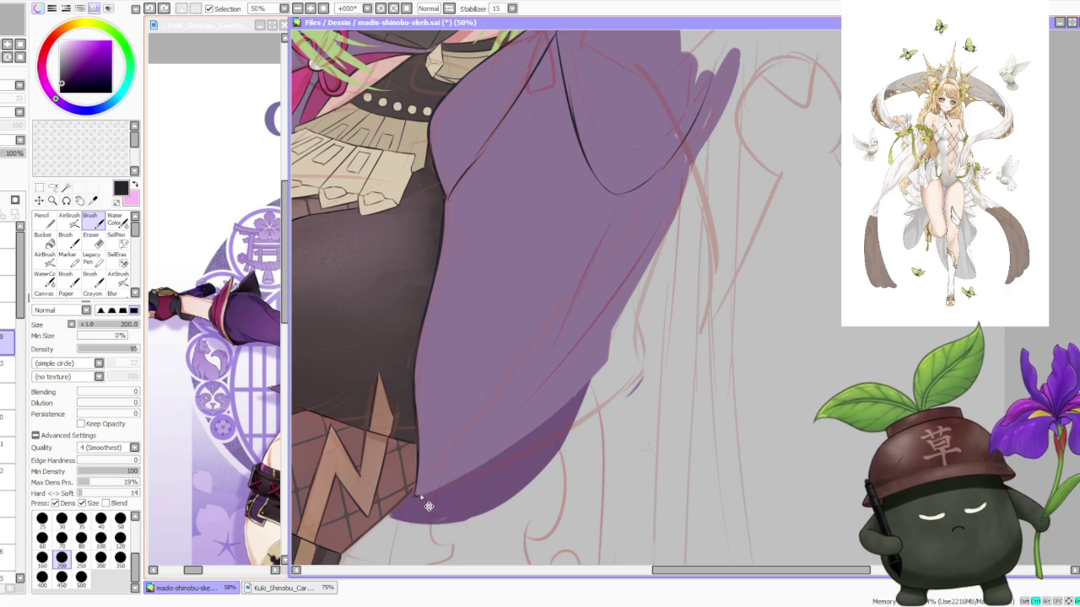
# Ink the line along the sleeve's lower outer edge, undoing and redrawing until it sits right
pyautogui.hotkey('ctrl', 'z')
pyautogui.moveTo(414, 499); pyautogui.dragTo(554, 394)
pyautogui.hotkey('ctrl', 'z')
pyautogui.moveTo(427, 497); pyautogui.dragTo(559, 406)
pyautogui.hotkey('ctrl', 'z')
pyautogui.moveTo(414, 497); pyautogui.dragTo(557, 401)
pyautogui.hotkey('ctrl', 'z')
pyautogui.moveTo(414, 496)
pyautogui.mouseDown()
pyautogui.moveTo(499, 461)
pyautogui.moveTo(582, 376)
pyautogui.mouseUp()
pyautogui.hotkey('ctrl', 'z')
pyautogui.moveTo(413, 496); pyautogui.dragTo(570, 404)
pyautogui.hotkey('ctrl', 'z')
pyautogui.moveTo(413, 496); pyautogui.dragTo(517, 441)
pyautogui.hotkey('ctrl', 'z')
pyautogui.moveTo(413, 496)
pyautogui.mouseDown()
pyautogui.moveTo(491, 462)
pyautogui.moveTo(572, 403)
pyautogui.mouseUp()
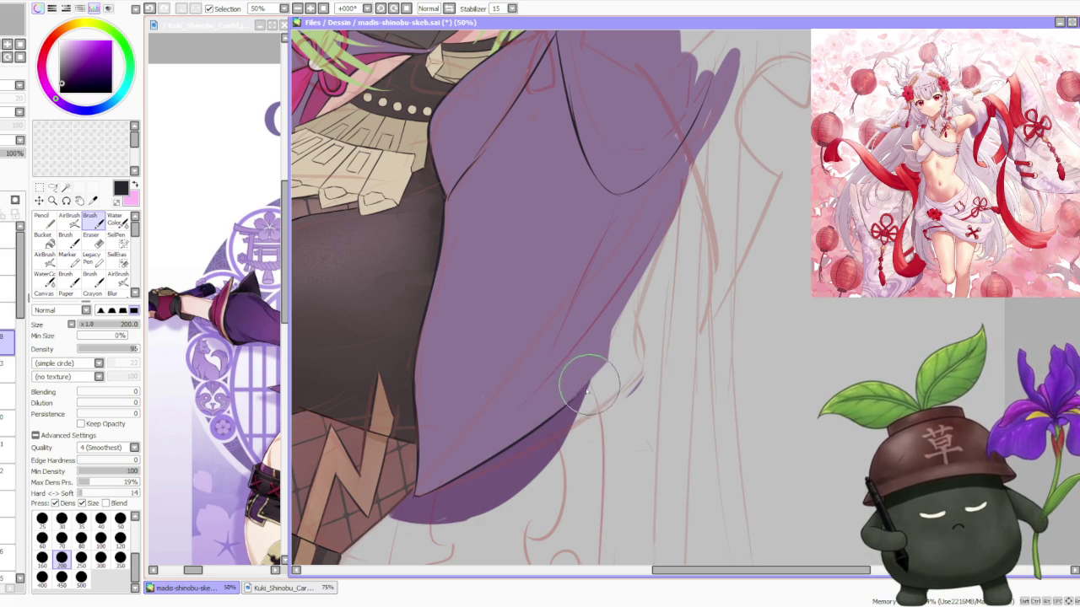
# Continue the outline up the sleeve's outer edge toward the elbow
pyautogui.moveTo(561, 397); pyautogui.dragTo(607, 361)
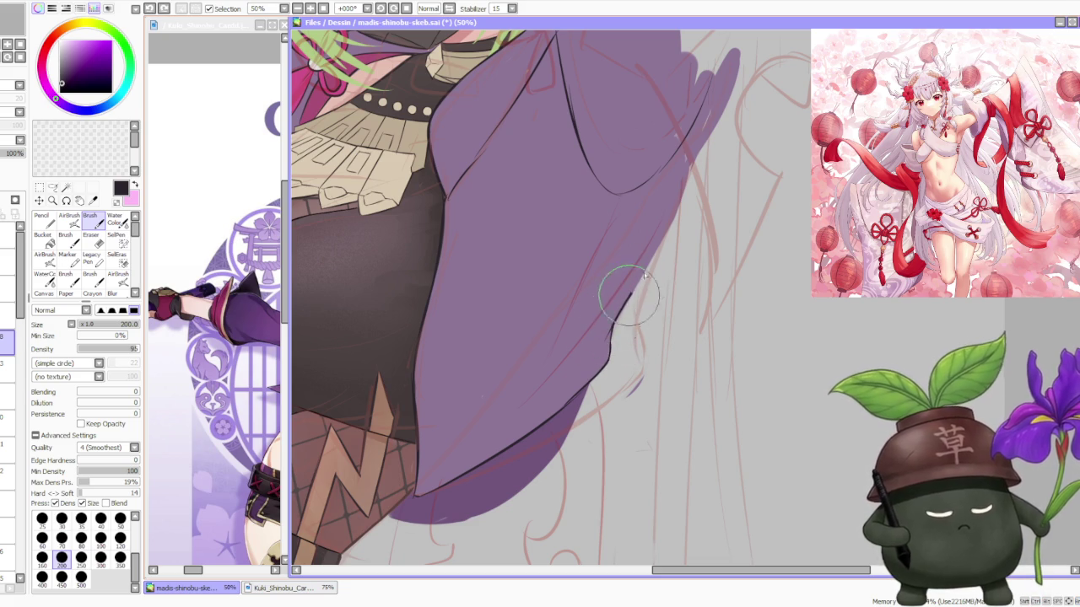
pyautogui.scroll(-1, 641, 270)
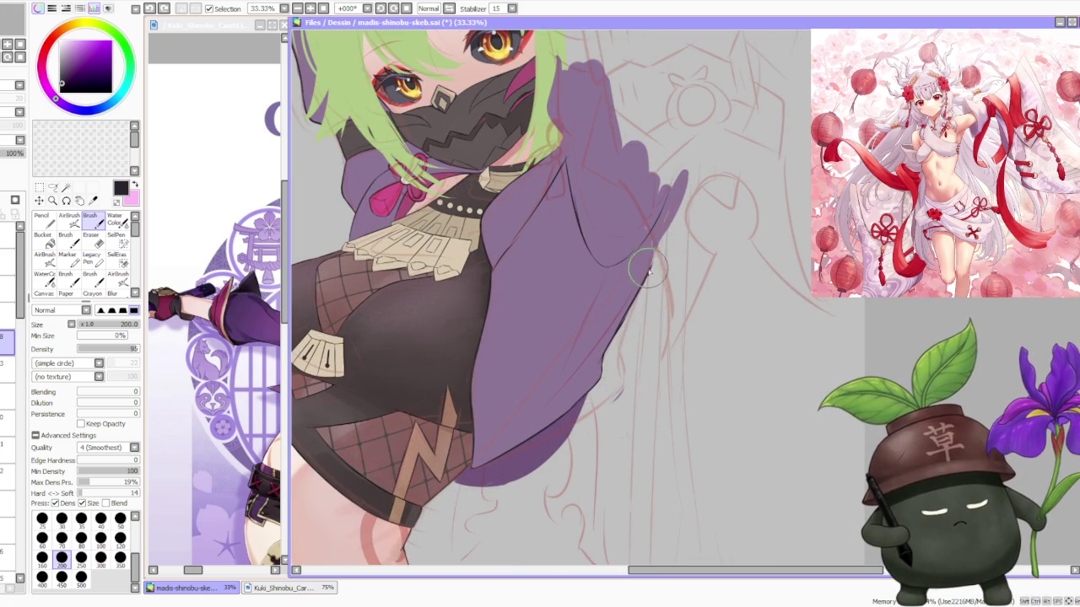
pyautogui.scroll(-2, 656, 250)
pyautogui.scroll(1, 655, 251)
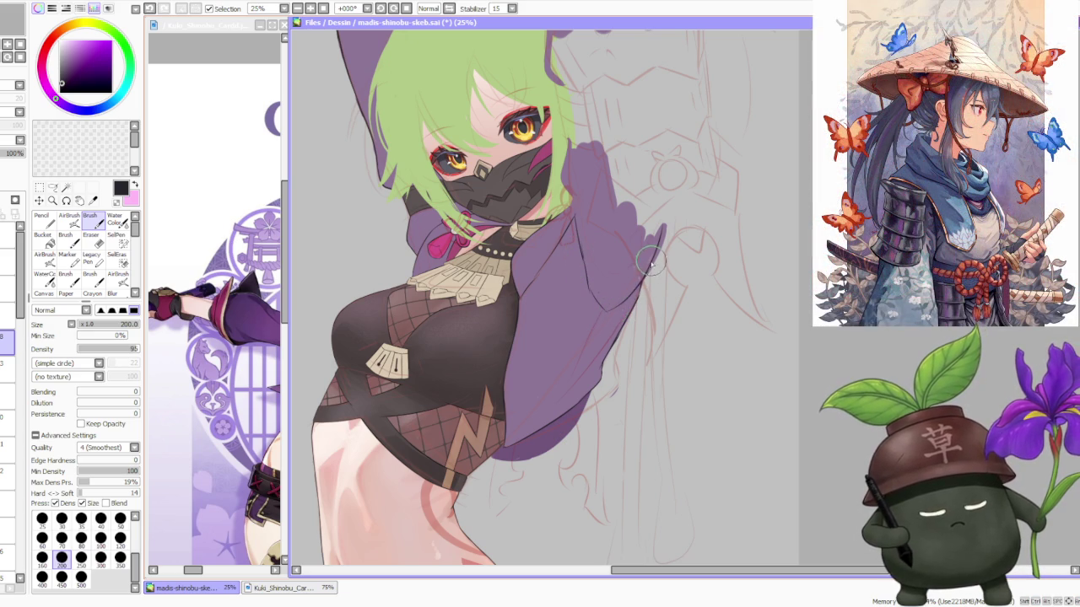
# Zoom around the canvas to frame the upper sleeve beside the character's face
pyautogui.scroll(-2, 651, 263)
pyautogui.scroll(-1, 641, 266)
pyautogui.scroll(4, 628, 270)
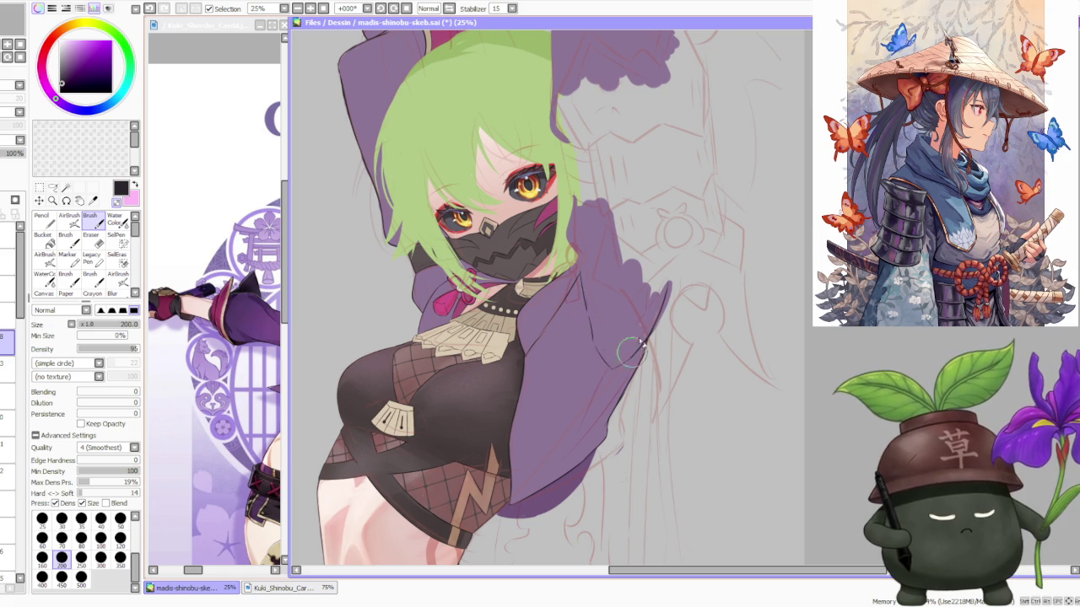
pyautogui.scroll(-1, 617, 286)
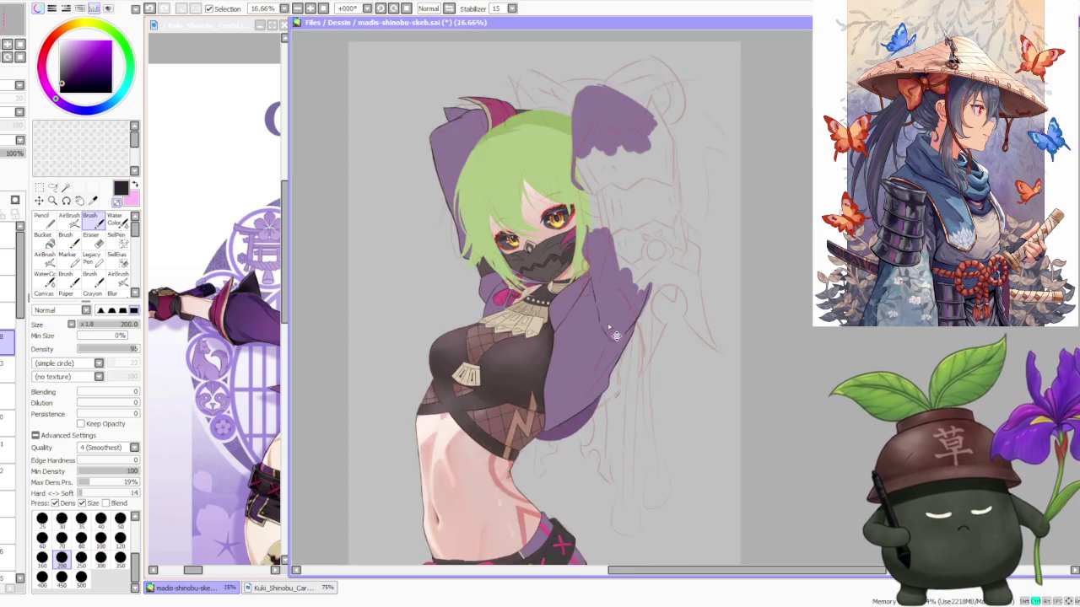
pyautogui.scroll(2, 607, 317)
pyautogui.scroll(-3, 611, 308)
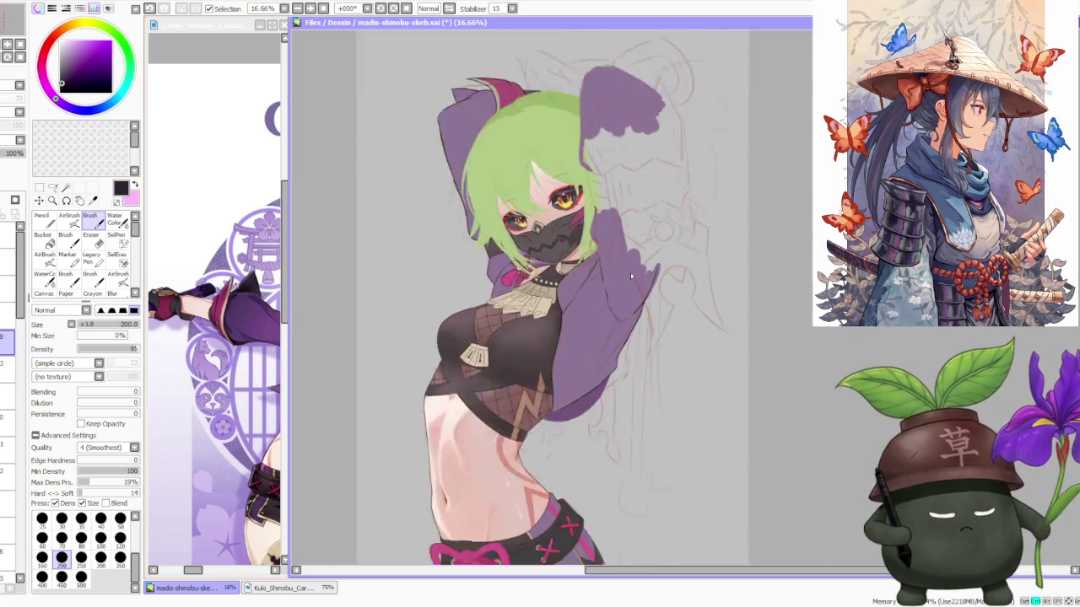
pyautogui.scroll(-1, 622, 282)
pyautogui.scroll(3, 620, 287)
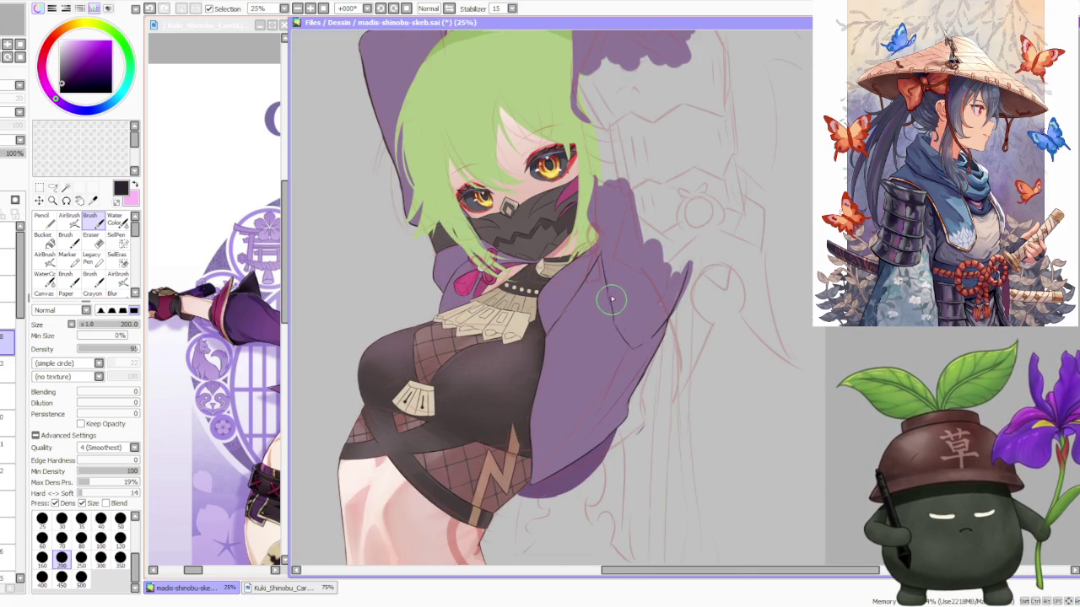
pyautogui.scroll(-2, 618, 285)
pyautogui.scroll(-1, 658, 245)
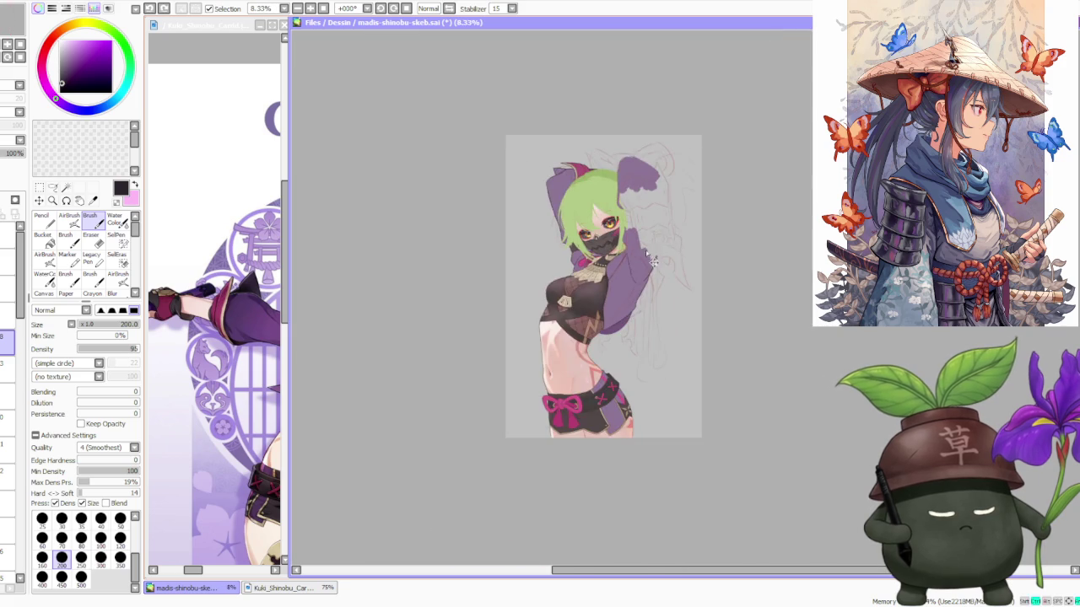
pyautogui.scroll(-1, 691, 186)
pyautogui.scroll(3, 699, 167)
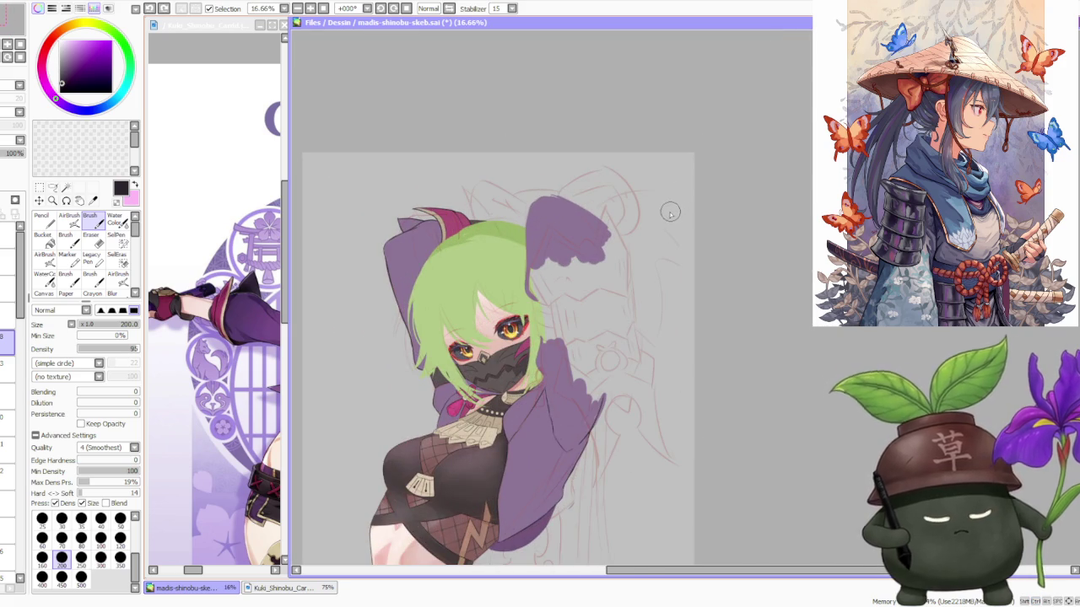
pyautogui.scroll(-2, 666, 215)
pyautogui.scroll(3, 608, 320)
pyautogui.scroll(1, 588, 363)
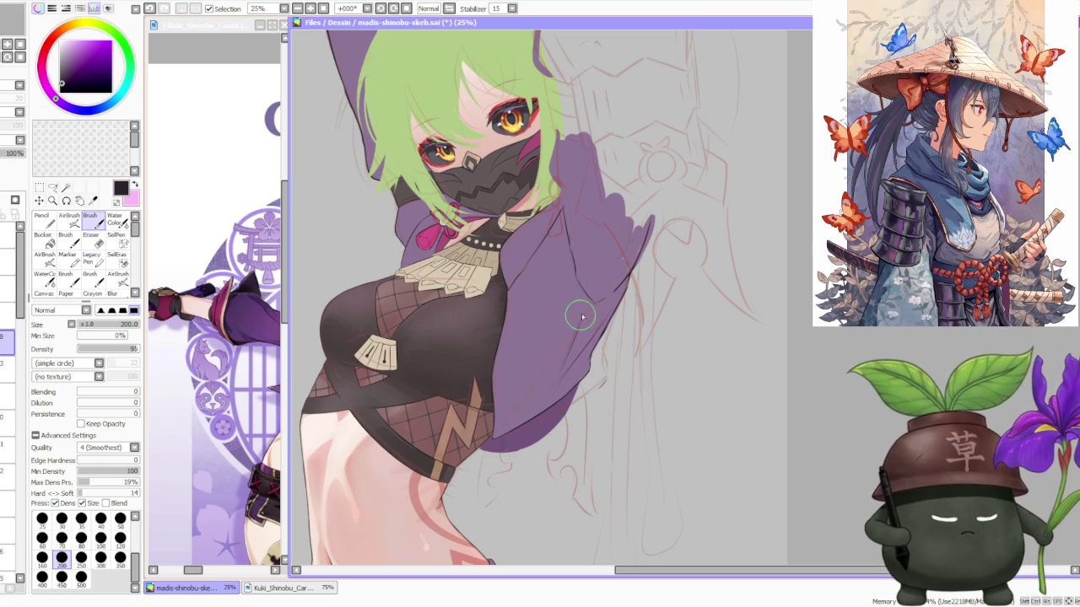
pyautogui.scroll(-1, 579, 312)
pyautogui.scroll(-1, 591, 278)
pyautogui.scroll(2, 600, 246)
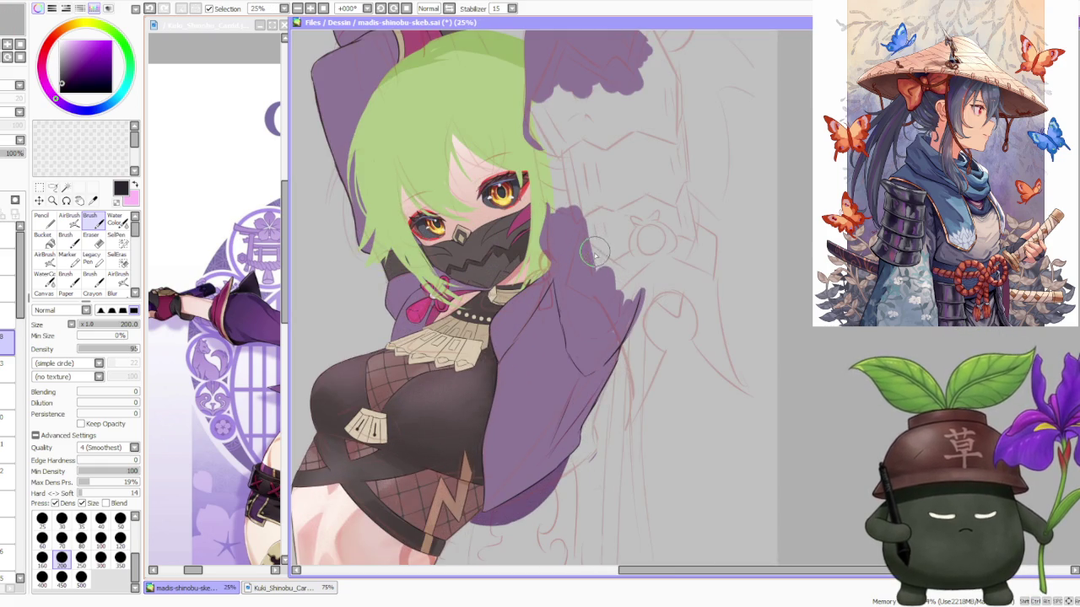
pyautogui.scroll(1, 549, 279)
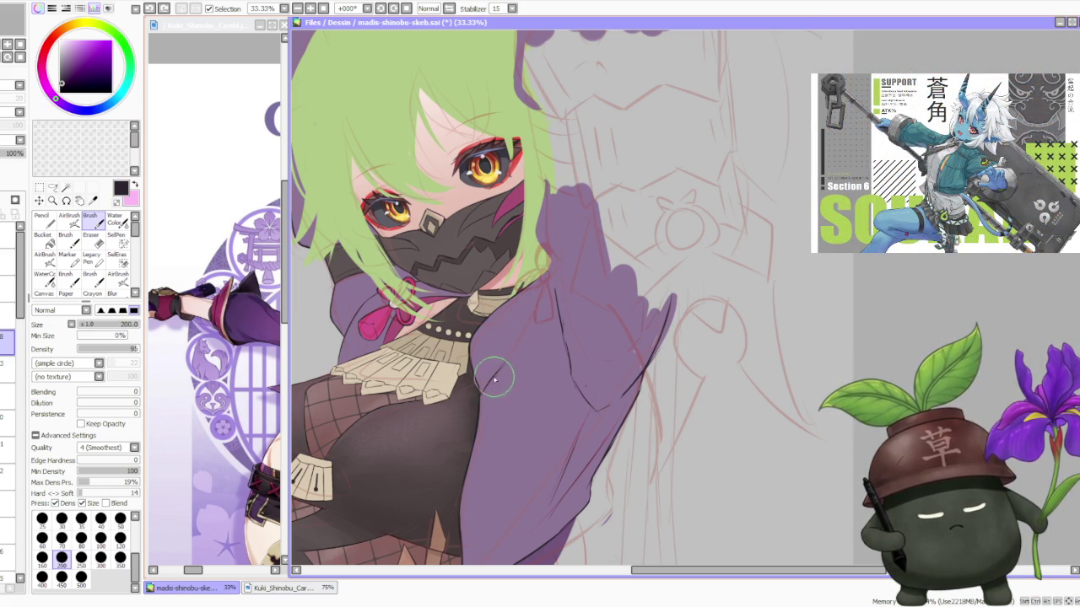
# Undo and redo the recent fold-line strokes on the upper sleeve, keeping the final stroke
pyautogui.hotkey('ctrl', 'z')
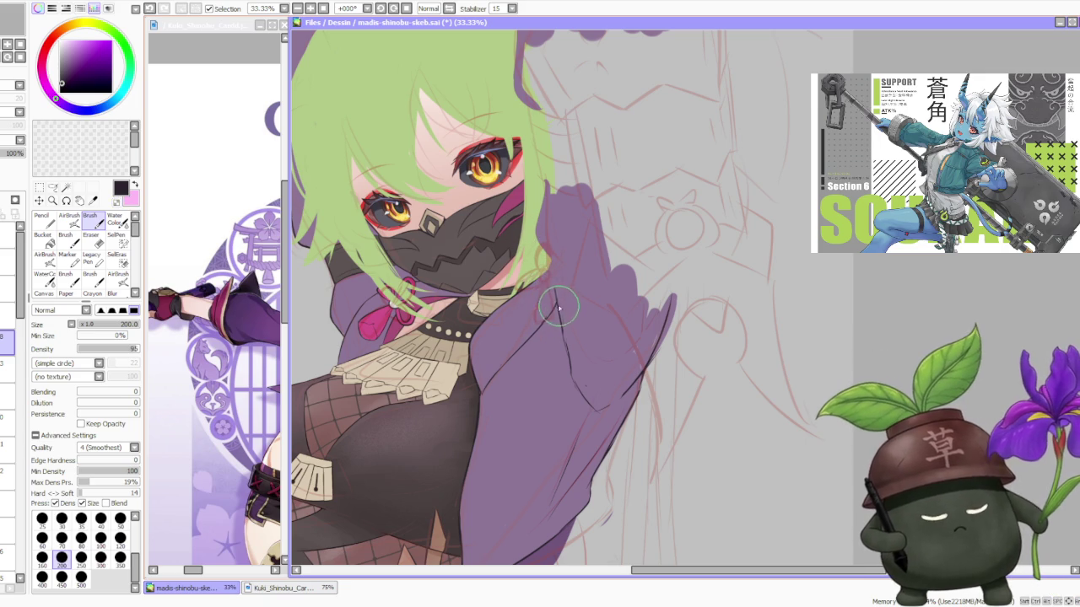
pyautogui.hotkey('ctrl', 'z')
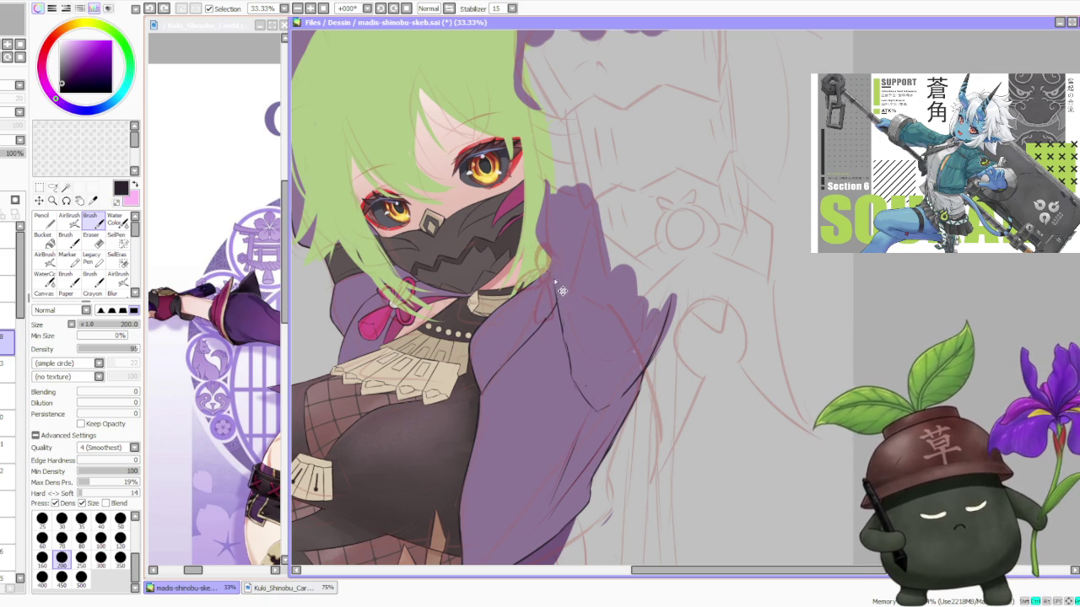
pyautogui.hotkey('ctrl', 'z')
pyautogui.hotkey('ctrl', 'y')
pyautogui.hotkey('ctrl', 'z')
pyautogui.hotkey('ctrl', 'y')
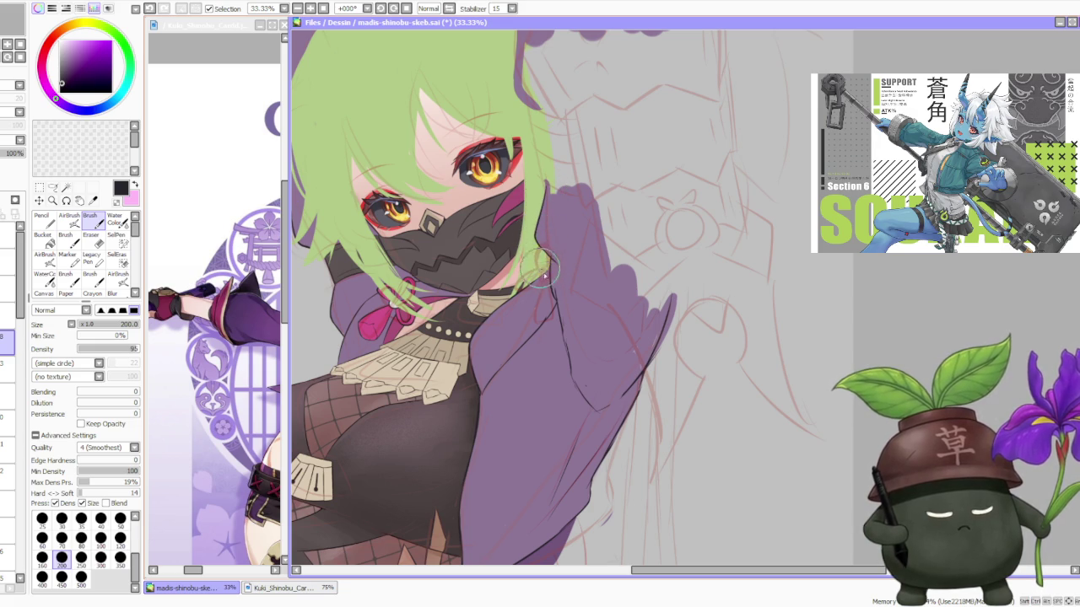
pyautogui.scroll(-2, 548, 245)
pyautogui.scroll(-1, 577, 209)
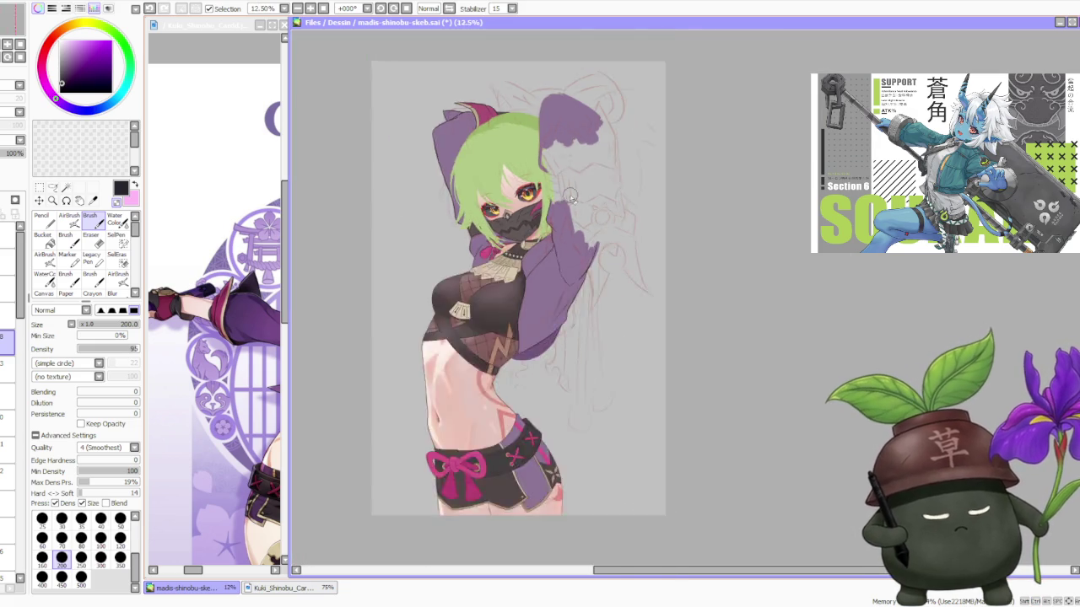
pyautogui.scroll(1, 576, 208)
pyautogui.scroll(1, 548, 215)
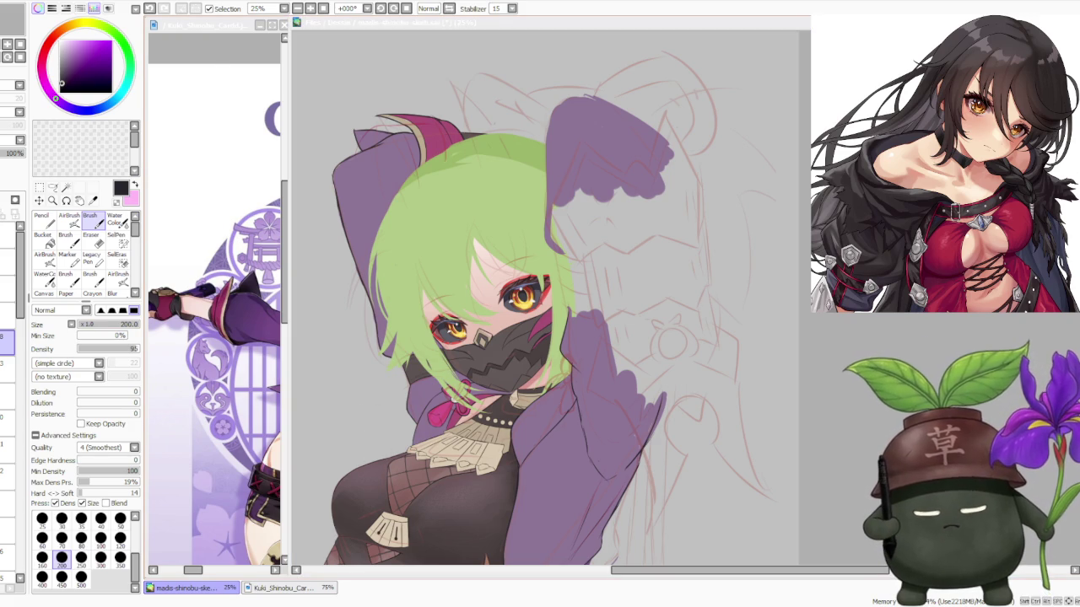
# Zoom the Kuki card reference window out to 33.33% and flip its view horizontally
pyautogui.click(213, 60)
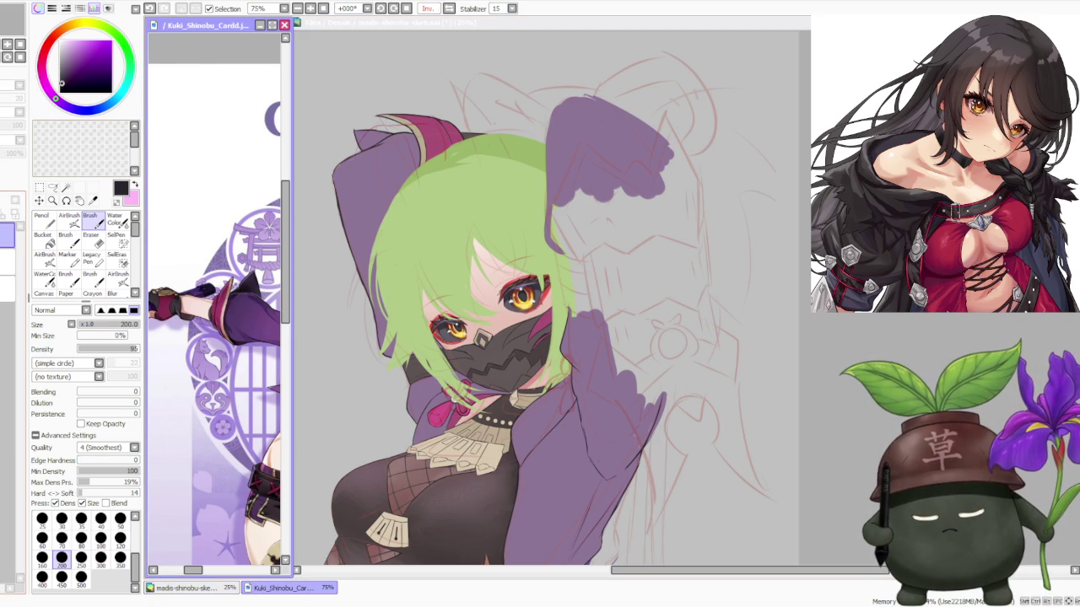
pyautogui.scroll(-4, 187, 294)
pyautogui.scroll(-1, 187, 294)
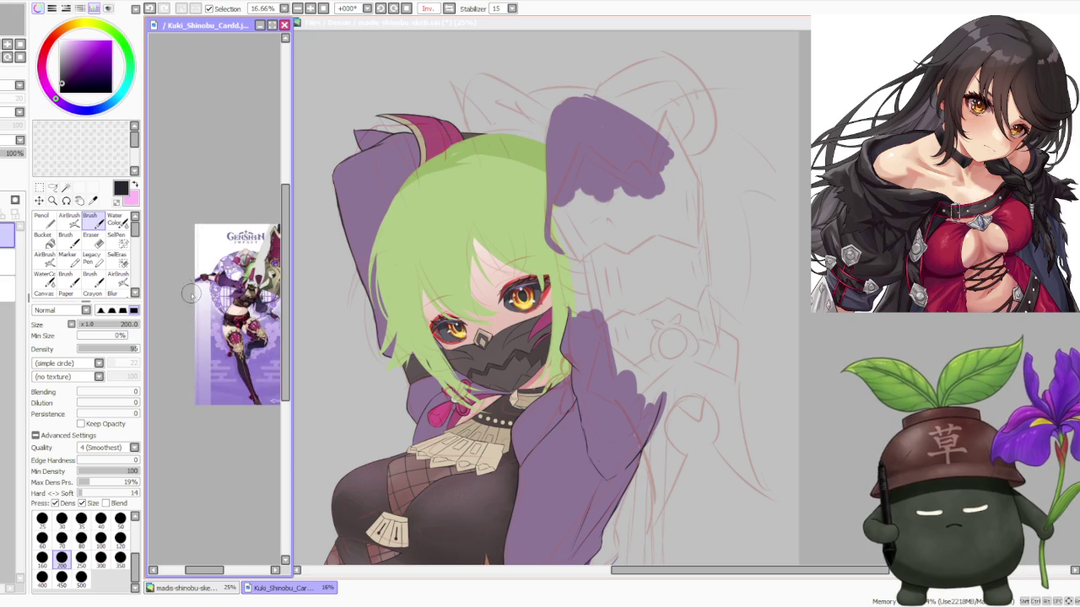
pyautogui.scroll(-1, 187, 293)
pyautogui.click(448, 9)
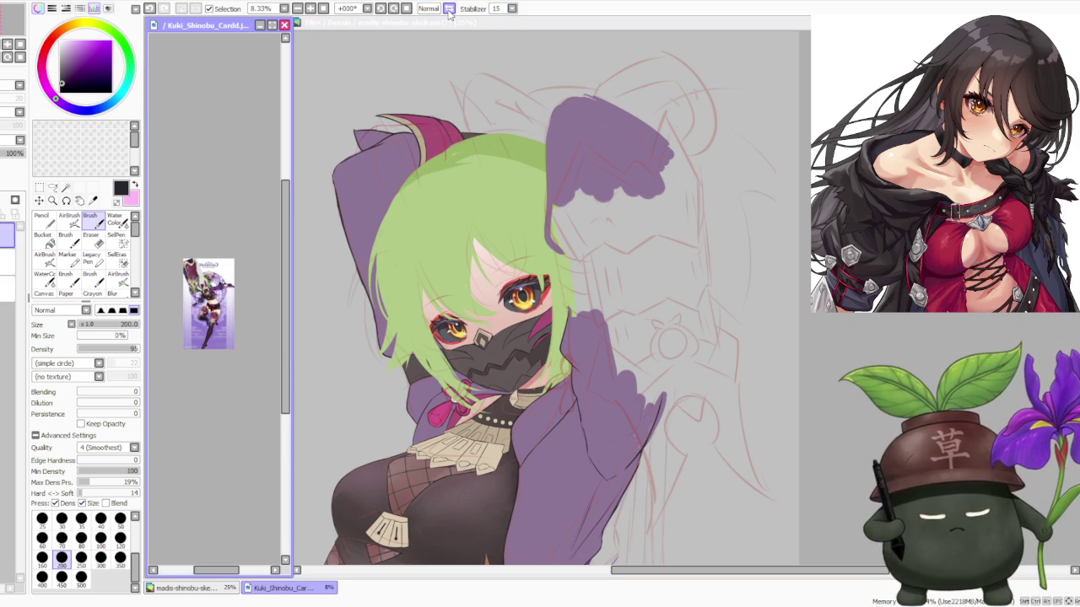
pyautogui.scroll(1, 202, 270)
pyautogui.scroll(-1, 203, 270)
pyautogui.scroll(3, 186, 283)
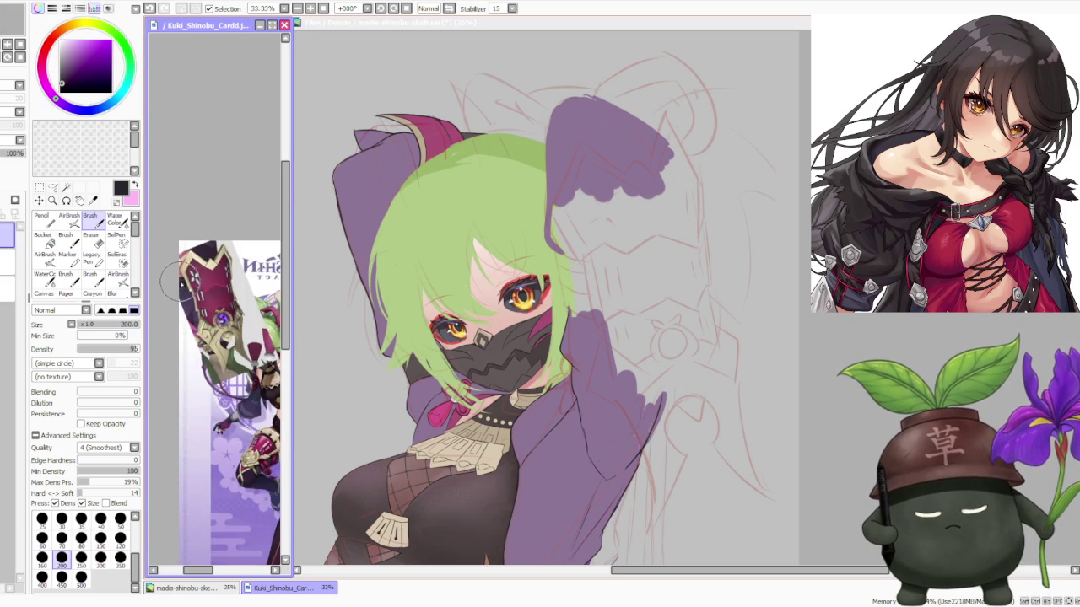
pyautogui.scroll(3, 180, 289)
pyautogui.scroll(-2, 192, 289)
pyautogui.scroll(1, 198, 287)
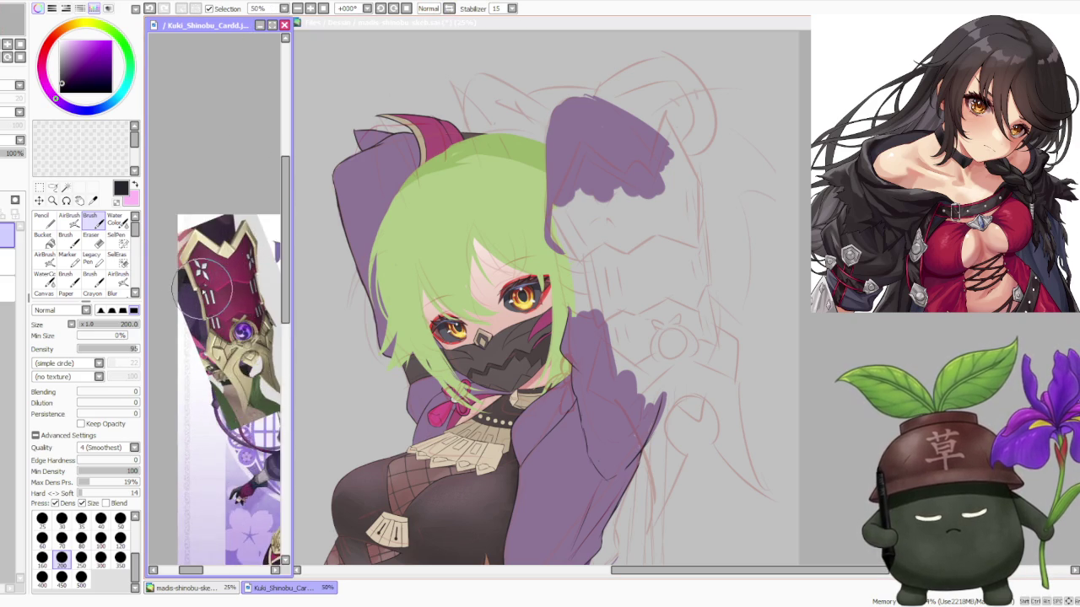
pyautogui.scroll(2, 204, 285)
pyautogui.scroll(-3, 204, 286)
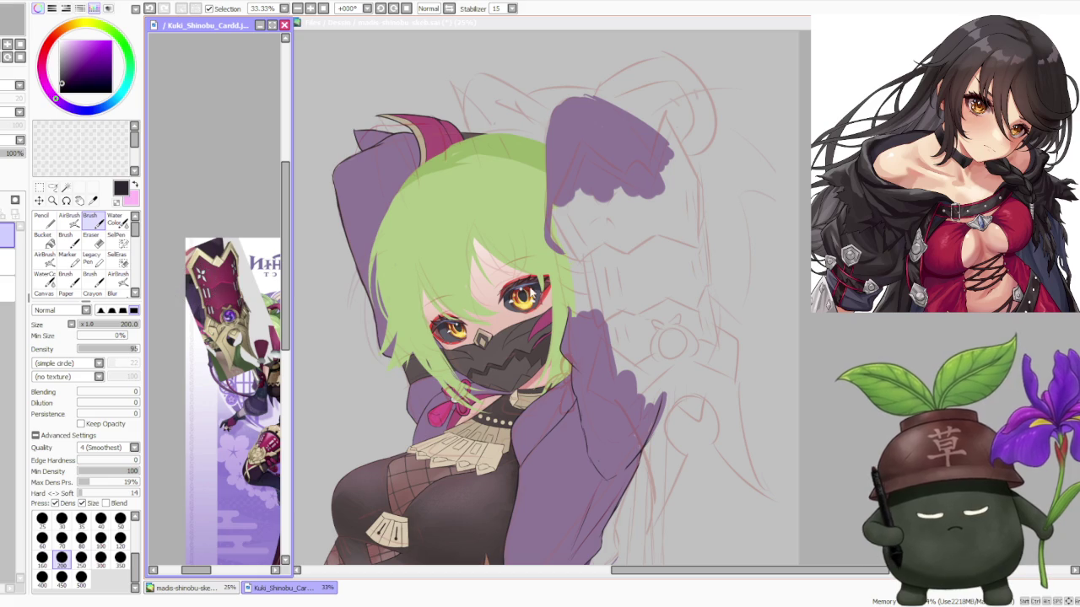
# Return focus to the madis-shinobu illustration canvas
pyautogui.hotkey('ctrl', 'Tab')
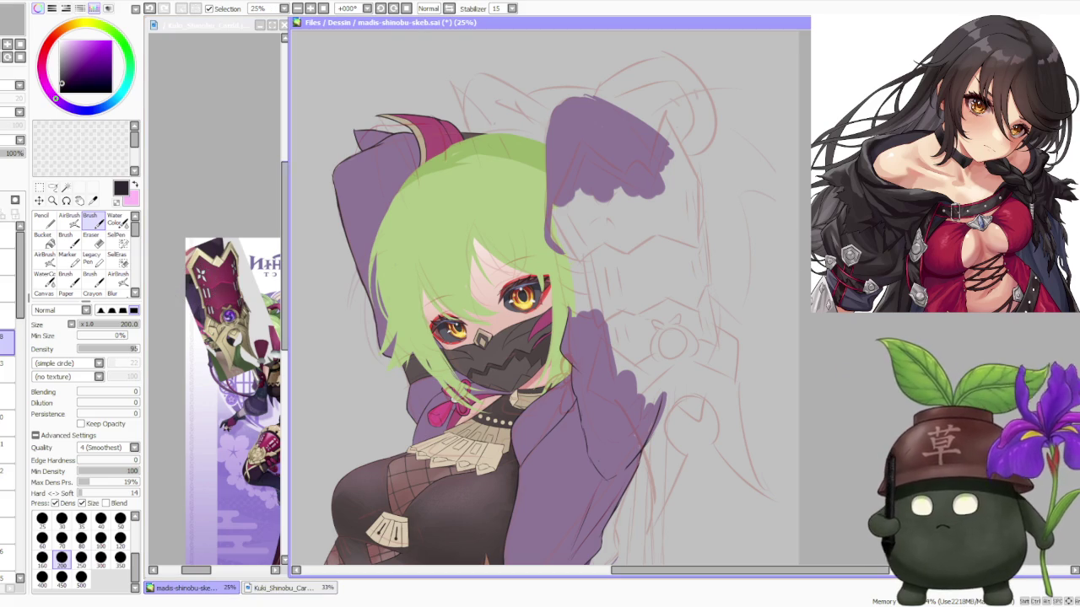
pyautogui.hotkey('alt', 'Tab')
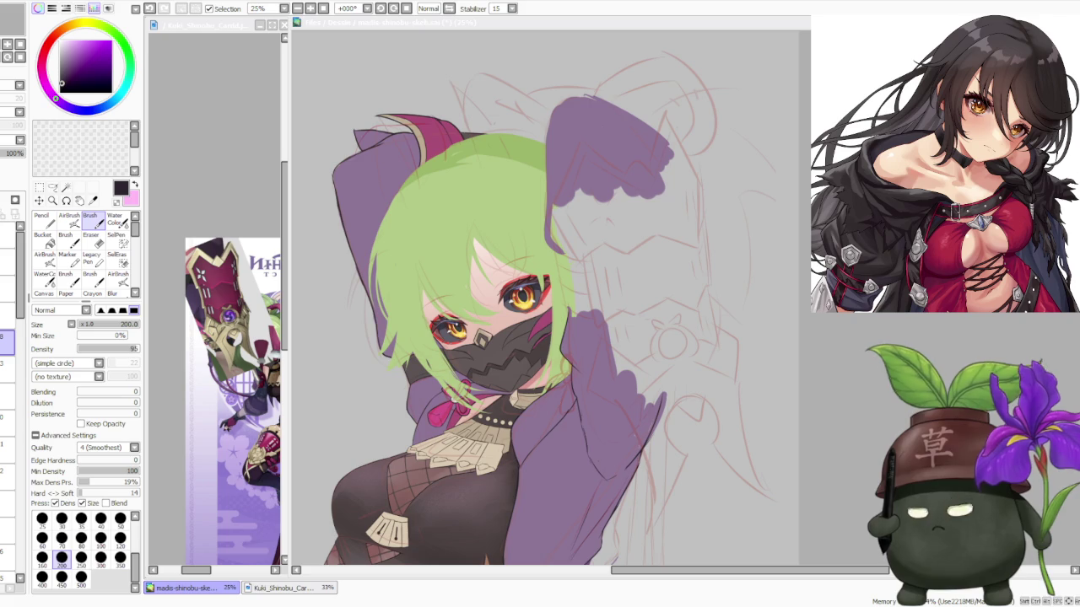
pyautogui.scroll(-1, 543, 327)
# Try a short ink stroke along the green hair edge, undoing each unsatisfying attempt
pyautogui.scroll(2, 608, 295)
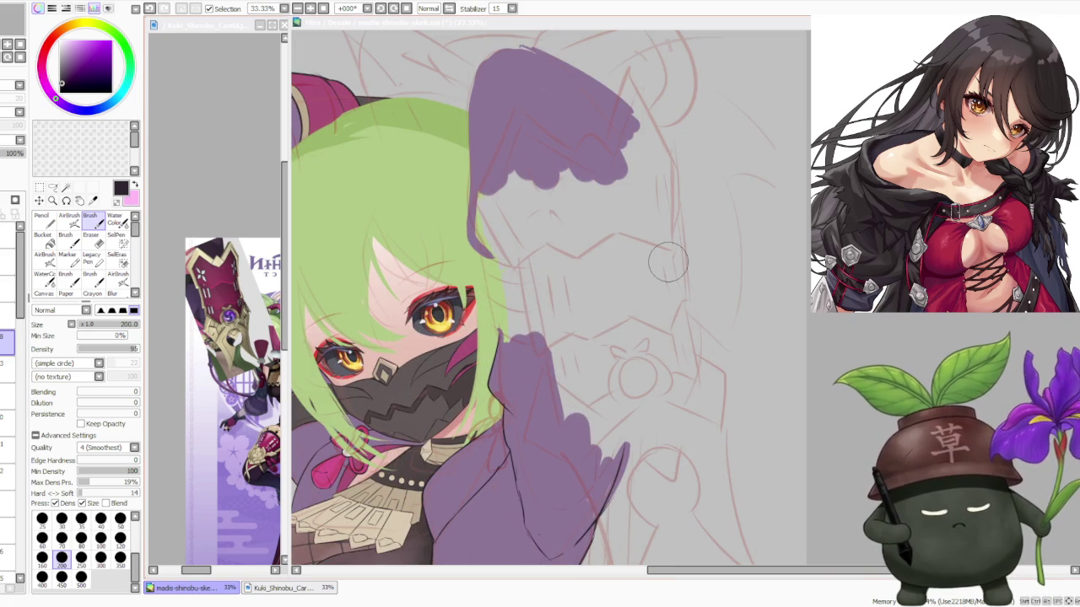
pyautogui.click(504, 336)
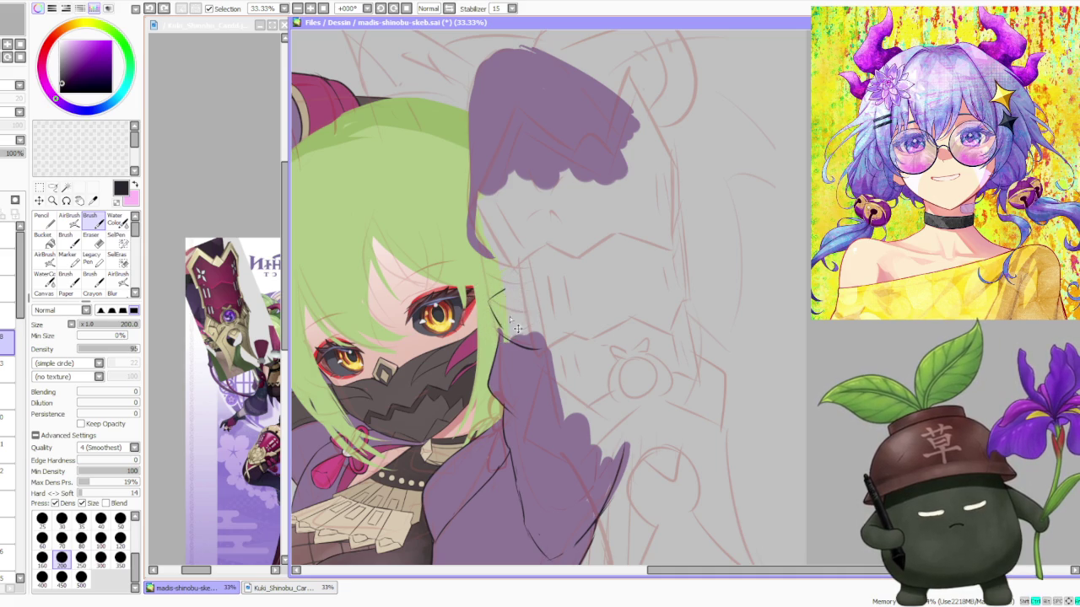
pyautogui.moveTo(521, 315)
pyautogui.mouseDown()
pyautogui.moveTo(504, 291)
pyautogui.moveTo(514, 309)
pyautogui.moveTo(497, 319)
pyautogui.mouseUp()
pyautogui.hotkey('ctrl', 'z')
pyautogui.hotkey('ctrl', 'z')
pyautogui.hotkey('ctrl', 'z')
pyautogui.hotkey('ctrl', 'z')
pyautogui.hotkey('ctrl', 'z')
pyautogui.hotkey('ctrl', 'z')
pyautogui.hotkey('ctrl', 'z')
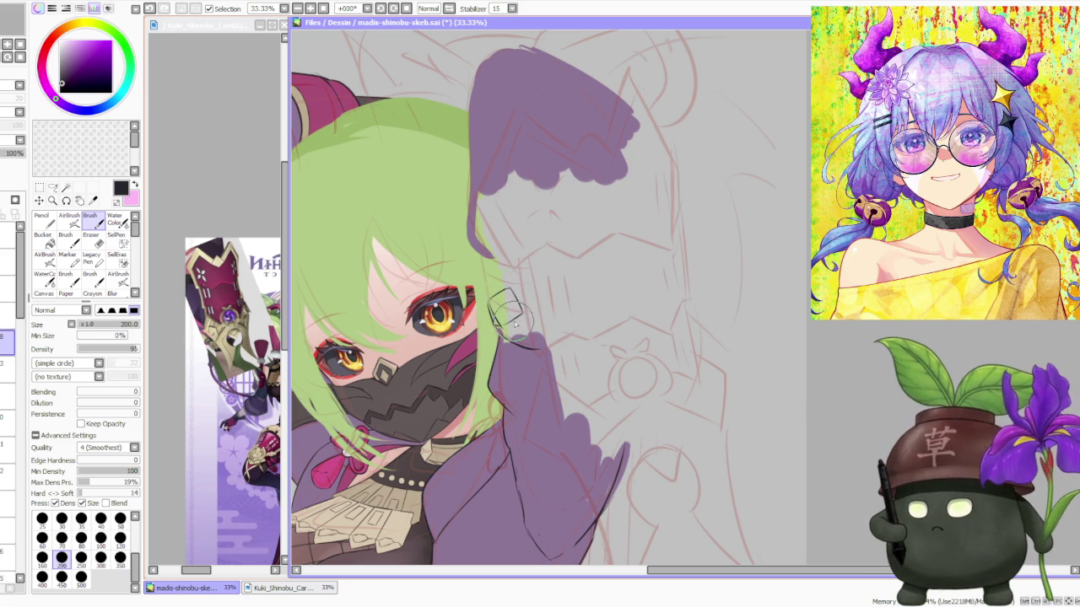
pyautogui.hotkey('ctrl', 'z')
pyautogui.moveTo(504, 295); pyautogui.dragTo(498, 318)
pyautogui.hotkey('ctrl', 'z')
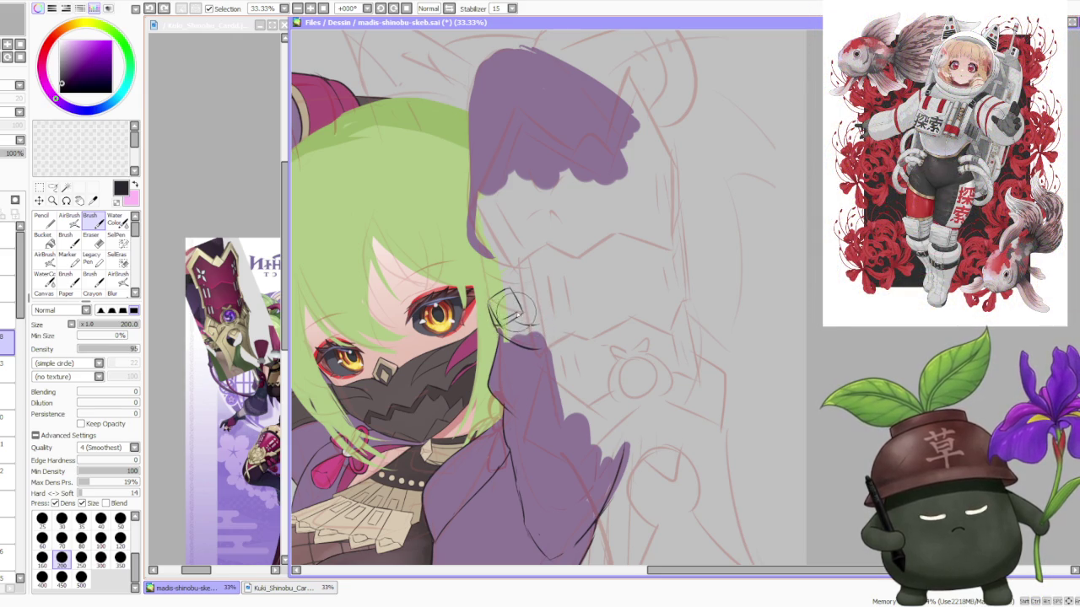
pyautogui.hotkey('ctrl', 'z')
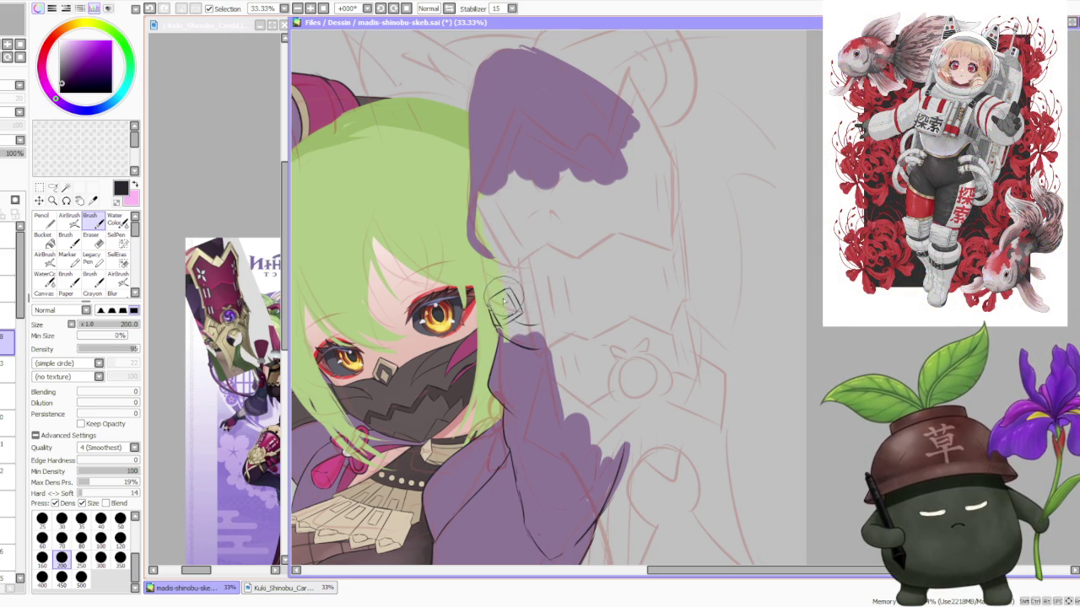
pyautogui.moveTo(504, 304); pyautogui.dragTo(498, 320)
pyautogui.hotkey('ctrl', 'z')
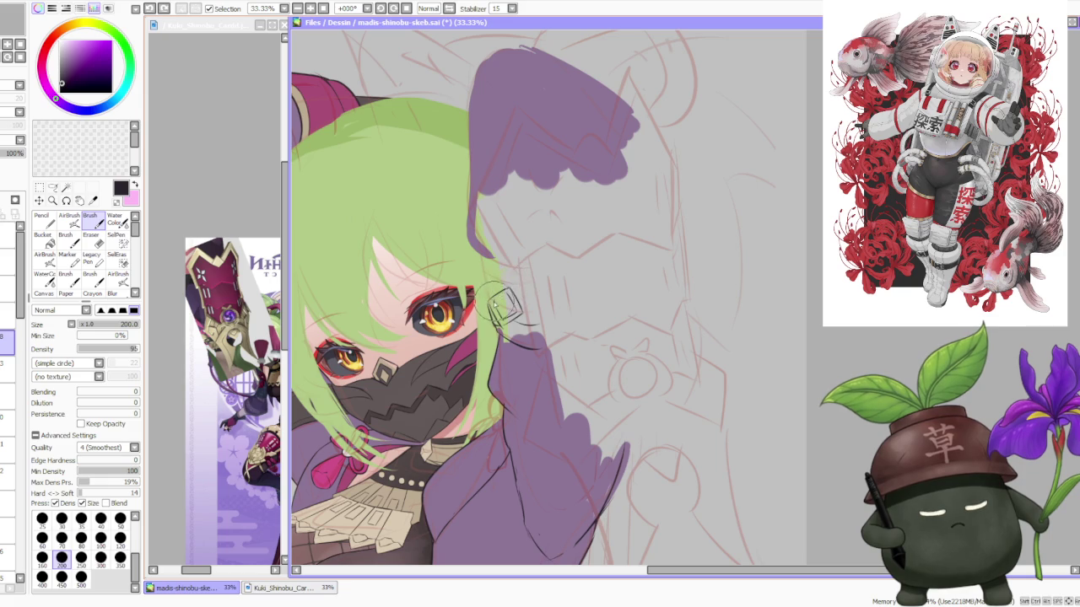
# Ink a line up the edge of the hair, discarding the extra small strokes
pyautogui.hotkey('ctrl', 'z')
pyautogui.moveTo(511, 291); pyautogui.dragTo(504, 306)
pyautogui.hotkey('ctrl', 'z')
pyautogui.hotkey('ctrl', 'z')
pyautogui.hotkey('ctrl', 'z')
pyautogui.hotkey('ctrl', 'z')
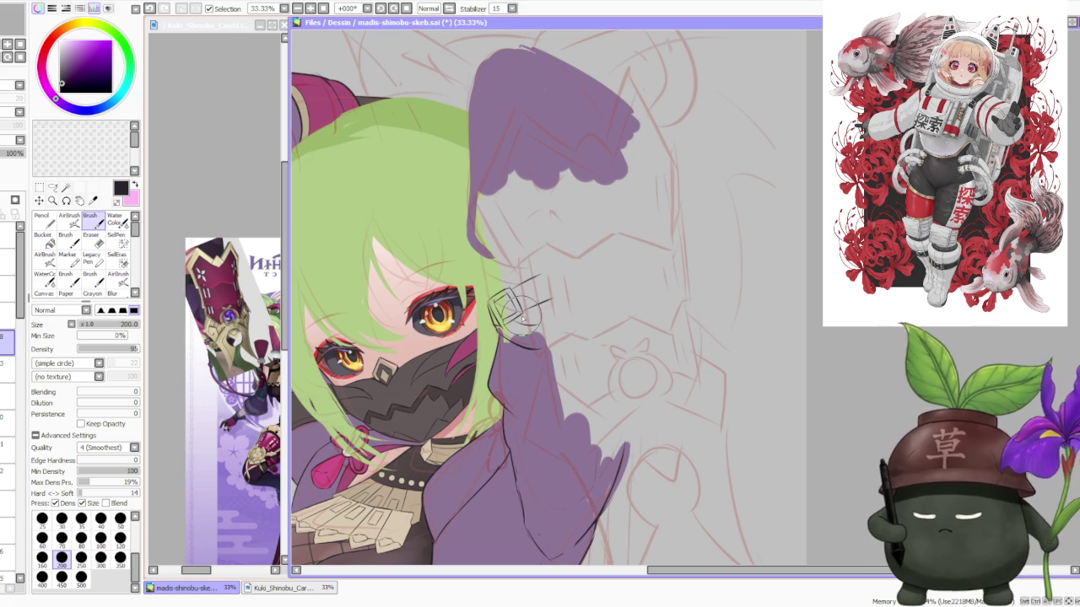
pyautogui.hotkey('ctrl', 'z')
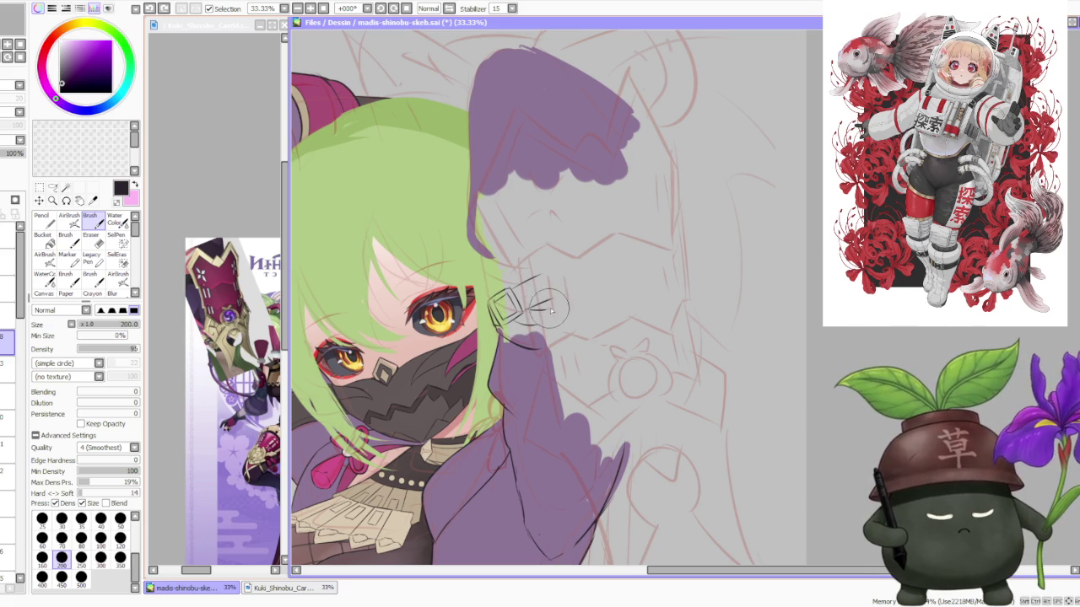
pyautogui.moveTo(504, 302); pyautogui.dragTo(482, 268)
pyautogui.hotkey('ctrl', 'z')
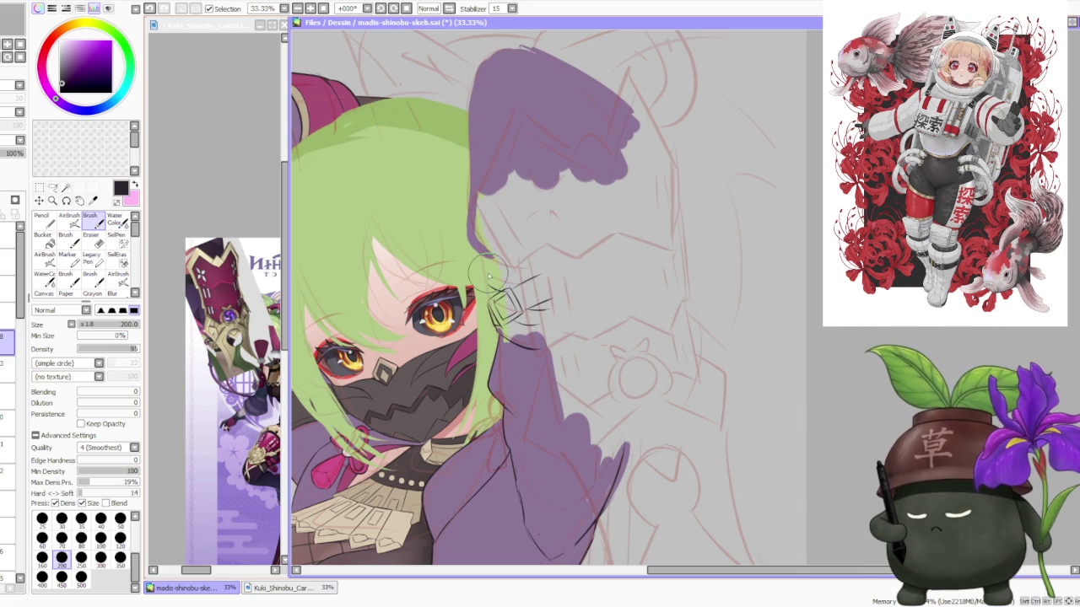
pyautogui.moveTo(488, 270); pyautogui.dragTo(484, 196)
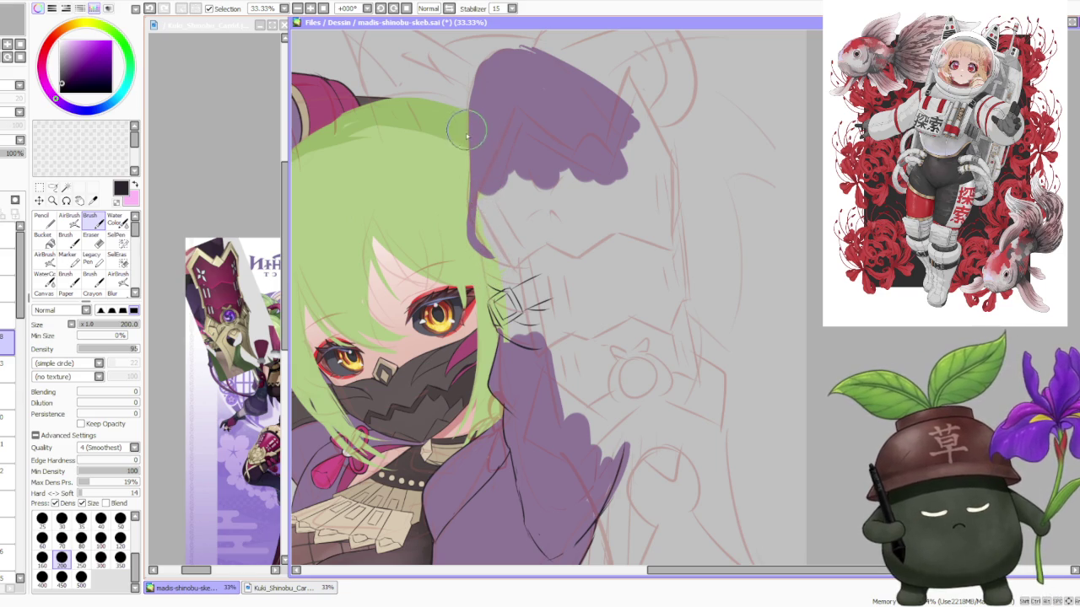
pyautogui.moveTo(477, 253); pyautogui.dragTo(489, 287)
pyautogui.hotkey('ctrl', 'z')
pyautogui.hotkey('ctrl', 'z')
pyautogui.hotkey('ctrl', 'z')
pyautogui.hotkey('ctrl', 'z')
pyautogui.hotkey('ctrl', 'z')
# Ink a dark line along the hair edge, redrawing it longer
pyautogui.scroll(-2, 483, 266)
pyautogui.scroll(-1, 499, 206)
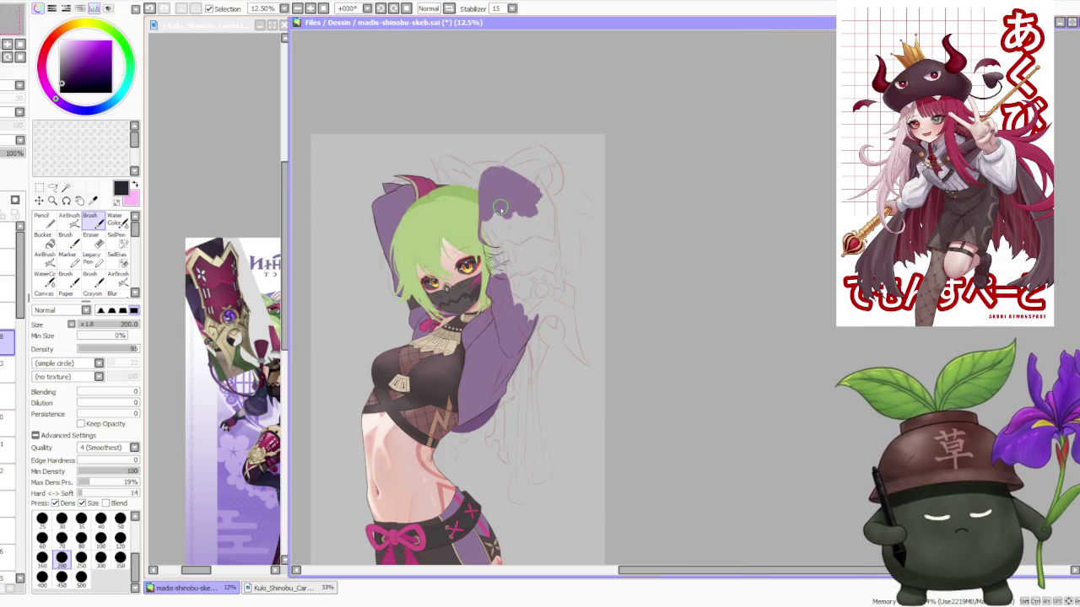
pyautogui.scroll(1, 504, 214)
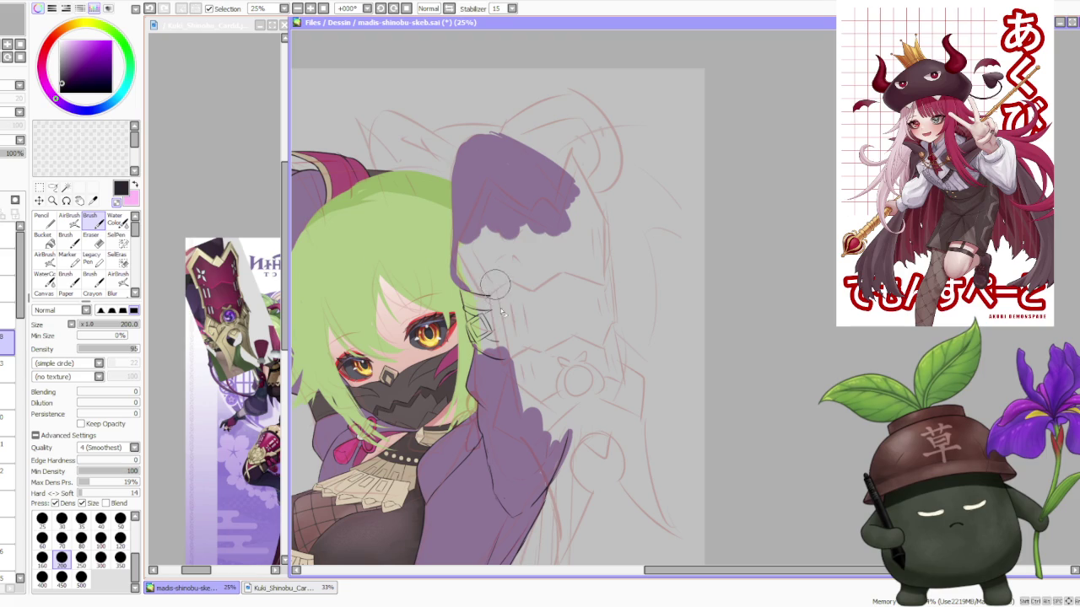
pyautogui.scroll(1, 438, 259)
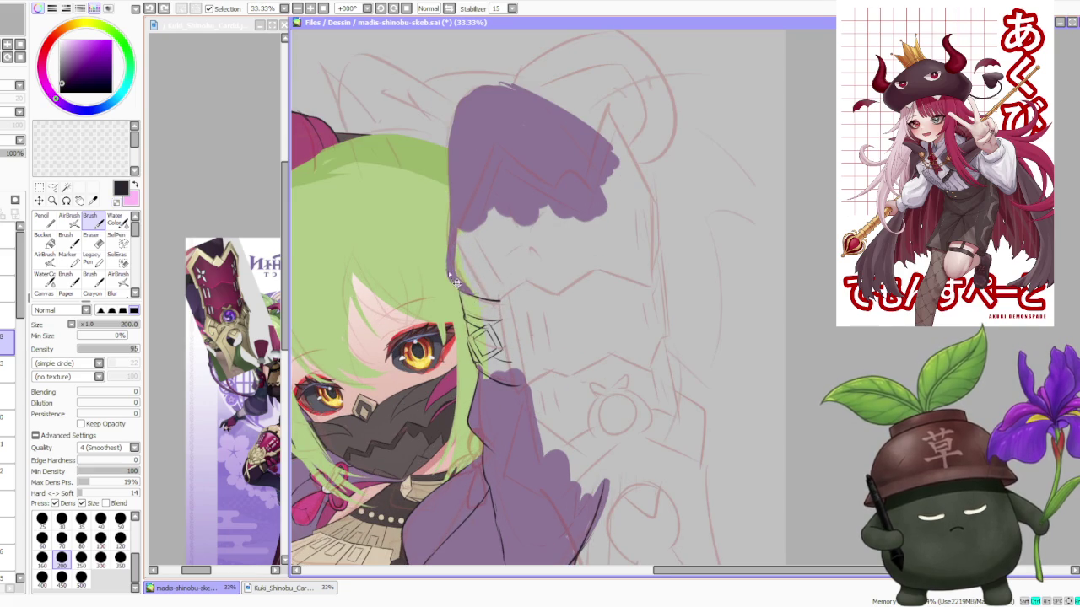
pyautogui.moveTo(455, 291); pyautogui.dragTo(447, 249)
pyautogui.hotkey('ctrl', 'z')
pyautogui.moveTo(455, 285)
pyautogui.mouseDown()
pyautogui.moveTo(451, 203)
pyautogui.moveTo(448, 215)
pyautogui.mouseUp()
# Outline the left edge of the purple sleeve running up above the hair
pyautogui.scroll(-3, 455, 191)
pyautogui.scroll(2, 472, 253)
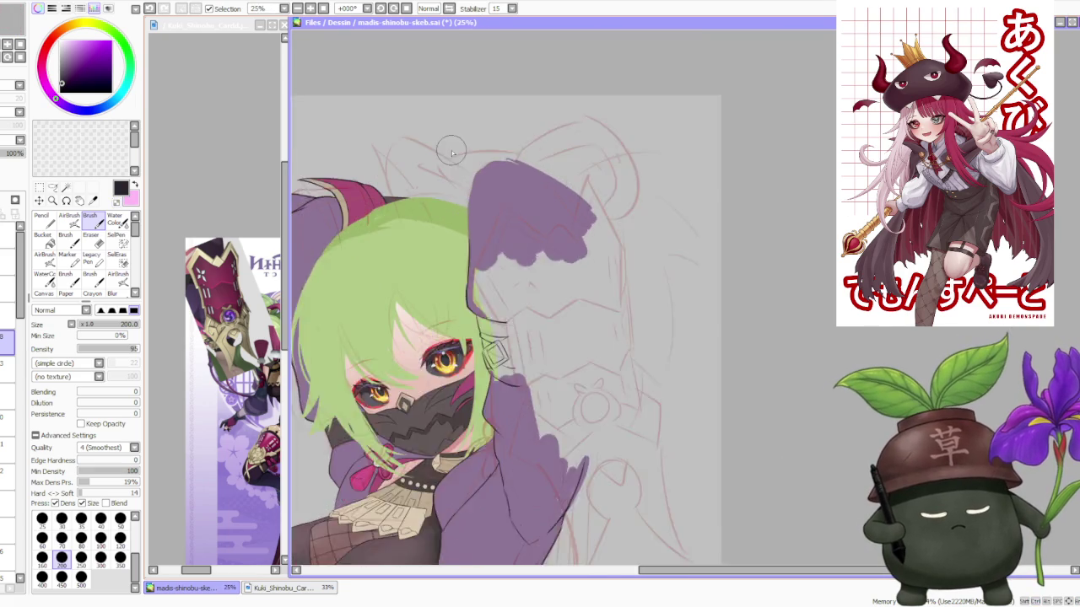
pyautogui.scroll(1, 477, 276)
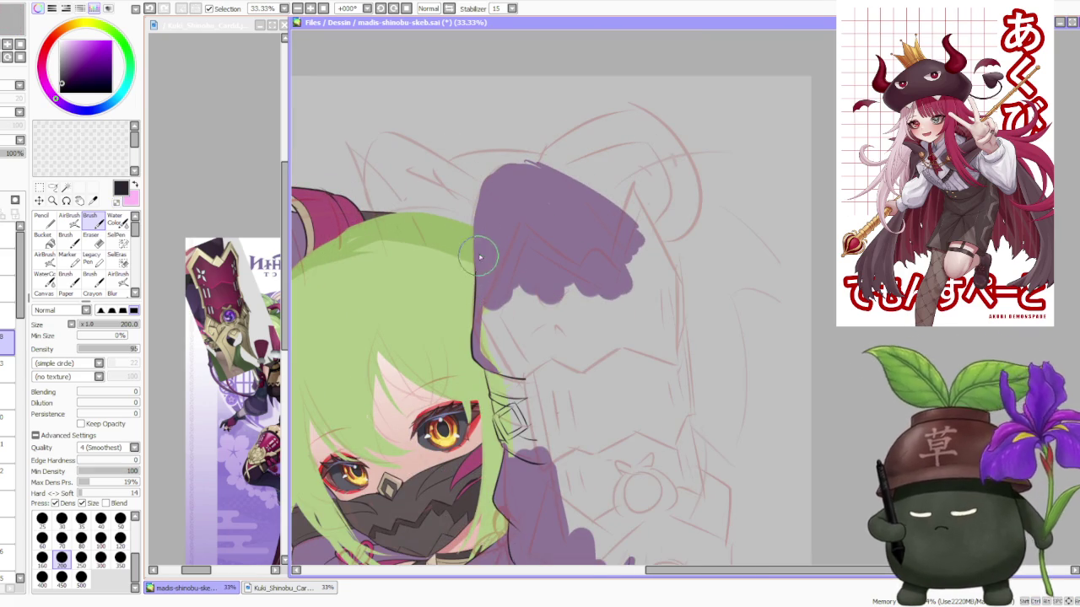
pyautogui.moveTo(474, 282); pyautogui.dragTo(477, 198)
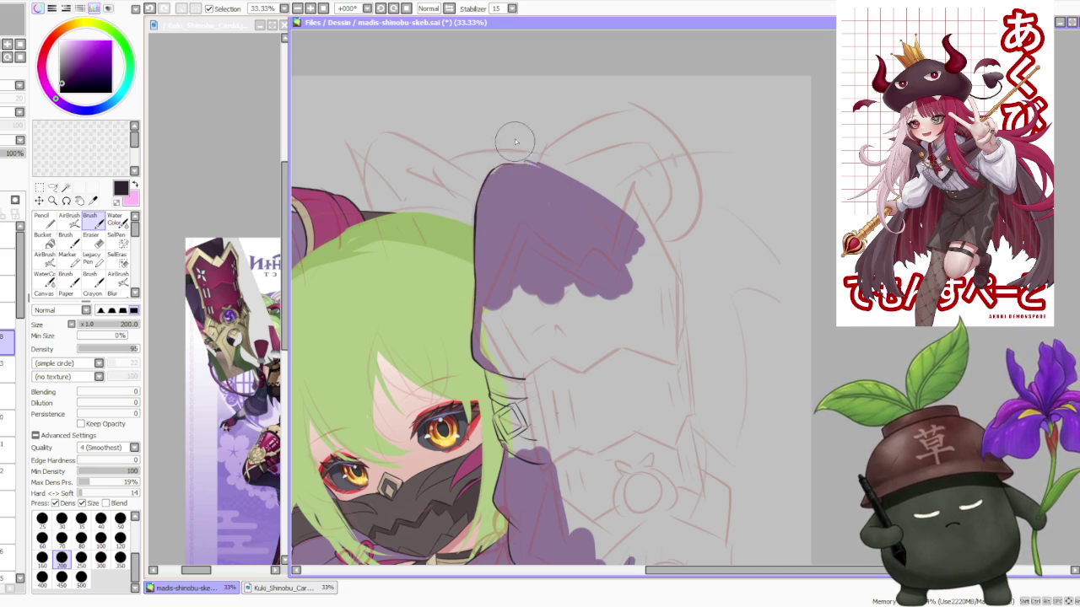
# Rotate the canvas view counter-clockwise three steps and extend the purple fill along the sleeve edge
pyautogui.scroll(-3, 511, 109)
pyautogui.scroll(-1, 513, 93)
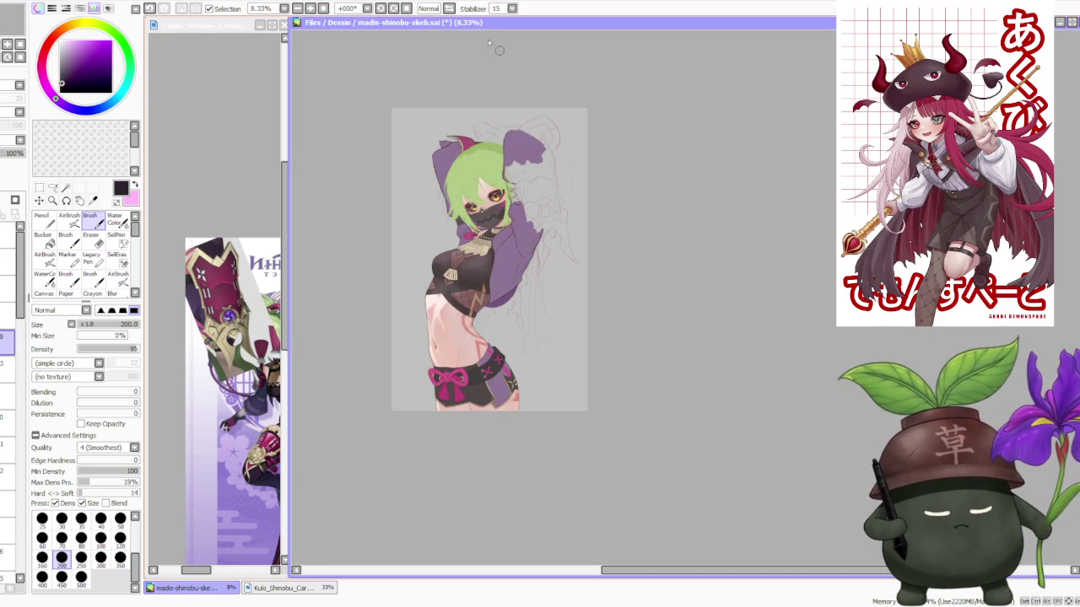
pyautogui.click(380, 8)
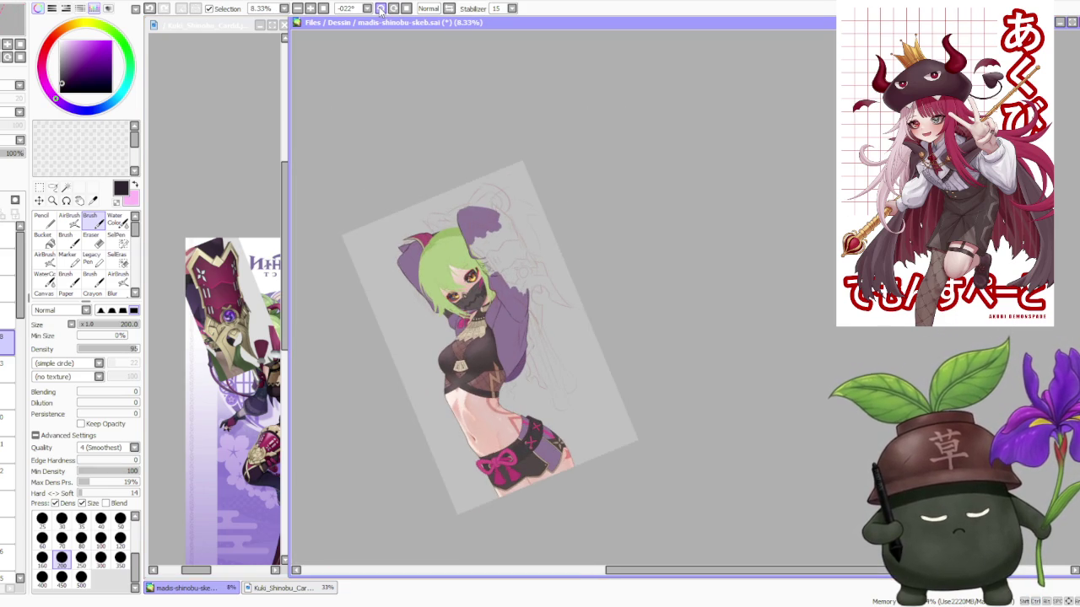
pyautogui.click(381, 8)
pyautogui.click(380, 8)
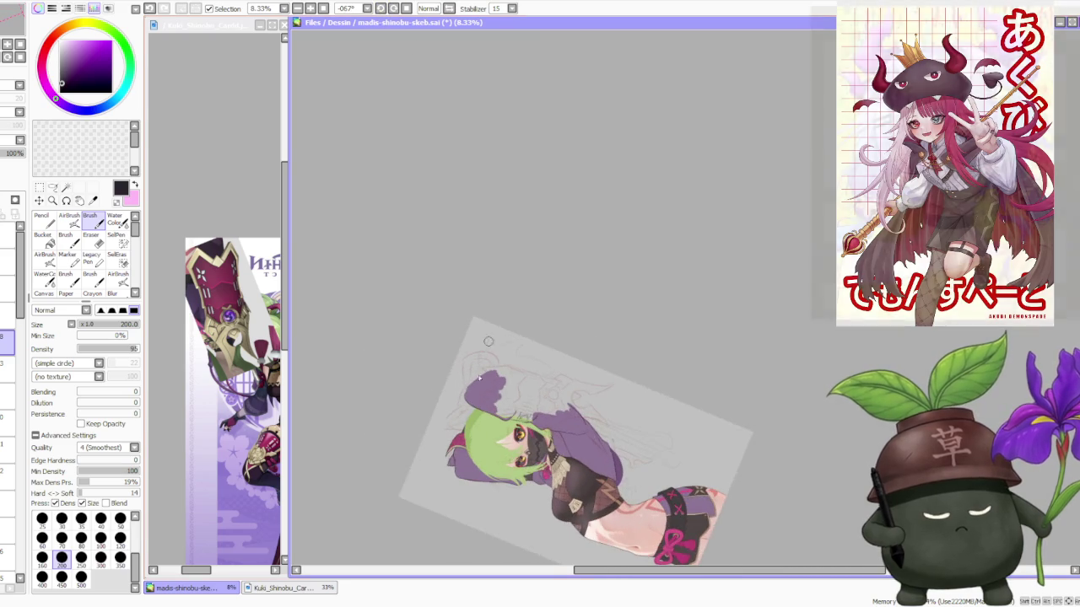
pyautogui.scroll(3, 467, 399)
pyautogui.moveTo(466, 399)
pyautogui.mouseDown()
pyautogui.moveTo(510, 340)
pyautogui.moveTo(506, 323)
pyautogui.mouseUp()
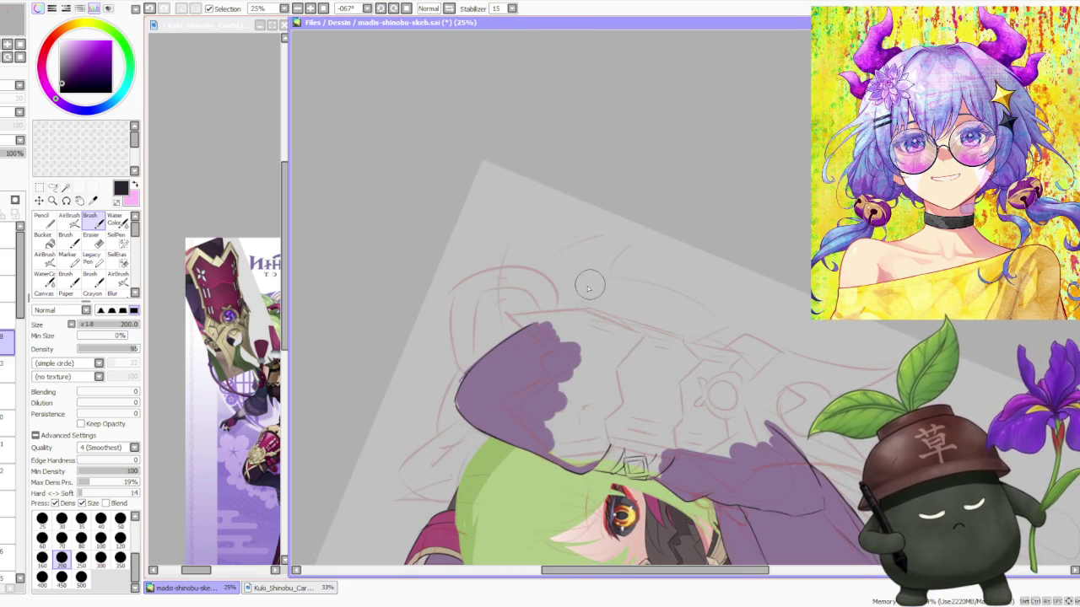
# Paint the purple fill further along the sleeve edge and reset the view rotation to +000°
pyautogui.moveTo(514, 331)
pyautogui.mouseDown()
pyautogui.moveTo(544, 338)
pyautogui.moveTo(521, 342)
pyautogui.moveTo(540, 333)
pyautogui.mouseUp()
pyautogui.press('Home')
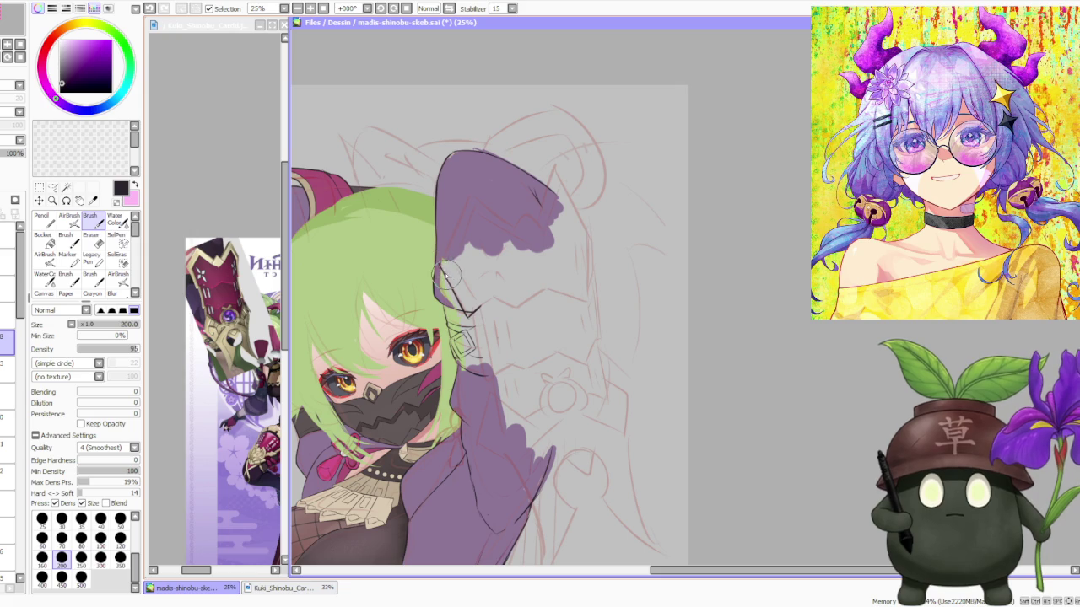
# Remove the stray hair-edge stroke and ink the diagonal line down the purple sleeve edge
pyautogui.hotkey('ctrl', 'z')
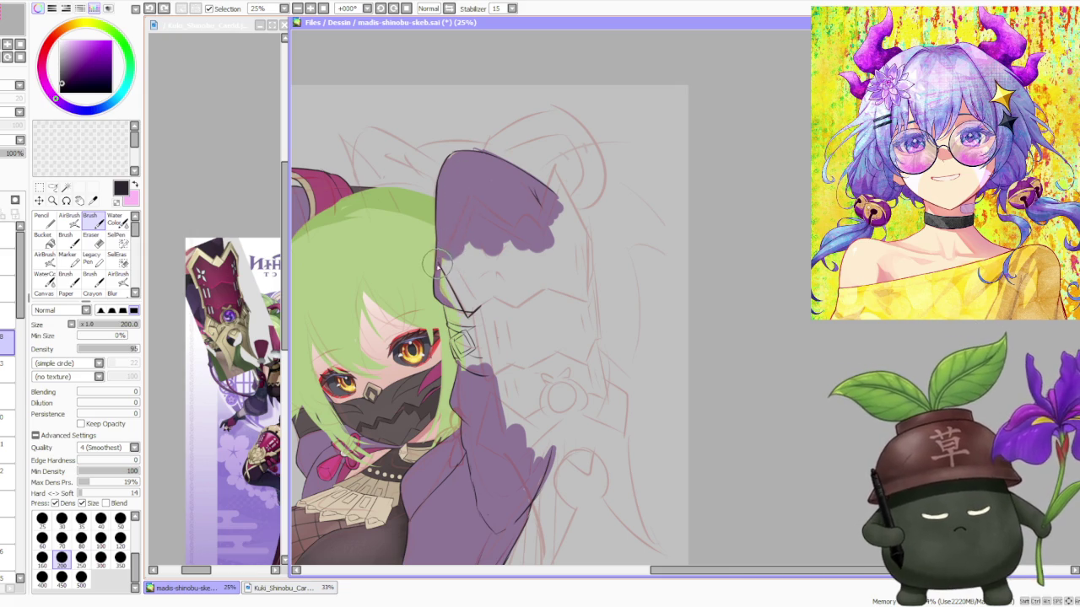
pyautogui.moveTo(445, 258); pyautogui.dragTo(470, 190)
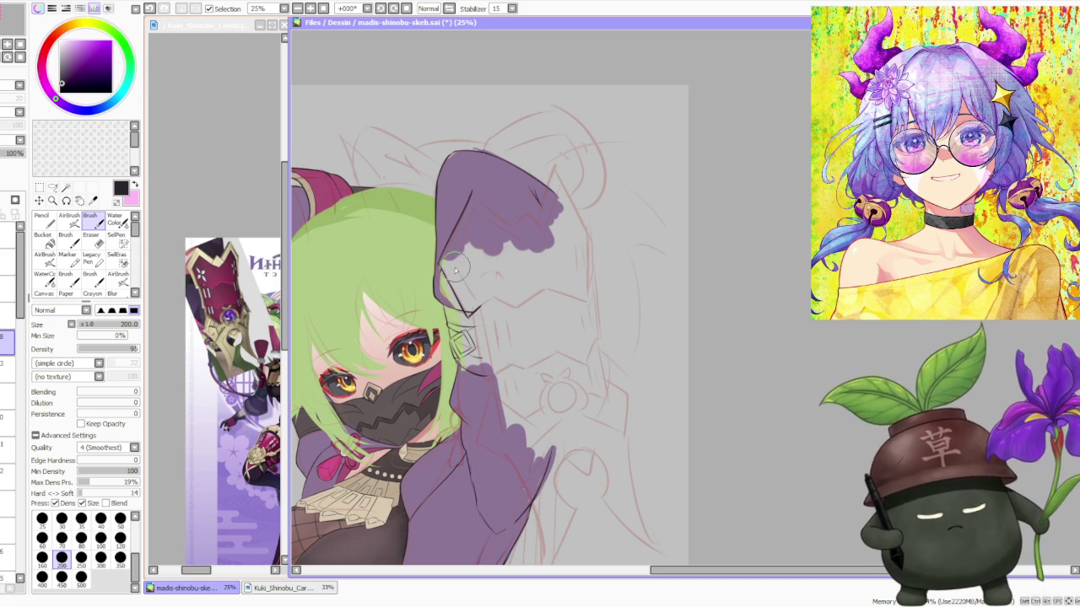
pyautogui.hotkey('ctrl', 'z')
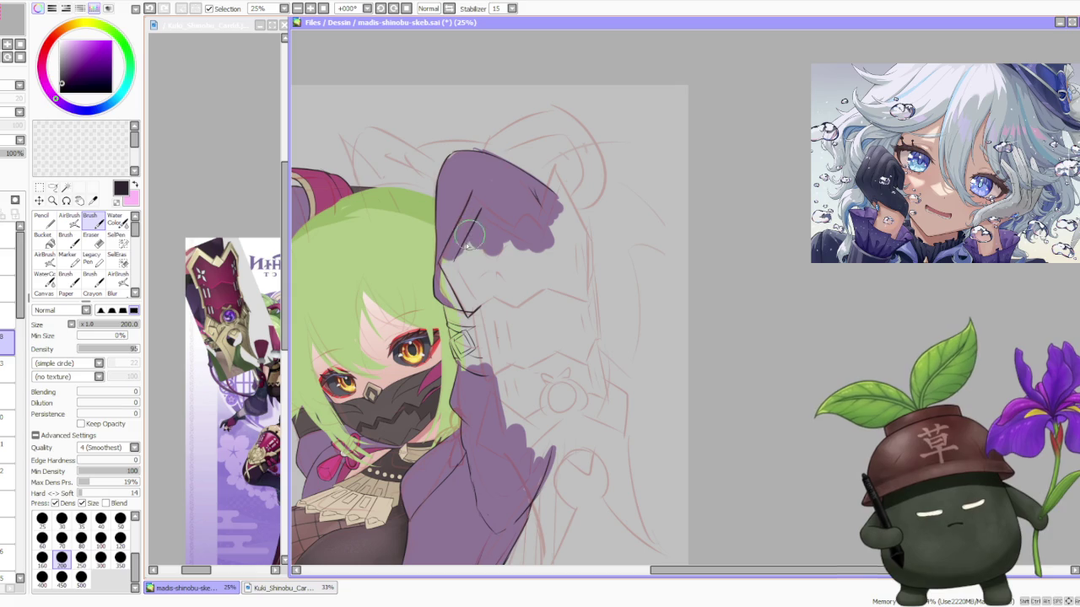
pyautogui.moveTo(445, 260); pyautogui.dragTo(477, 310)
pyautogui.hotkey('ctrl', 'z')
pyautogui.moveTo(442, 262); pyautogui.dragTo(477, 314)
pyautogui.hotkey('ctrl', 'z')
pyautogui.moveTo(440, 263); pyautogui.dragTo(479, 315)
pyautogui.hotkey('ctrl', 'z')
pyautogui.moveTo(440, 261); pyautogui.dragTo(478, 314)
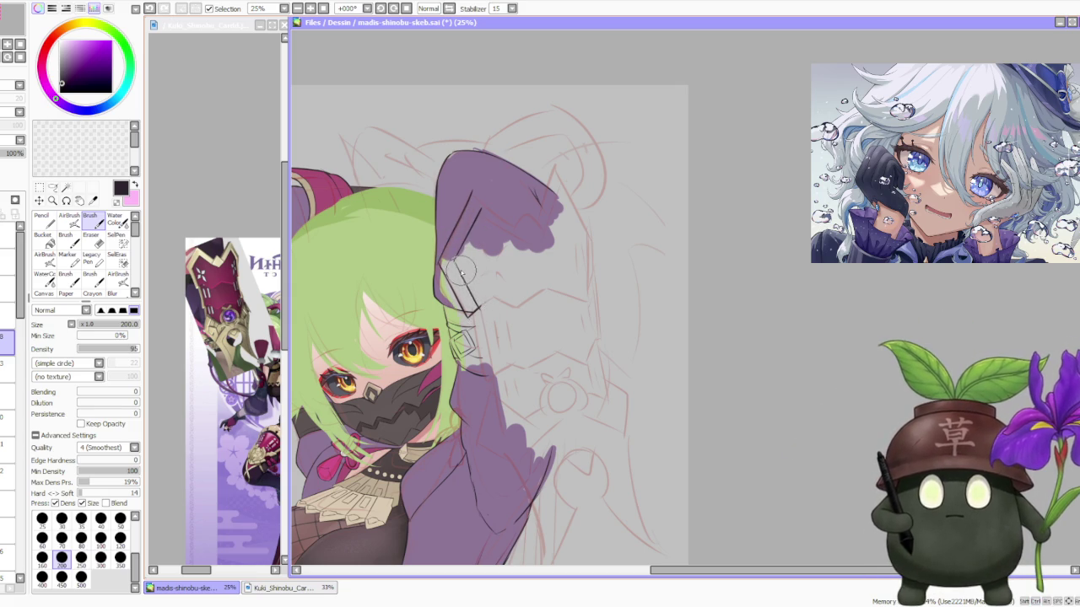
# Make several more takes of the diagonal edge line, undoing the unsatisfying ones
pyautogui.moveTo(440, 262); pyautogui.dragTo(477, 314)
pyautogui.hotkey('ctrl', 'z')
pyautogui.hotkey('ctrl', 'z')
pyautogui.moveTo(441, 262); pyautogui.dragTo(479, 316)
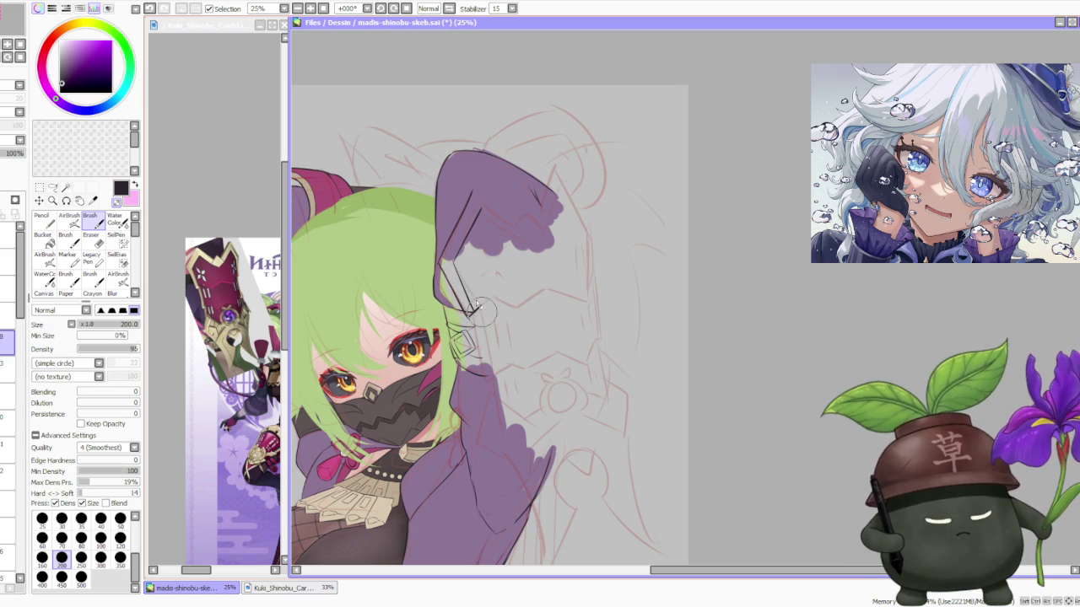
pyautogui.hotkey('ctrl', 'z')
pyautogui.moveTo(440, 262); pyautogui.dragTo(478, 316)
pyautogui.hotkey('ctrl', 'z')
pyautogui.hotkey('ctrl', 'z')
pyautogui.hotkey('ctrl', 'z')
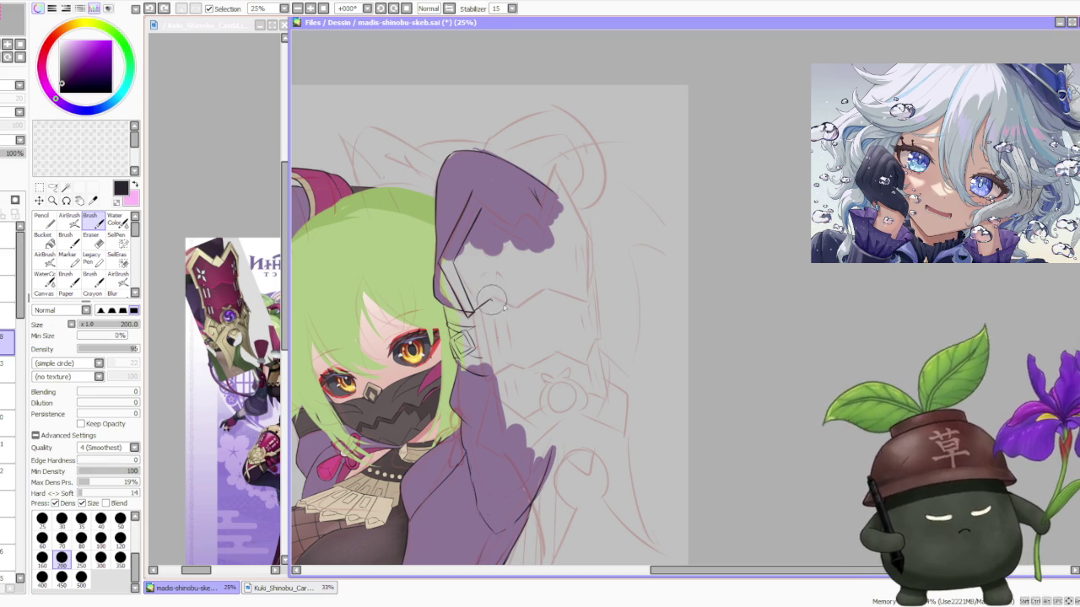
pyautogui.hotkey('ctrl', 'z')
# Ink the gauntlet's zigzag segments and draw its right vertical edge upward
pyautogui.moveTo(516, 310); pyautogui.dragTo(550, 291)
pyautogui.hotkey('ctrl', 'z')
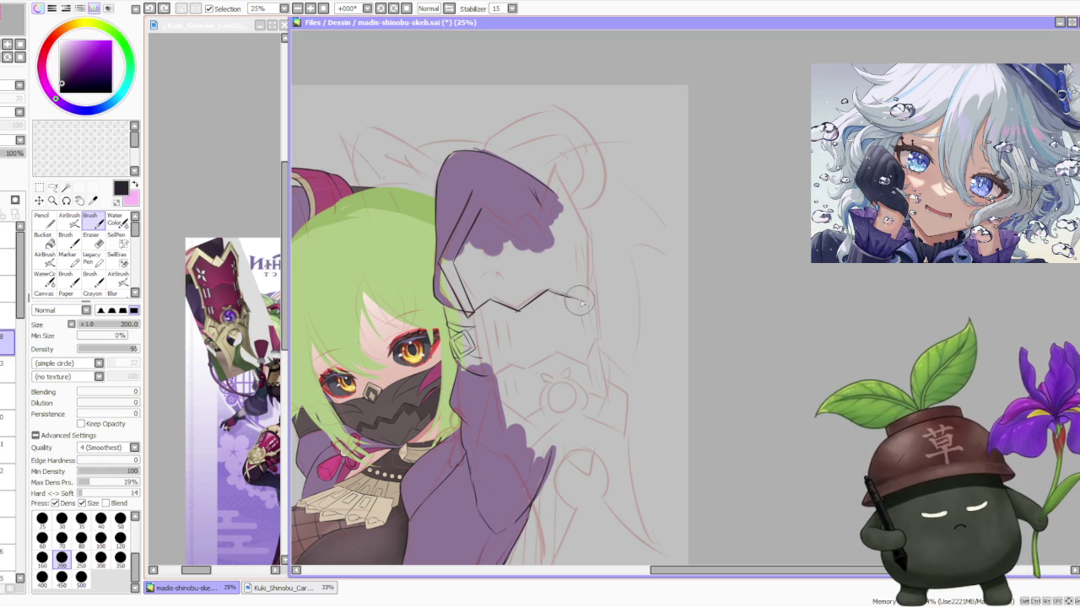
pyautogui.hotkey('ctrl', 'z')
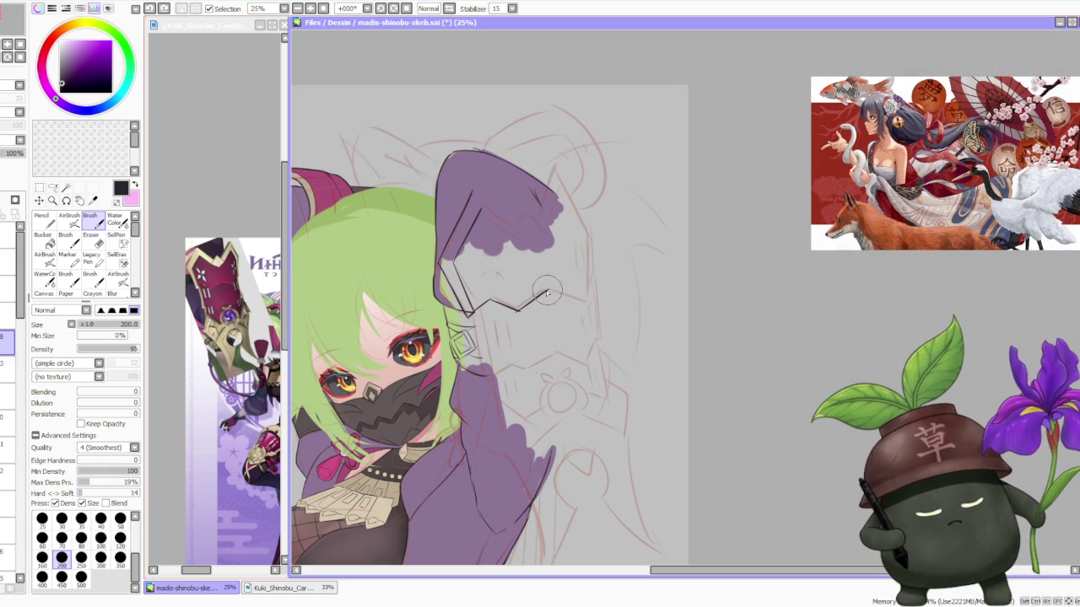
pyautogui.hotkey('ctrl', 'z')
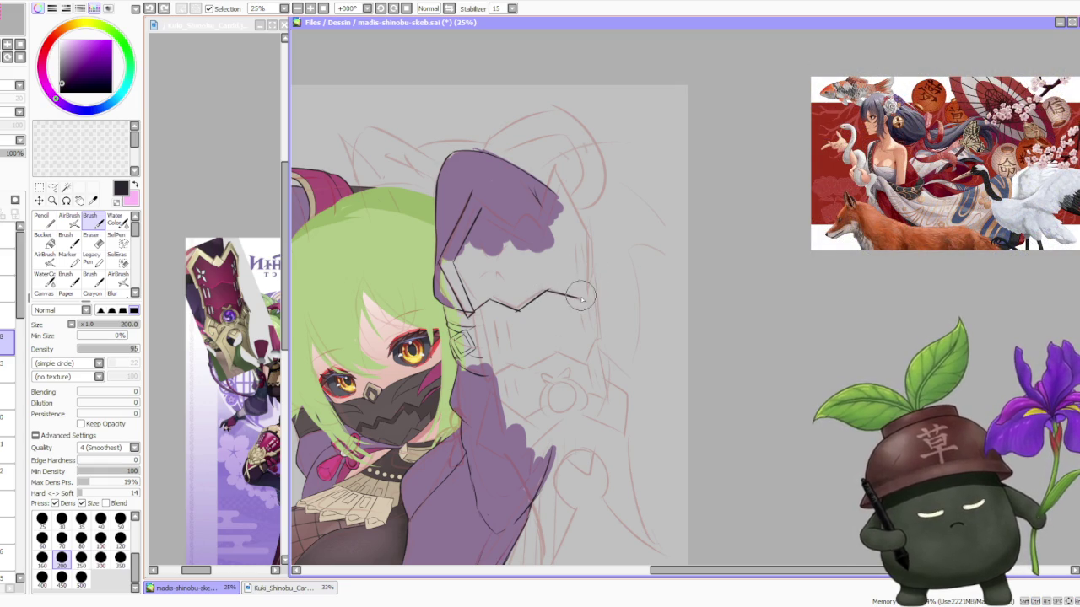
pyautogui.moveTo(580, 297); pyautogui.dragTo(595, 278)
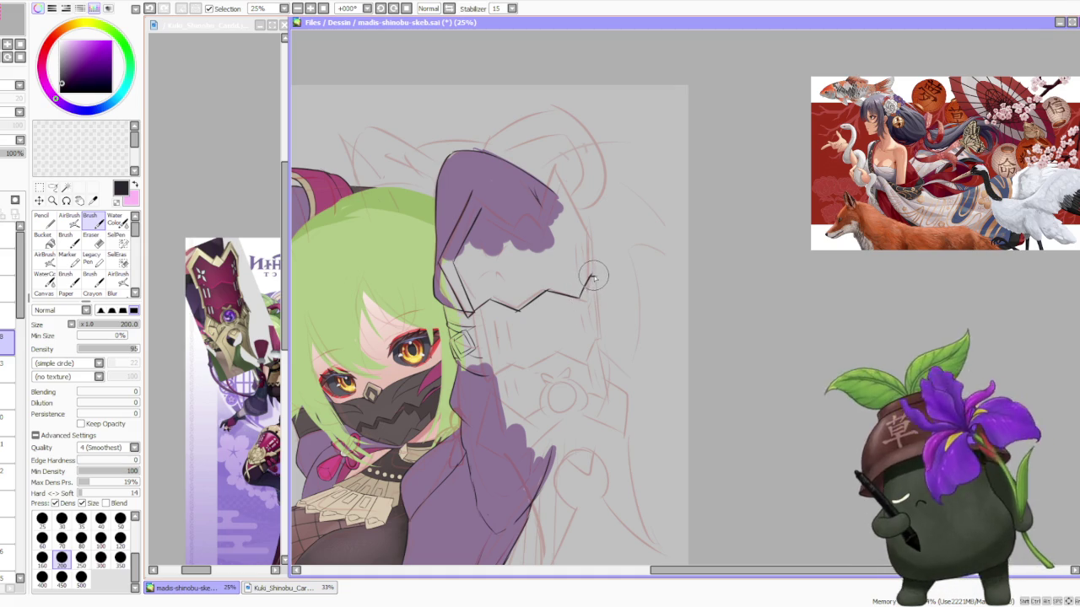
pyautogui.hotkey('ctrl', 'z')
pyautogui.moveTo(595, 276); pyautogui.dragTo(591, 237)
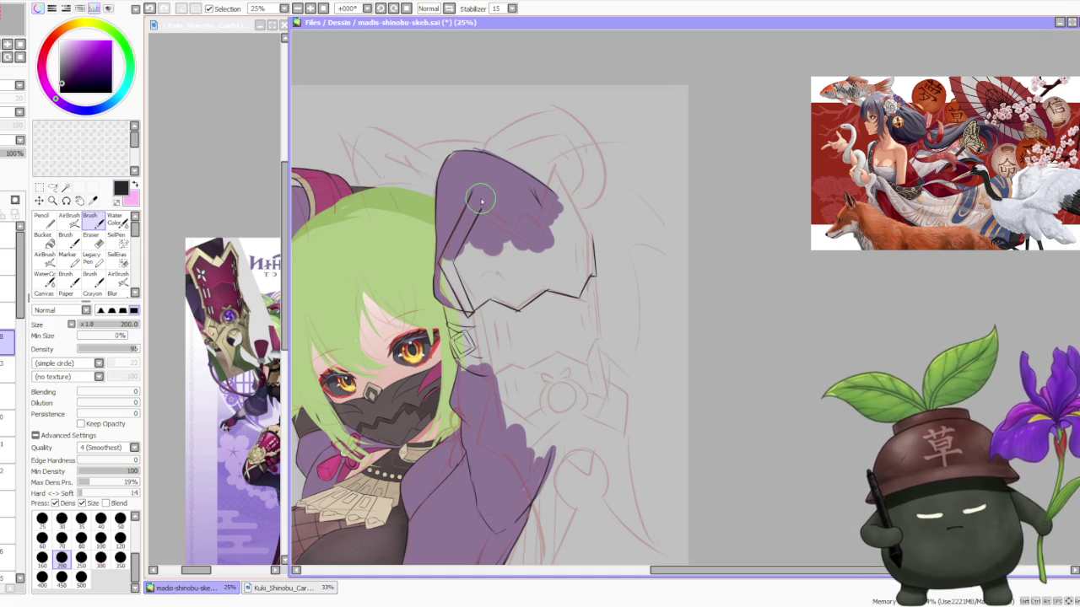
# Ink the gauntlet's upper line and the edge rising to its pointed top, retrying strokes until clean
pyautogui.hotkey('ctrl', 'z')
pyautogui.moveTo(472, 192); pyautogui.dragTo(516, 224)
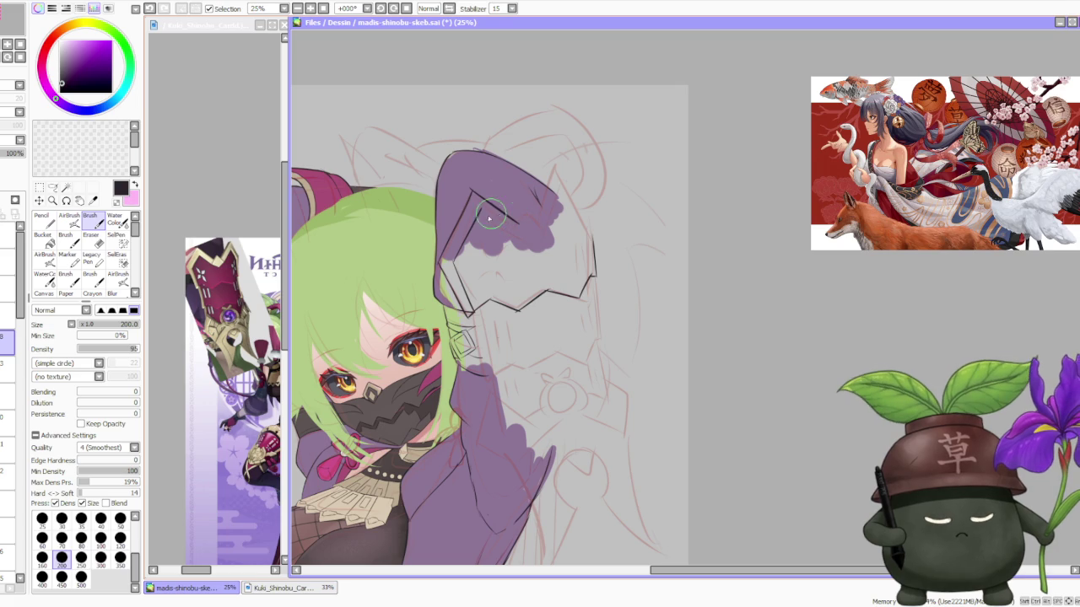
pyautogui.moveTo(472, 196)
pyautogui.mouseDown()
pyautogui.moveTo(516, 224)
pyautogui.moveTo(499, 218)
pyautogui.moveTo(516, 238)
pyautogui.moveTo(544, 232)
pyautogui.moveTo(556, 152)
pyautogui.mouseUp()
pyautogui.hotkey('ctrl', 'z')
pyautogui.hotkey('ctrl', 'z')
pyautogui.hotkey('ctrl', 'z')
pyautogui.hotkey('ctrl', 'z')
pyautogui.hotkey('ctrl', 'z')
pyautogui.hotkey('ctrl', 'z')
pyautogui.moveTo(544, 229); pyautogui.dragTo(555, 167)
pyautogui.hotkey('ctrl', 'z')
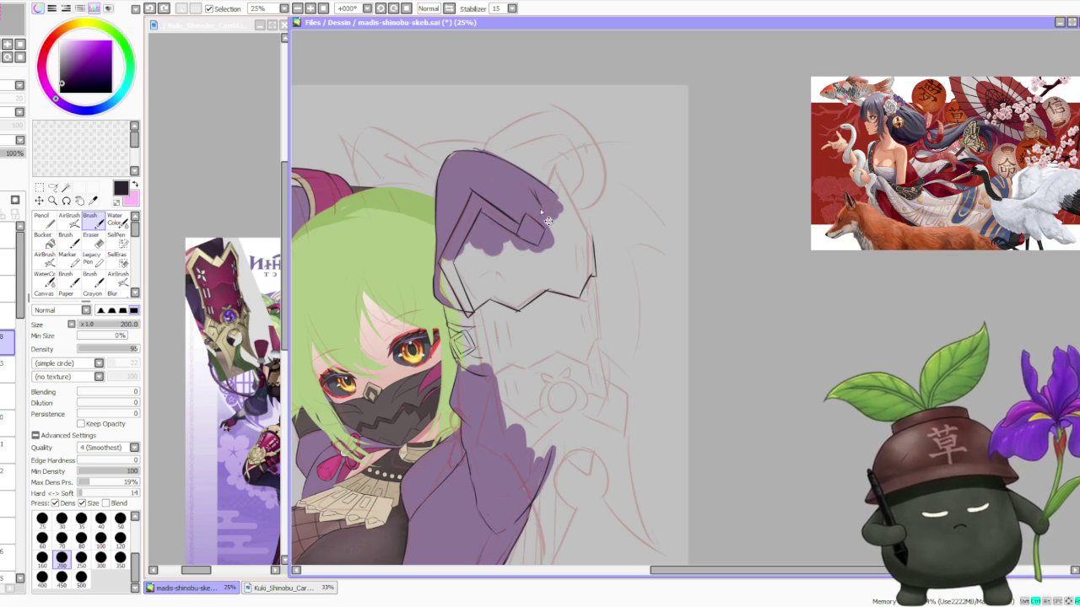
pyautogui.moveTo(544, 230); pyautogui.dragTo(556, 153)
pyautogui.hotkey('ctrl', 'z')
pyautogui.moveTo(544, 229); pyautogui.dragTo(557, 166)
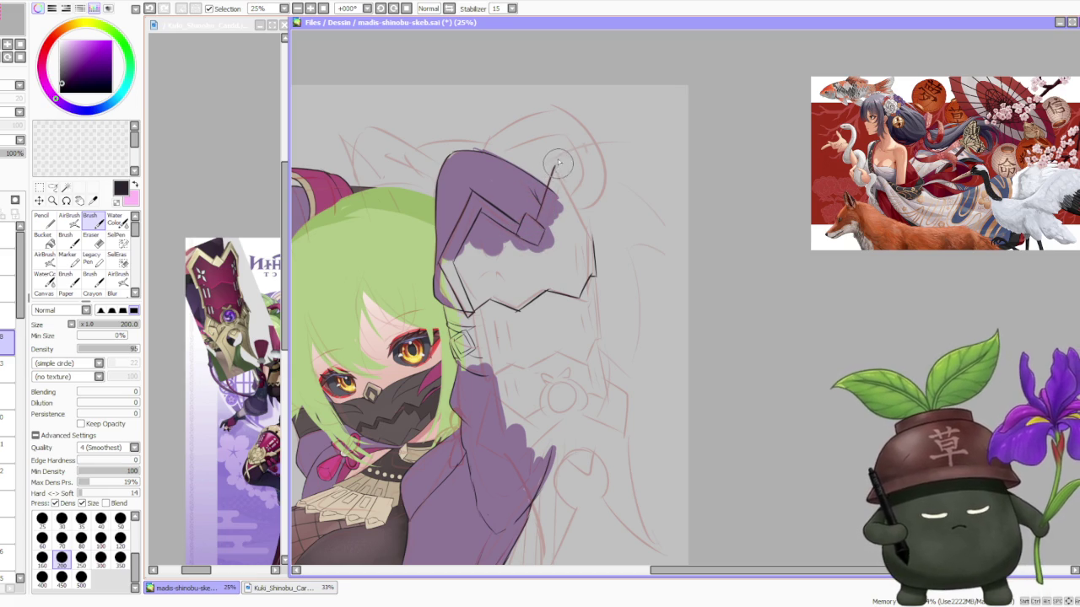
pyautogui.hotkey('ctrl', 'z')
pyautogui.moveTo(544, 229); pyautogui.dragTo(557, 153)
pyautogui.hotkey('ctrl', 'z')
pyautogui.moveTo(536, 211); pyautogui.dragTo(554, 165)
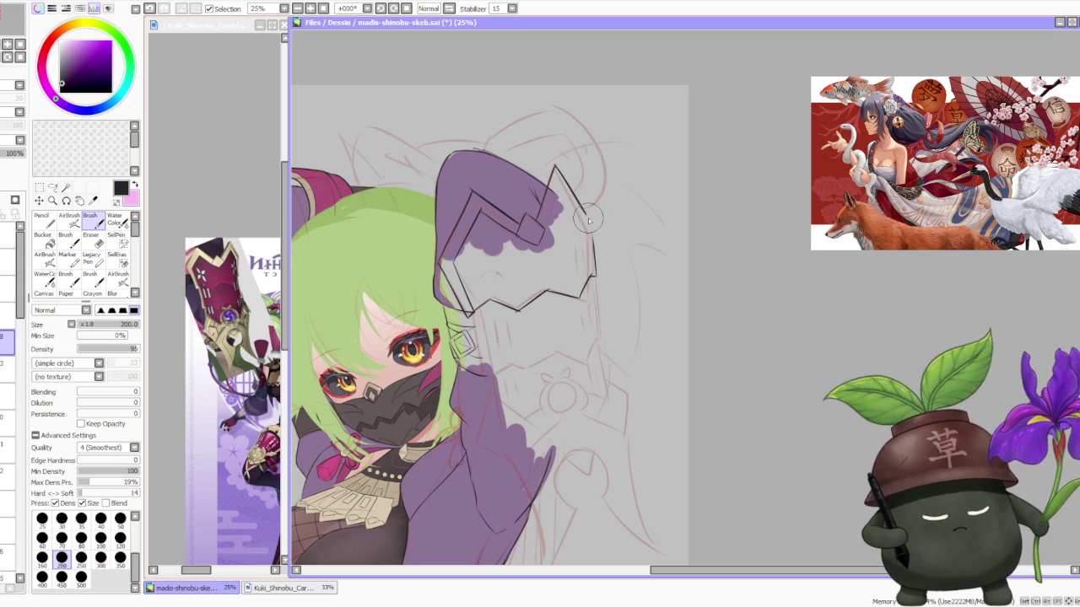
pyautogui.hotkey('ctrl', 'z')
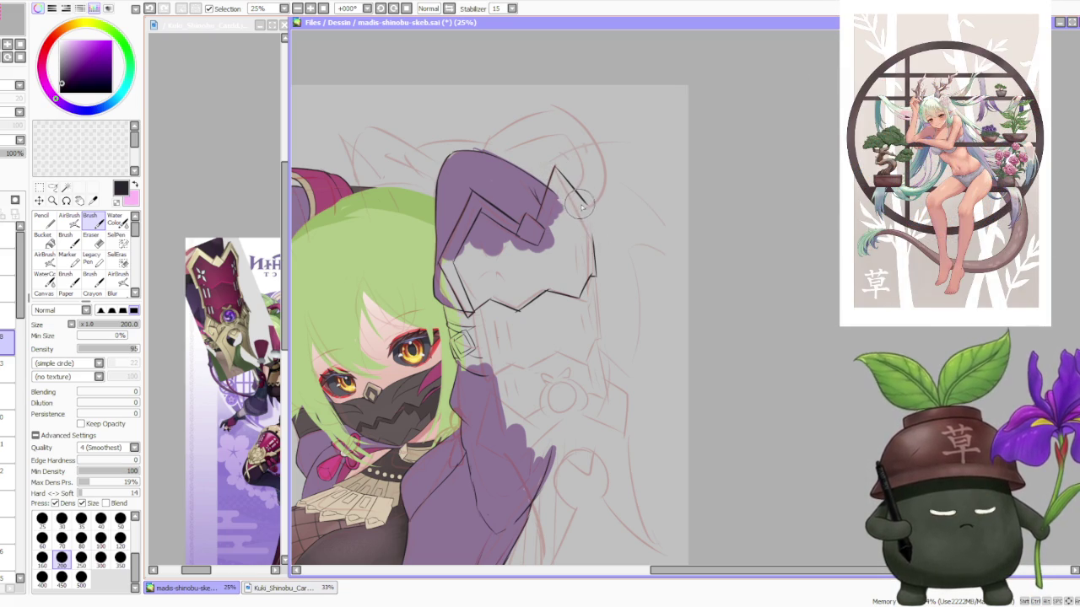
pyautogui.hotkey('ctrl', 'z')
pyautogui.hotkey('ctrl', 'y')
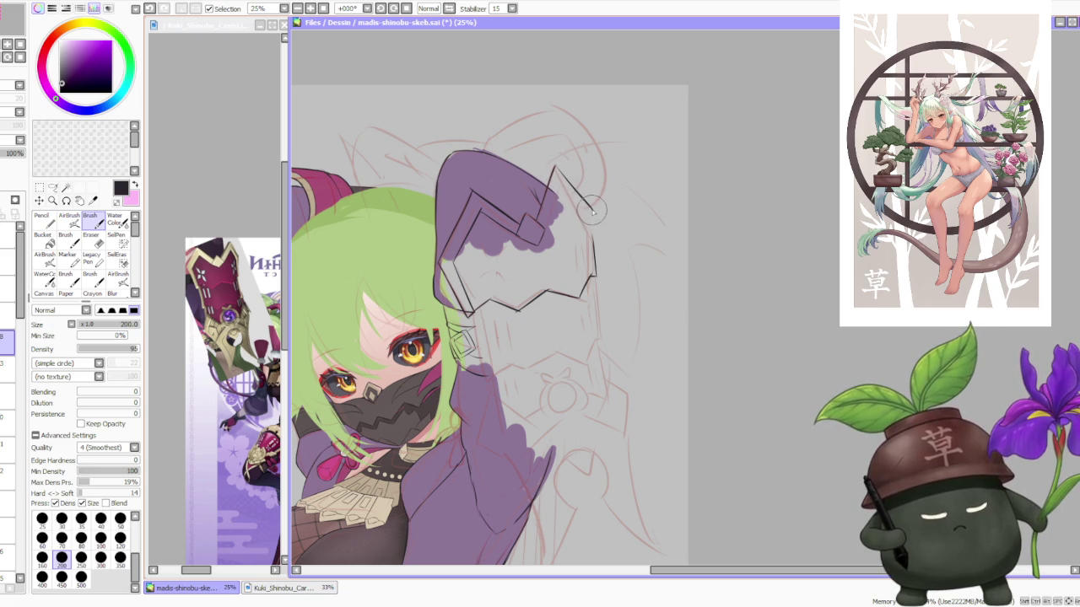
# Redraw the gauntlet's right contour line down its side until it sits cleanly
pyautogui.hotkey('ctrl', 'z')
pyautogui.moveTo(594, 202)
pyautogui.mouseDown()
pyautogui.moveTo(582, 287)
pyautogui.moveTo(596, 260)
pyautogui.mouseUp()
pyautogui.hotkey('ctrl', 'z')
pyautogui.hotkey('ctrl', 'z')
pyautogui.hotkey('ctrl', 'z')
pyautogui.moveTo(594, 216); pyautogui.dragTo(593, 269)
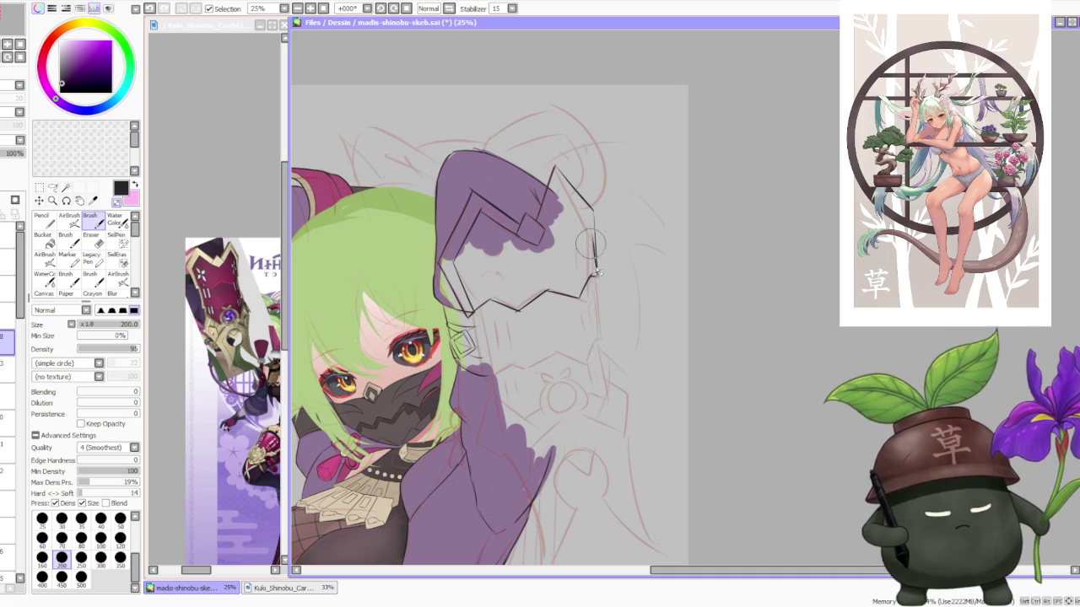
pyautogui.hotkey('ctrl', 'z')
pyautogui.moveTo(595, 224); pyautogui.dragTo(597, 281)
pyautogui.hotkey('ctrl', 'z')
pyautogui.hotkey('ctrl', 'z')
pyautogui.moveTo(593, 215); pyautogui.dragTo(597, 278)
pyautogui.hotkey('ctrl', 'z')
pyautogui.moveTo(590, 202); pyautogui.dragTo(595, 278)
pyautogui.hotkey('ctrl', 'z')
pyautogui.moveTo(588, 203); pyautogui.dragTo(596, 282)
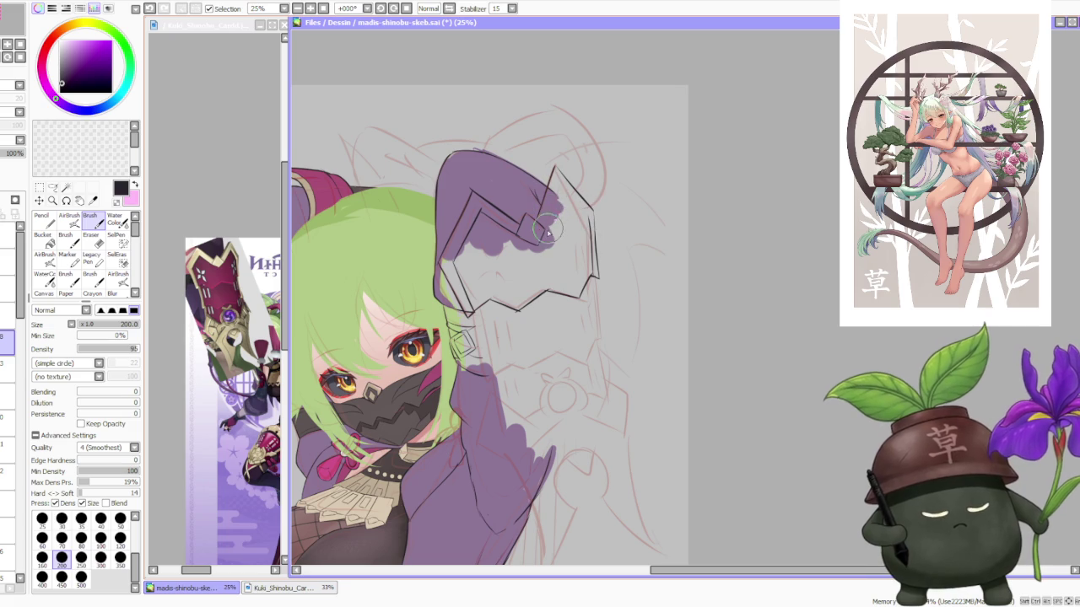
# Add the short inner and connecting strokes below the peak, then zoom to 8.33% and back to 16.66%
pyautogui.hotkey('ctrl', 'z')
pyautogui.moveTo(560, 179); pyautogui.dragTo(533, 241)
pyautogui.hotkey('ctrl', 'z')
pyautogui.moveTo(560, 179); pyautogui.dragTo(533, 242)
pyautogui.hotkey('ctrl', 'z')
pyautogui.moveTo(555, 179); pyautogui.dragTo(587, 216)
pyautogui.hotkey('ctrl', 'z')
pyautogui.moveTo(555, 179); pyautogui.dragTo(587, 217)
pyautogui.scroll(-2, 582, 217)
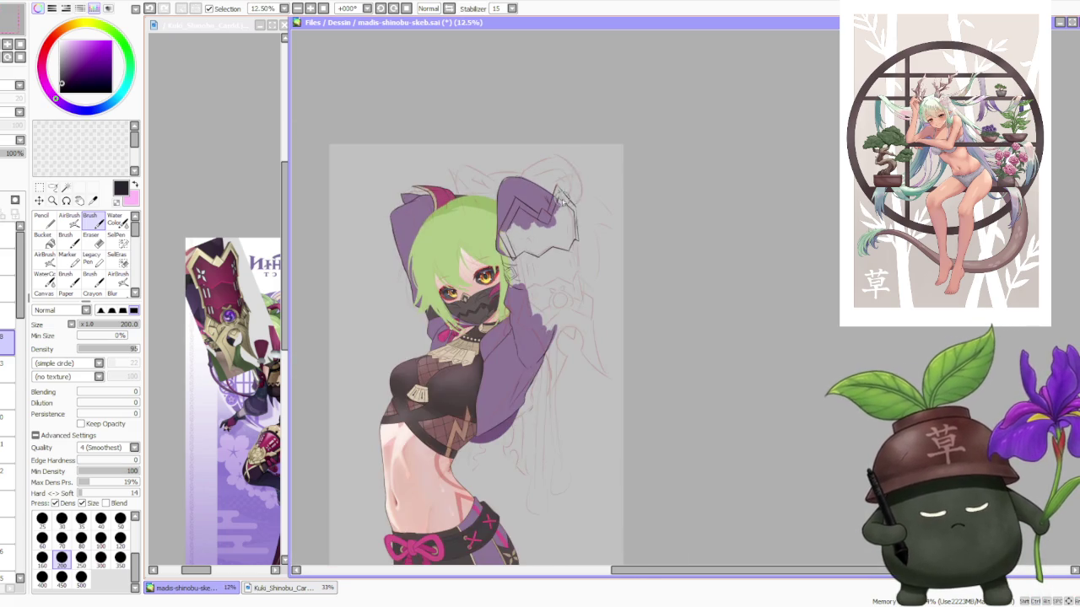
pyautogui.scroll(-1, 601, 230)
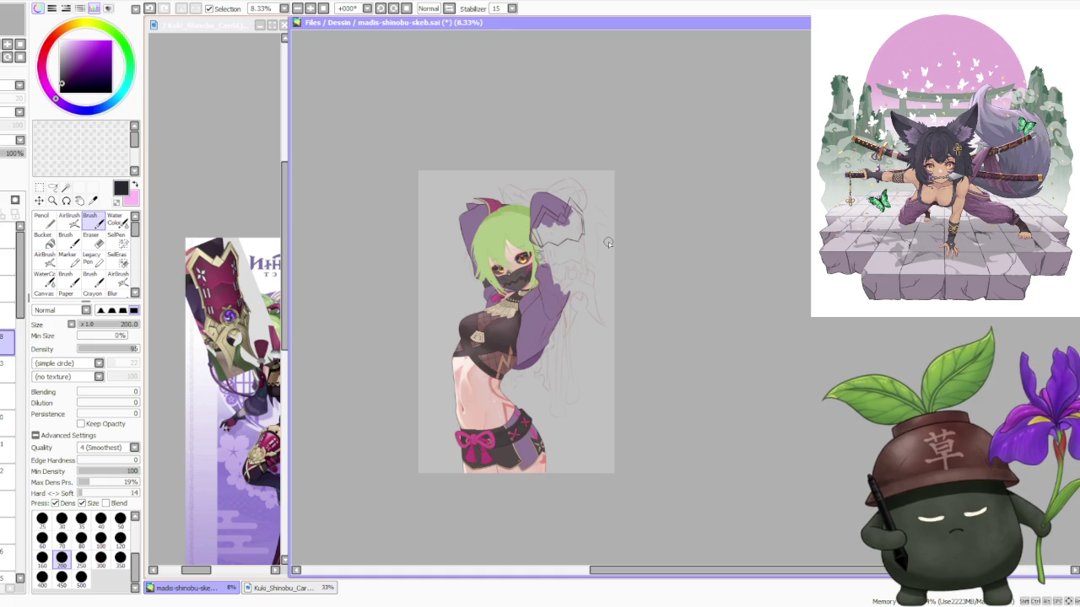
pyautogui.scroll(2, 608, 242)
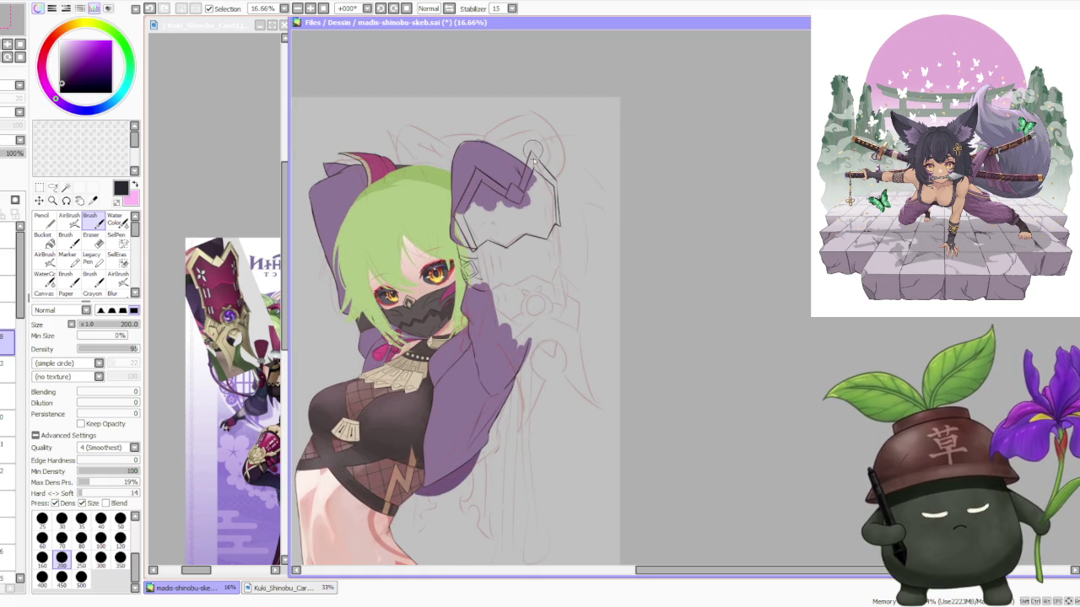
# Redraw the gauntlet's right-side line running down toward its lower edge
pyautogui.scroll(1, 580, 250)
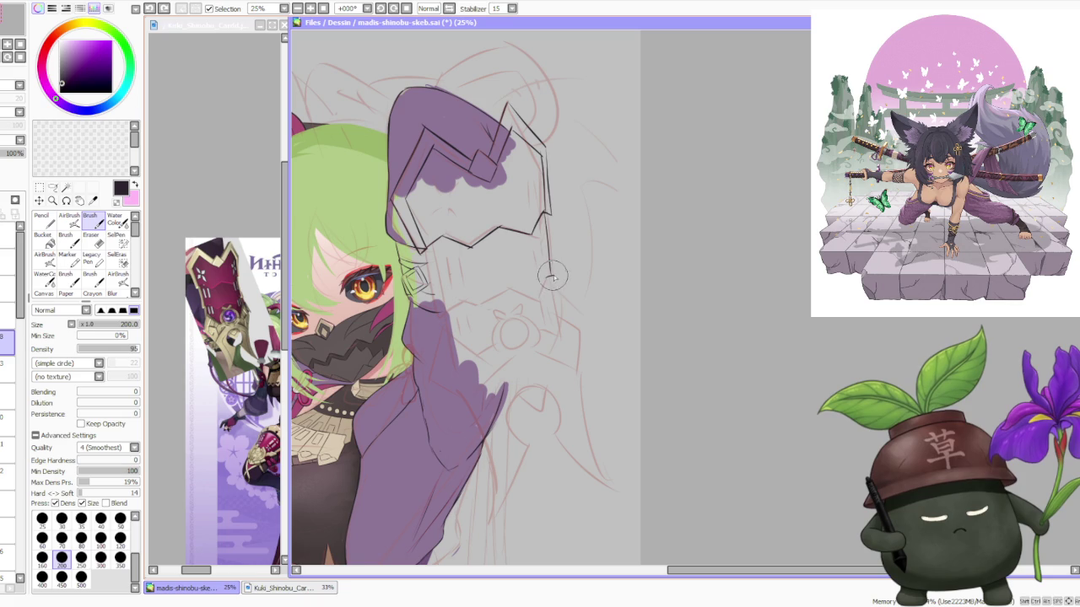
pyautogui.hotkey('ctrl', 'z')
pyautogui.moveTo(552, 279); pyautogui.dragTo(546, 210)
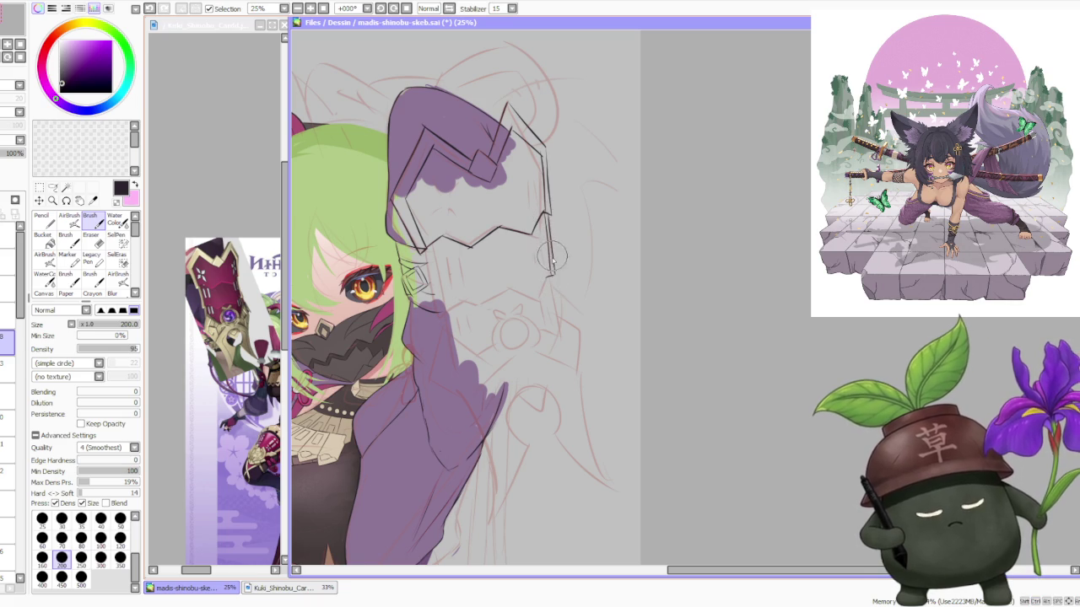
pyautogui.hotkey('ctrl', 'z')
pyautogui.moveTo(552, 277); pyautogui.dragTo(547, 216)
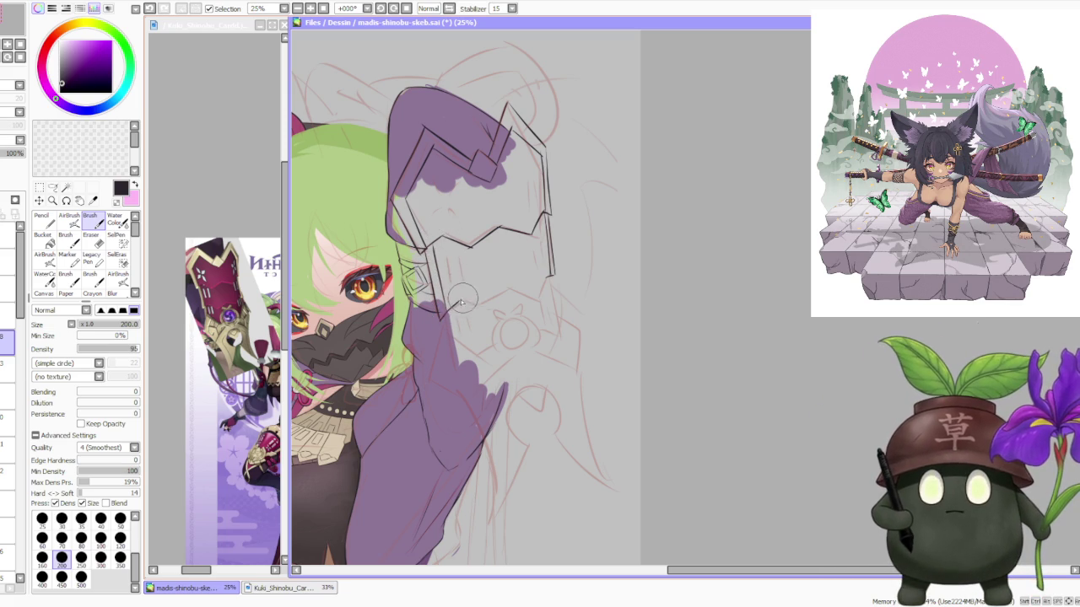
# Ink the lower jagged edge to meet the right side and touch up the upper-right edge
pyautogui.moveTo(459, 302)
pyautogui.mouseDown()
pyautogui.moveTo(479, 306)
pyautogui.moveTo(498, 291)
pyautogui.mouseUp()
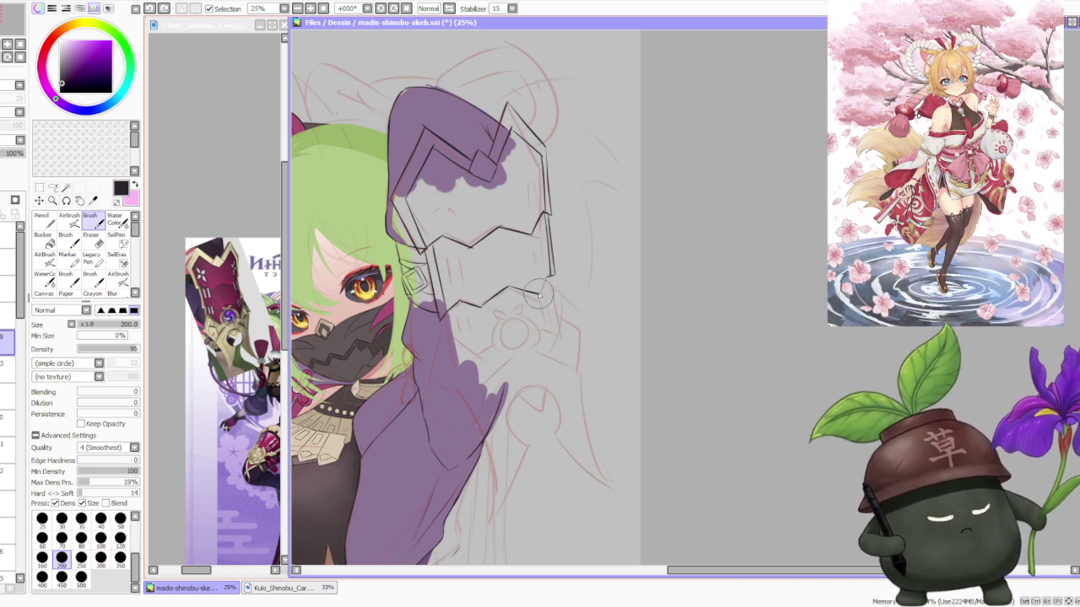
pyautogui.moveTo(506, 289); pyautogui.dragTo(550, 291)
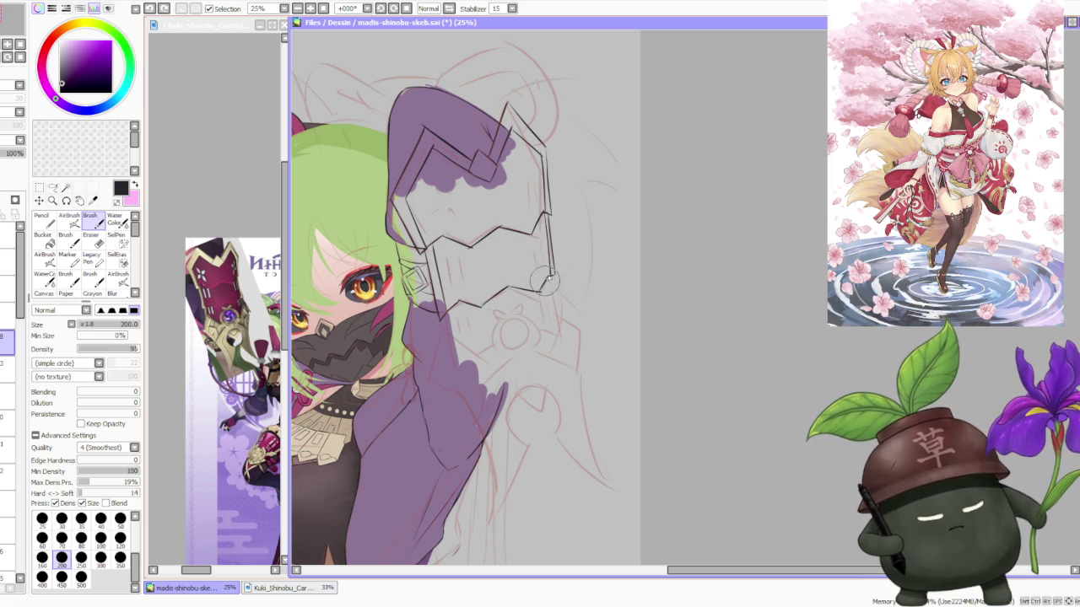
pyautogui.scroll(1, 516, 226)
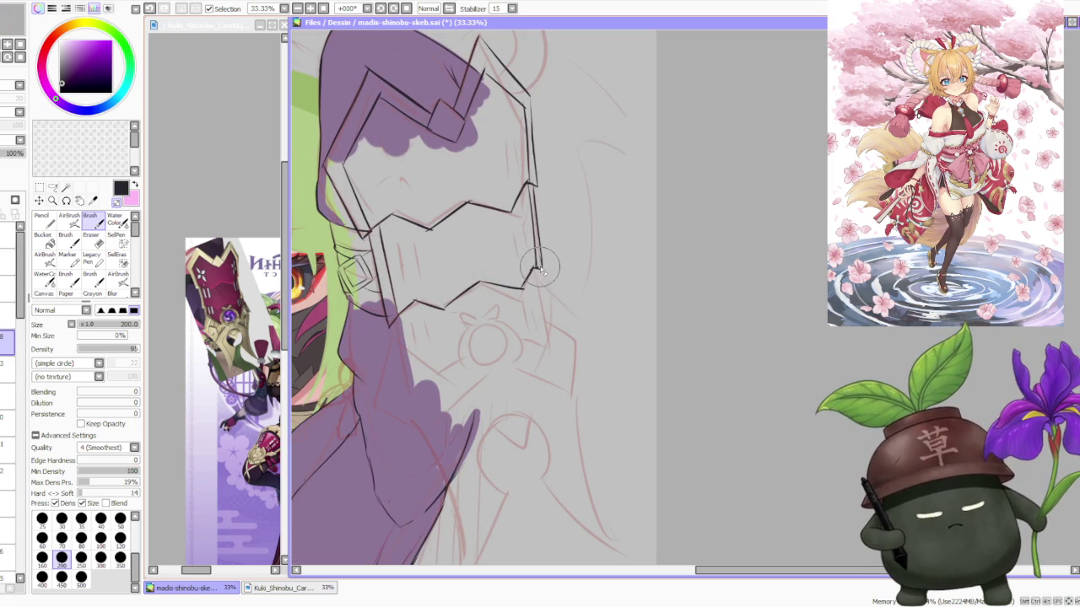
pyautogui.scroll(-1, 540, 268)
pyautogui.scroll(1, 530, 162)
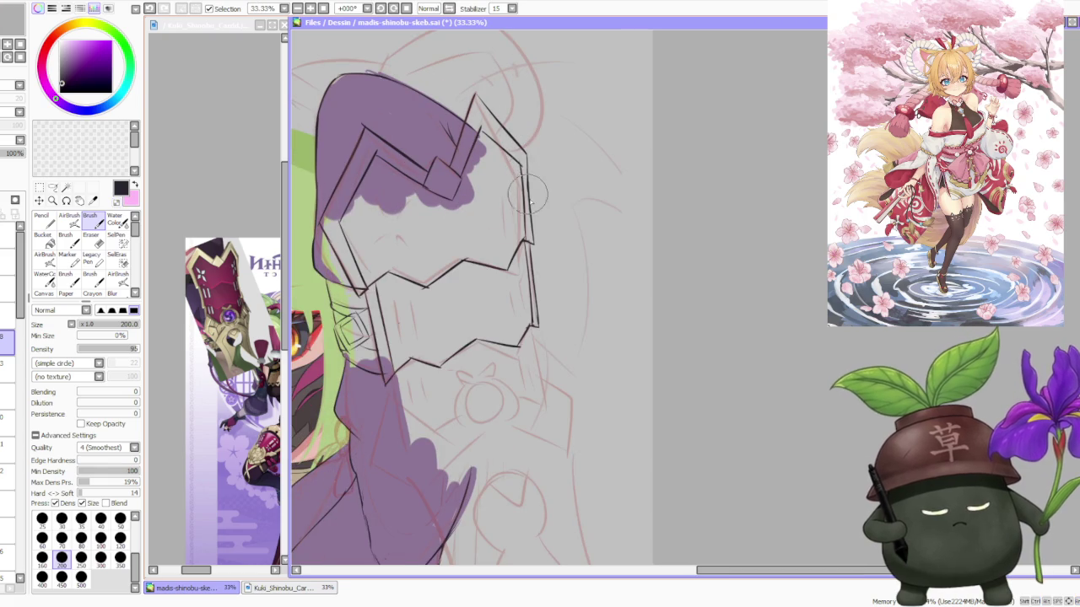
pyautogui.moveTo(508, 145); pyautogui.dragTo(526, 160)
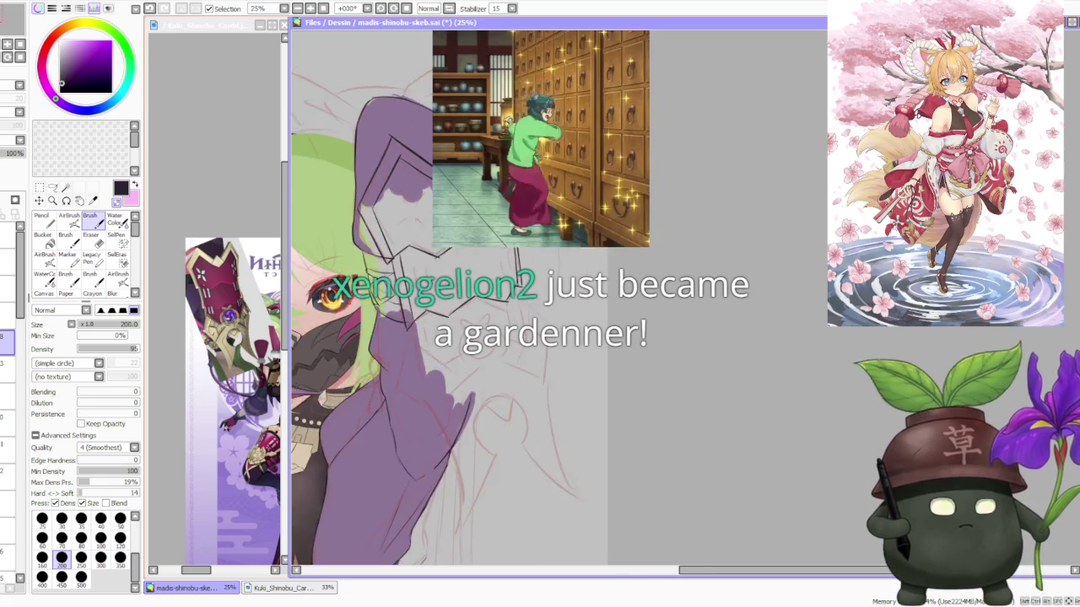
pyautogui.moveTo(388, 93); pyautogui.dragTo(427, 132)
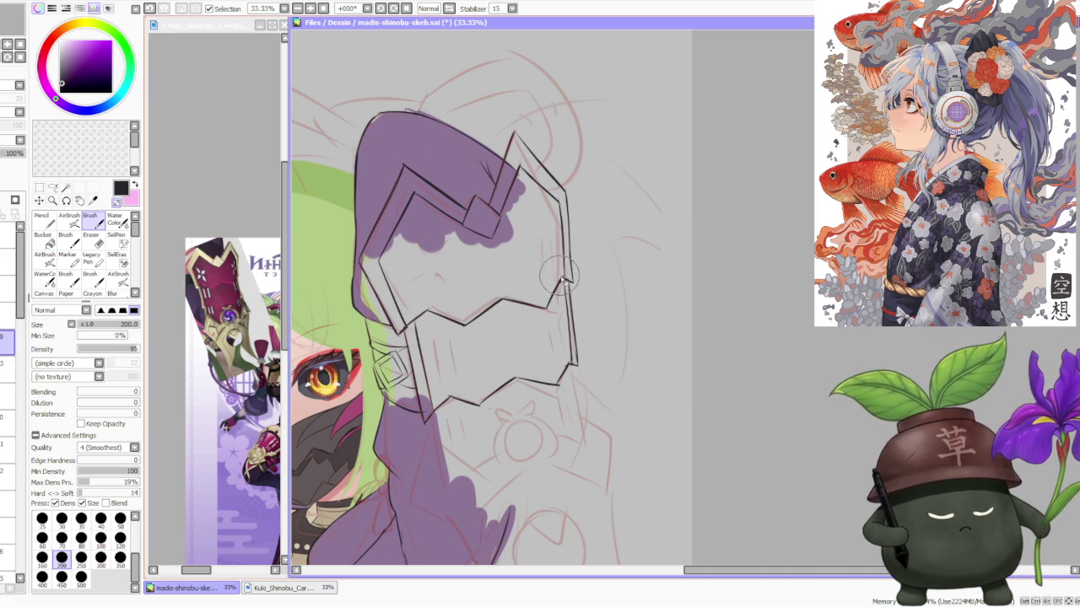
pyautogui.scroll(-2, 557, 262)
# Freehand-select the gauntlet lineart and stretch it down and right with Free Deform
pyautogui.scroll(-1, 548, 228)
pyautogui.scroll(-1, 540, 192)
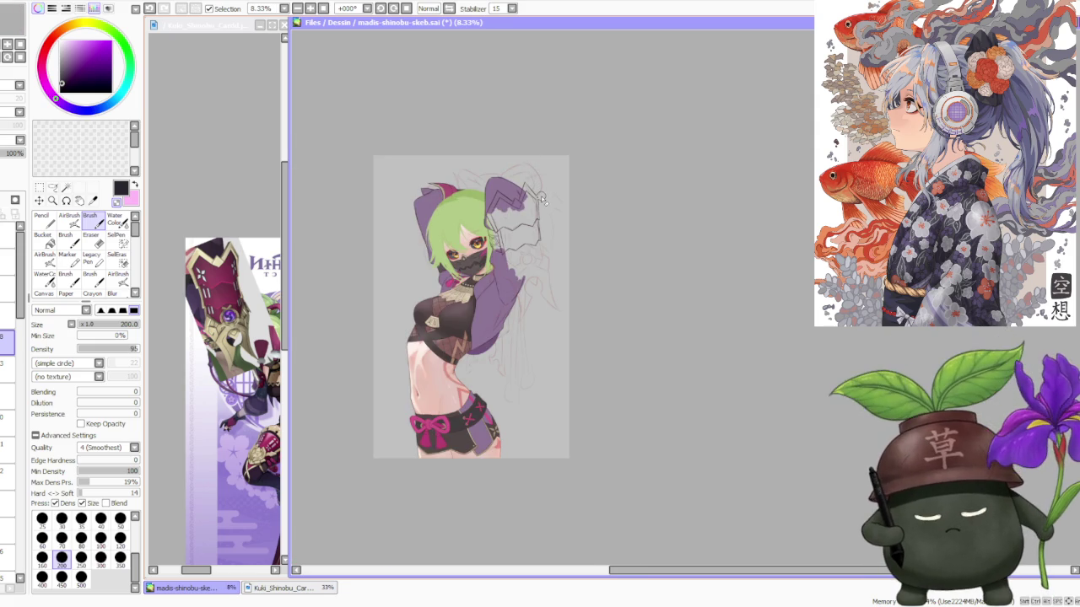
pyautogui.scroll(1, 541, 201)
pyautogui.scroll(1, 539, 202)
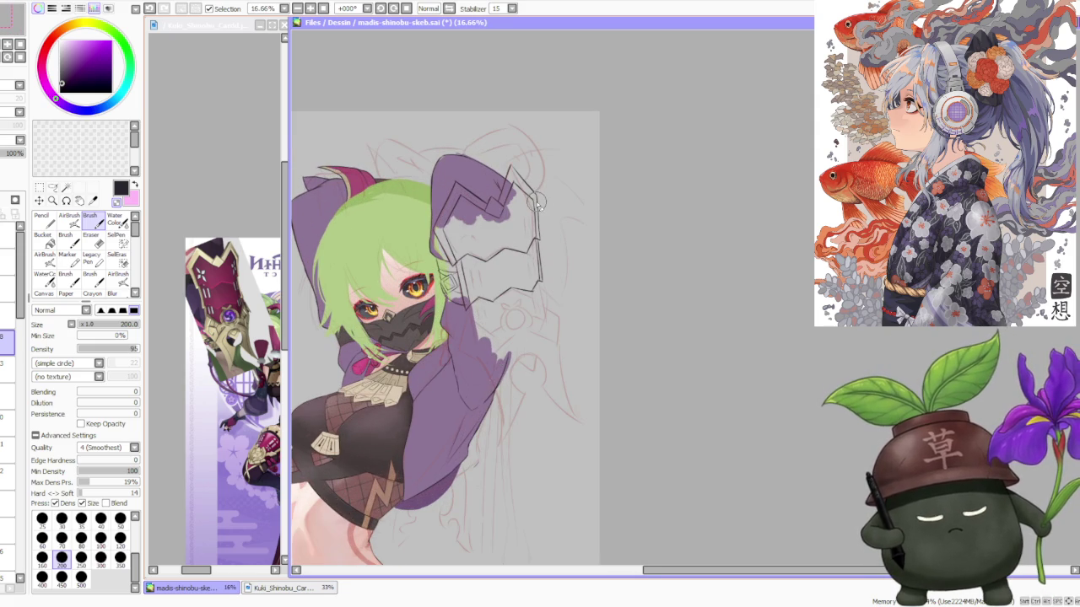
pyautogui.scroll(1, 541, 202)
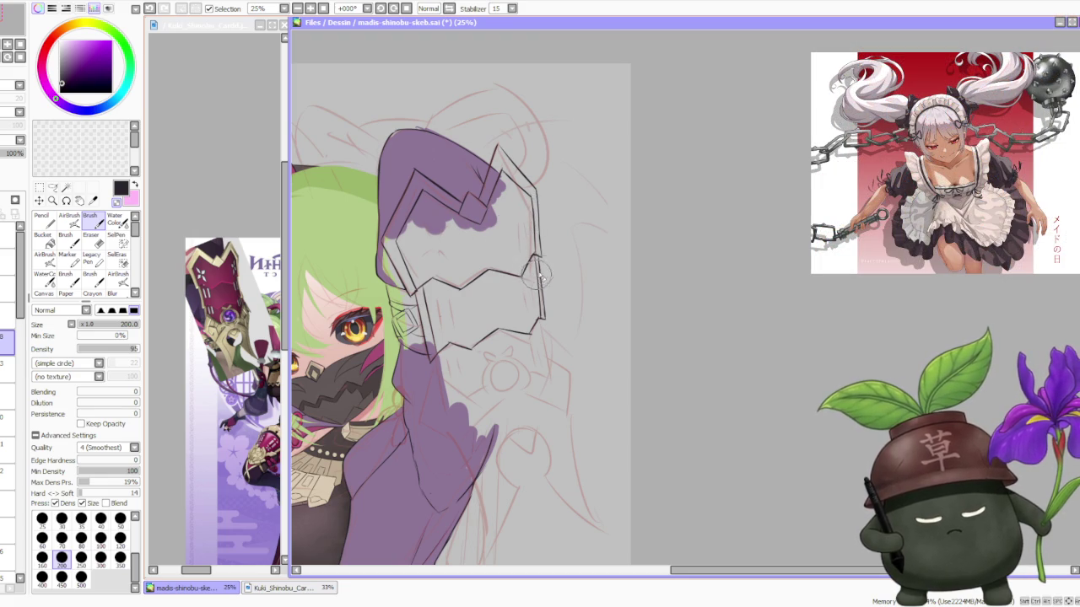
pyautogui.click(53, 187)
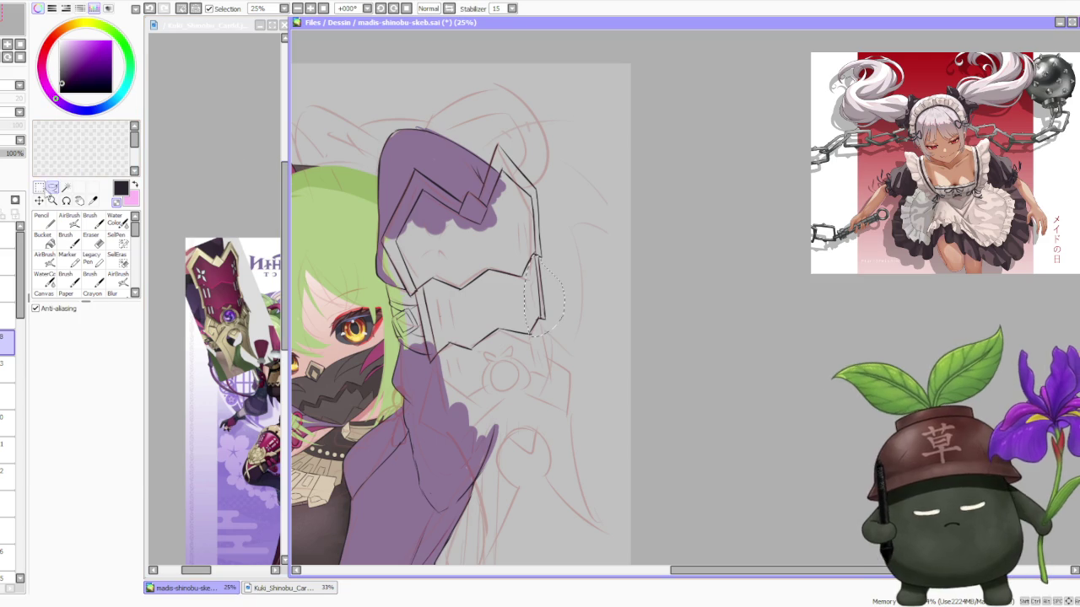
pyautogui.hotkey('ctrl', 't')
pyautogui.moveTo(550, 341); pyautogui.dragTo(556, 338)
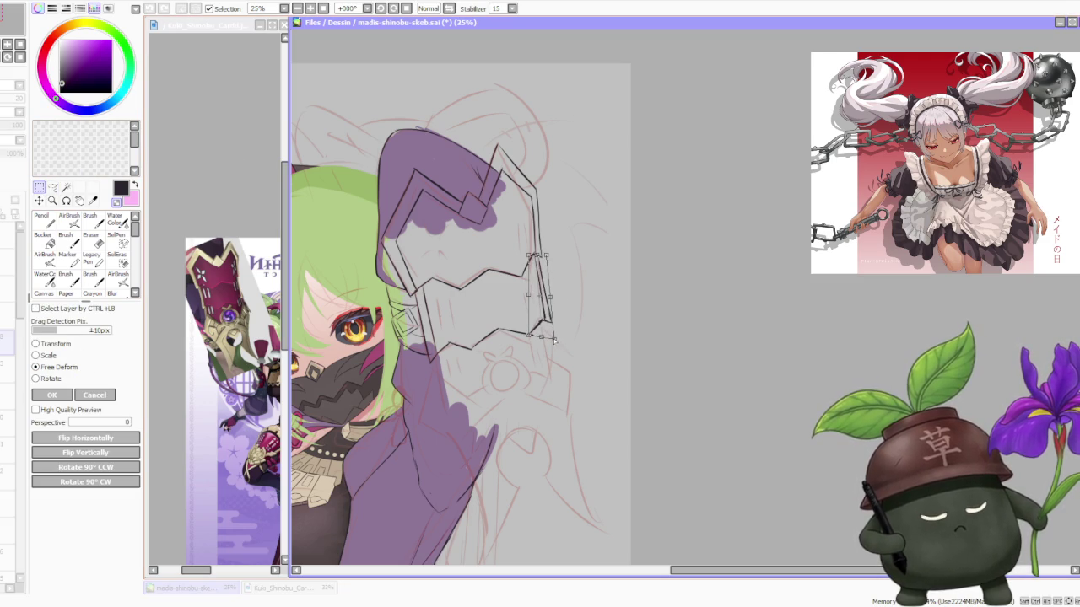
# Commit the deformation and, back on the Brush, ink a short line on the gauntlet
pyautogui.press('Return')
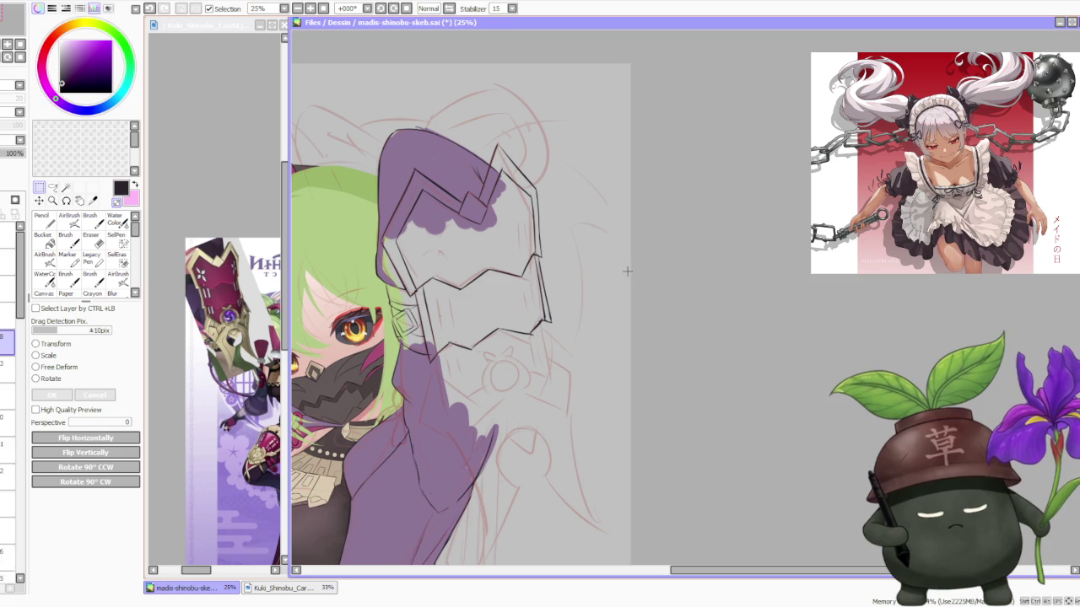
pyautogui.press('b')
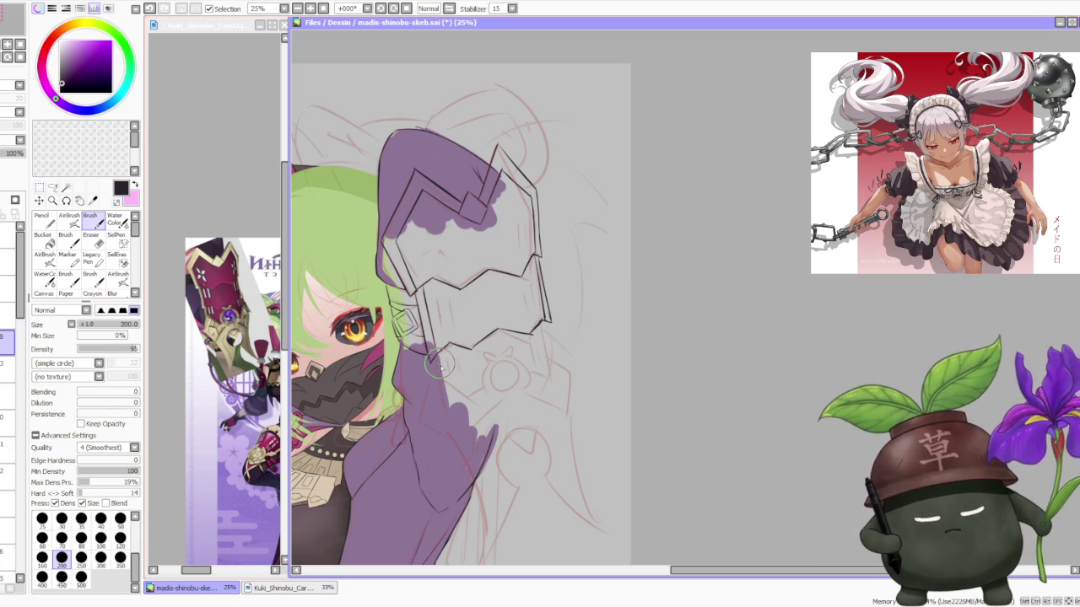
pyautogui.moveTo(436, 371); pyautogui.dragTo(437, 405)
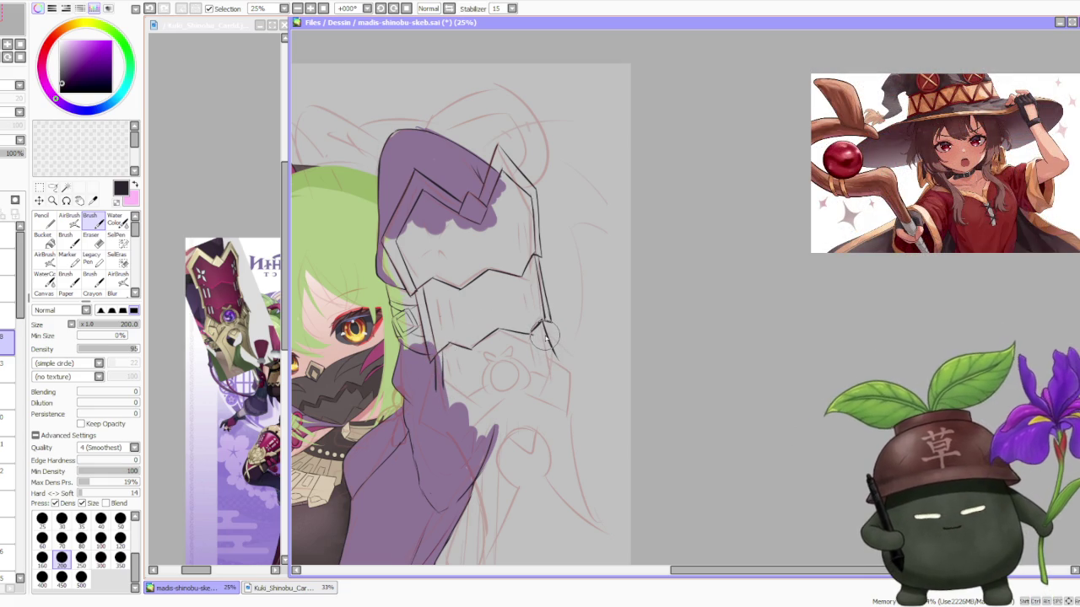
# Replace the misplaced stroke with a line extending down the gauntlet's right edge
pyautogui.hotkey('ctrl', 'z')
pyautogui.moveTo(544, 333)
pyautogui.mouseDown()
pyautogui.moveTo(540, 320)
pyautogui.moveTo(557, 372)
pyautogui.mouseUp()
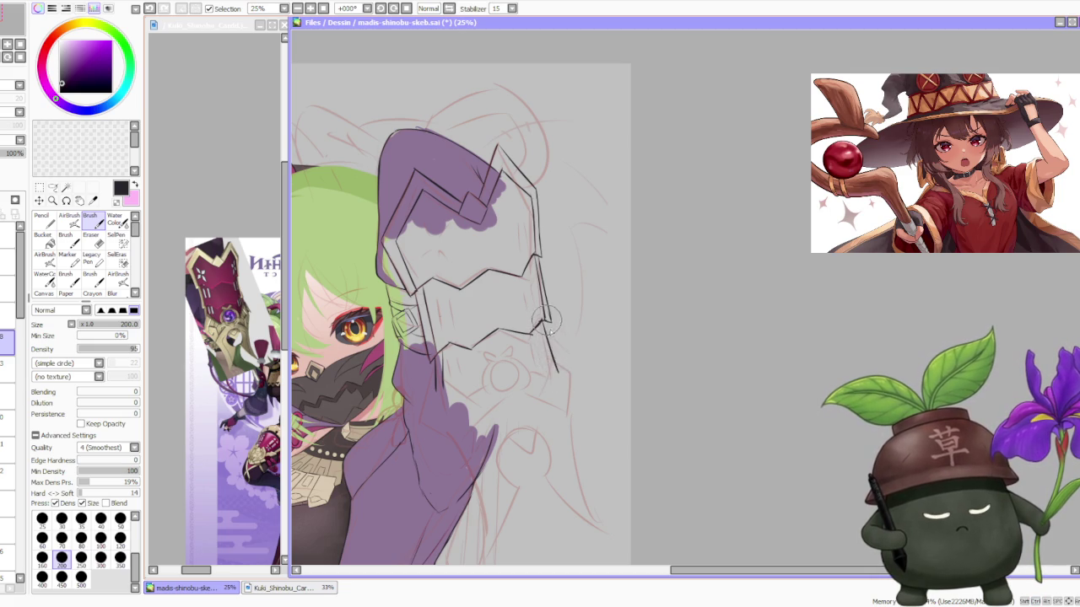
pyautogui.moveTo(550, 334); pyautogui.dragTo(561, 369)
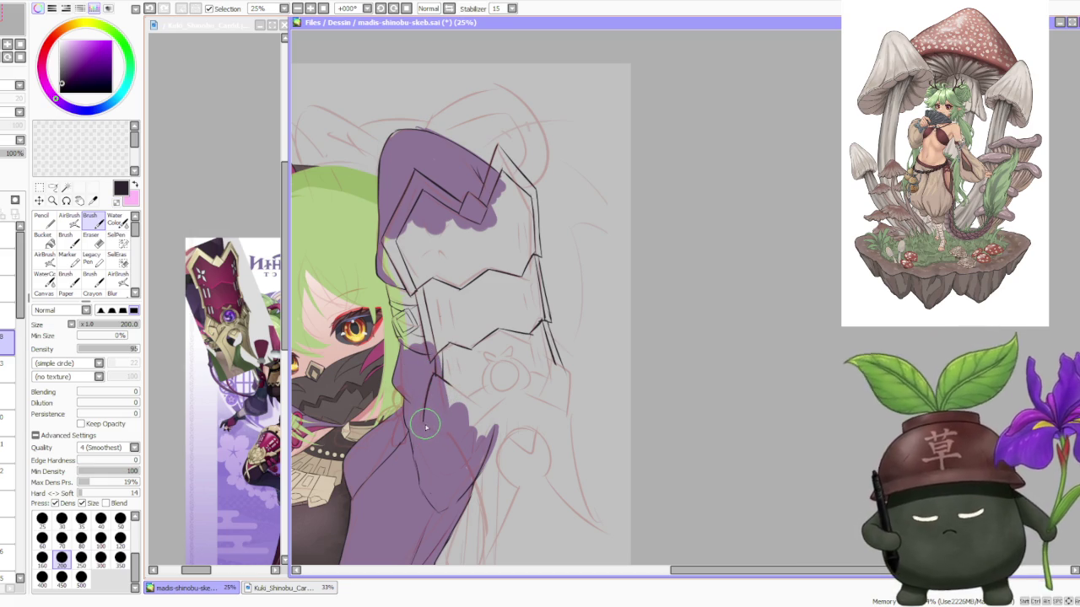
# Zoom the Kuki_Shinobu reference to 100% on the gauntlet, then zoom the canvas out and back in
pyautogui.click(219, 337)
pyautogui.scroll(3, 209, 334)
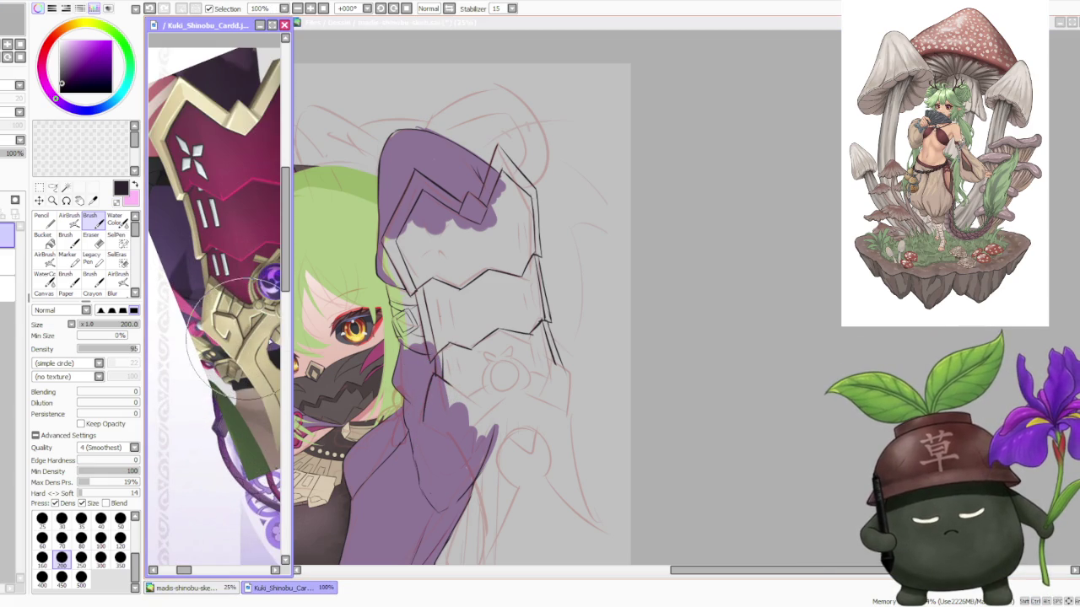
pyautogui.click(644, 311)
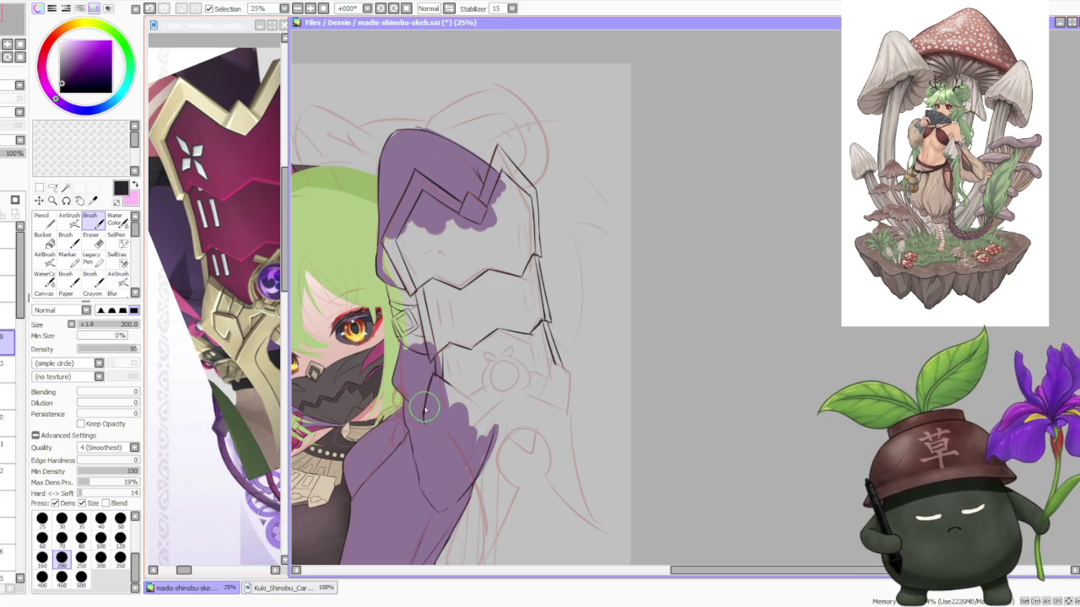
pyautogui.press('ctrl')
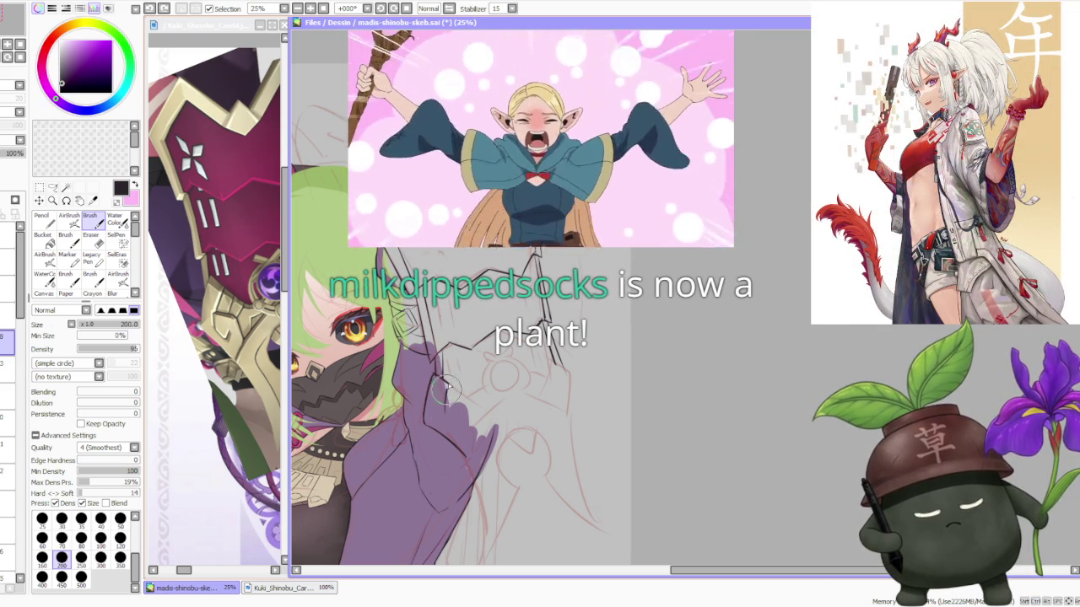
pyautogui.scroll(-1, 475, 348)
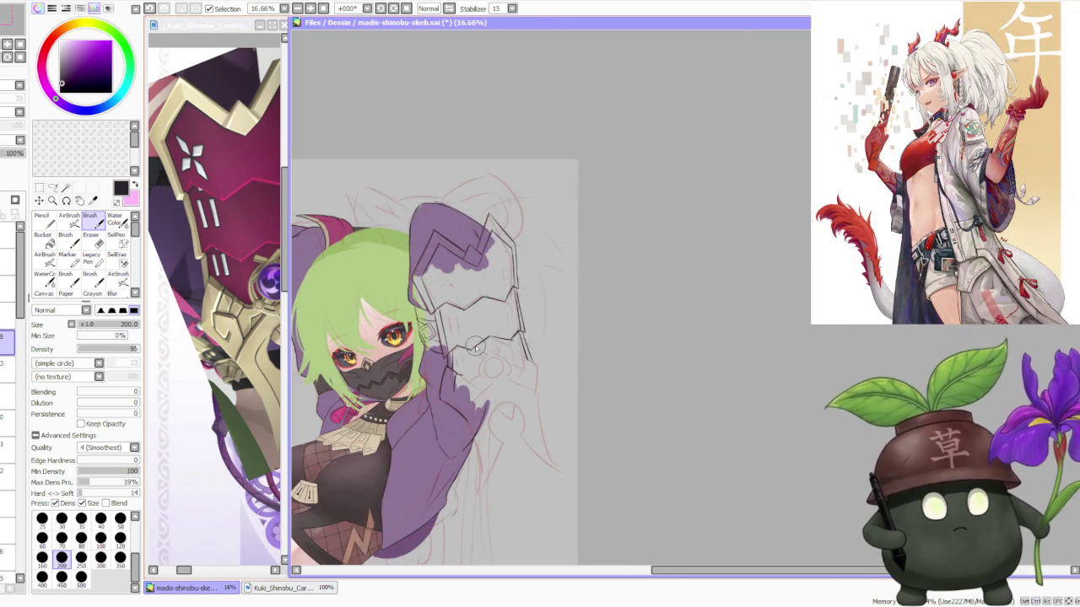
pyautogui.scroll(-1, 475, 348)
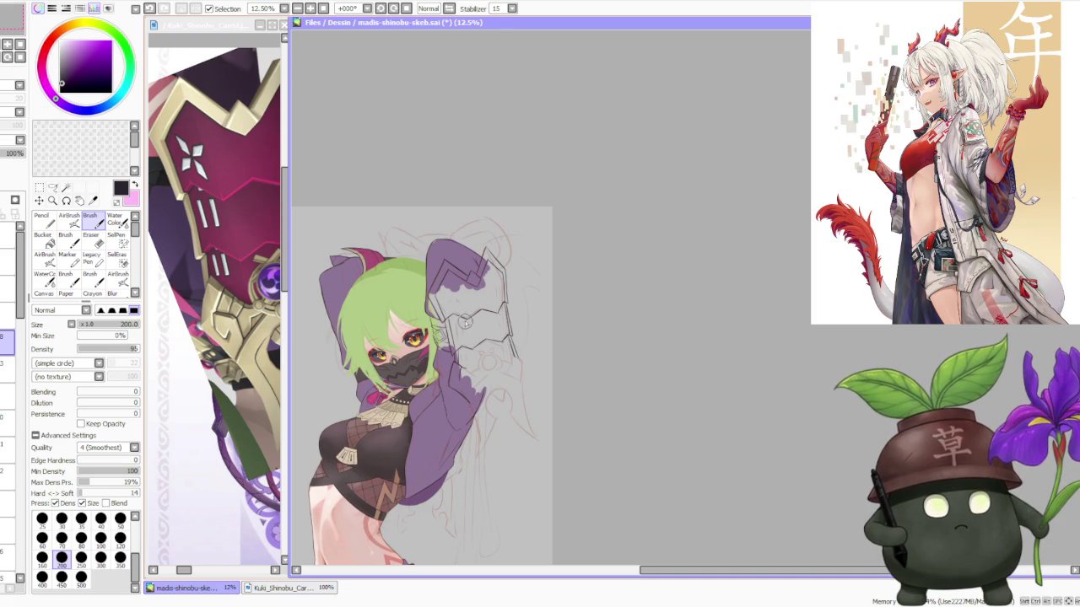
pyautogui.scroll(1, 466, 327)
pyautogui.scroll(1, 462, 342)
# Ink a short angled stroke along the gauntlet's lower inner edge above the hand
pyautogui.moveTo(422, 346); pyautogui.dragTo(462, 384)
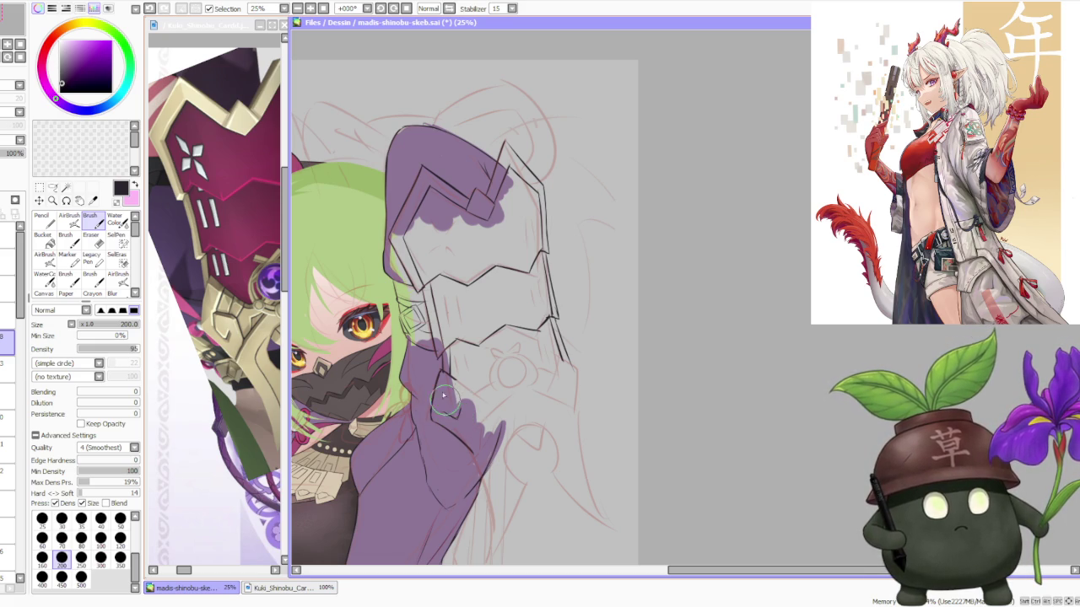
pyautogui.hotkey('ctrl', 'z')
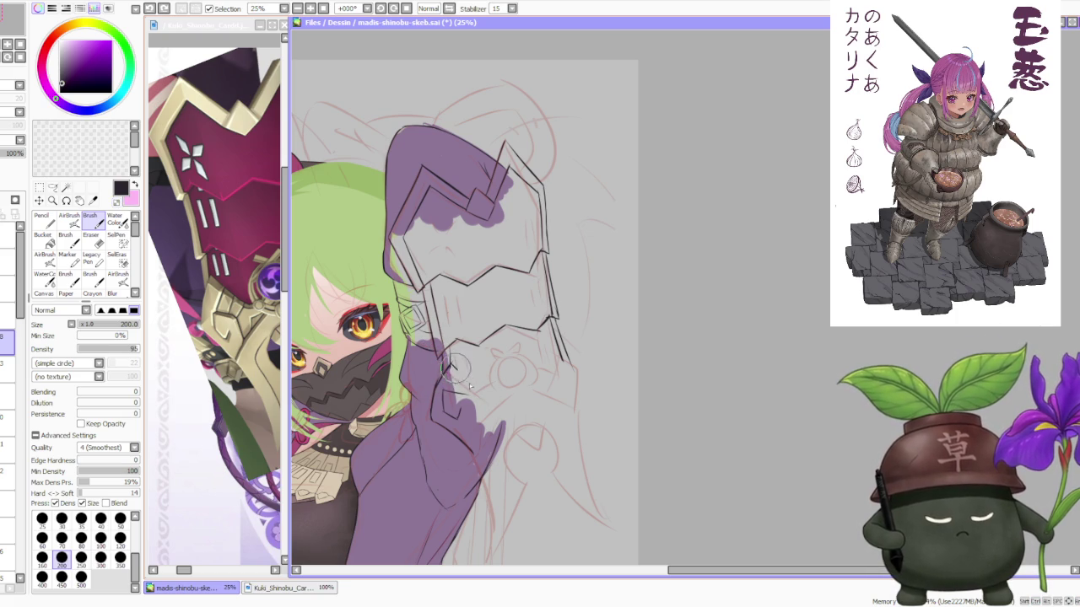
pyautogui.moveTo(450, 364); pyautogui.dragTo(465, 384)
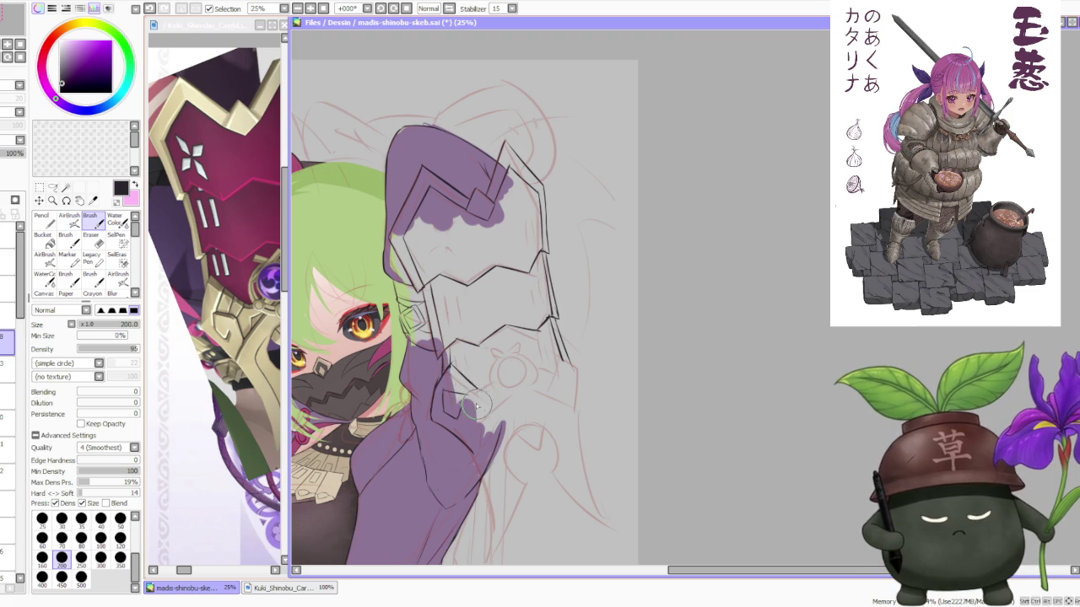
# Correct the lower gauntlet plate strokes with undo and redo, then zoom out
pyautogui.hotkey('ctrl', 'z')
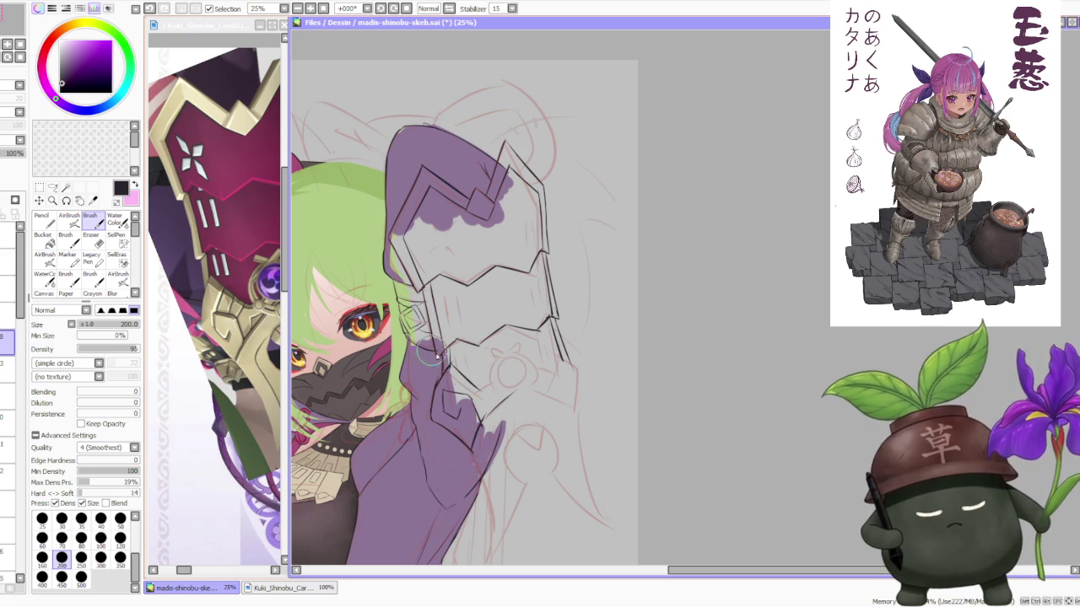
pyautogui.hotkey('ctrl', 'z')
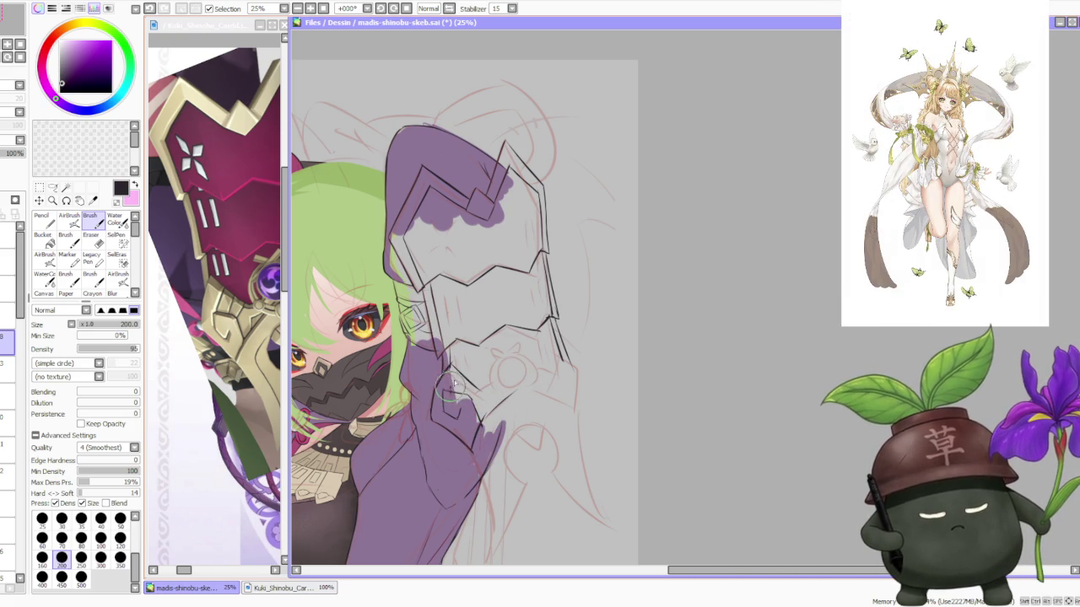
pyautogui.hotkey('ctrl', 'y')
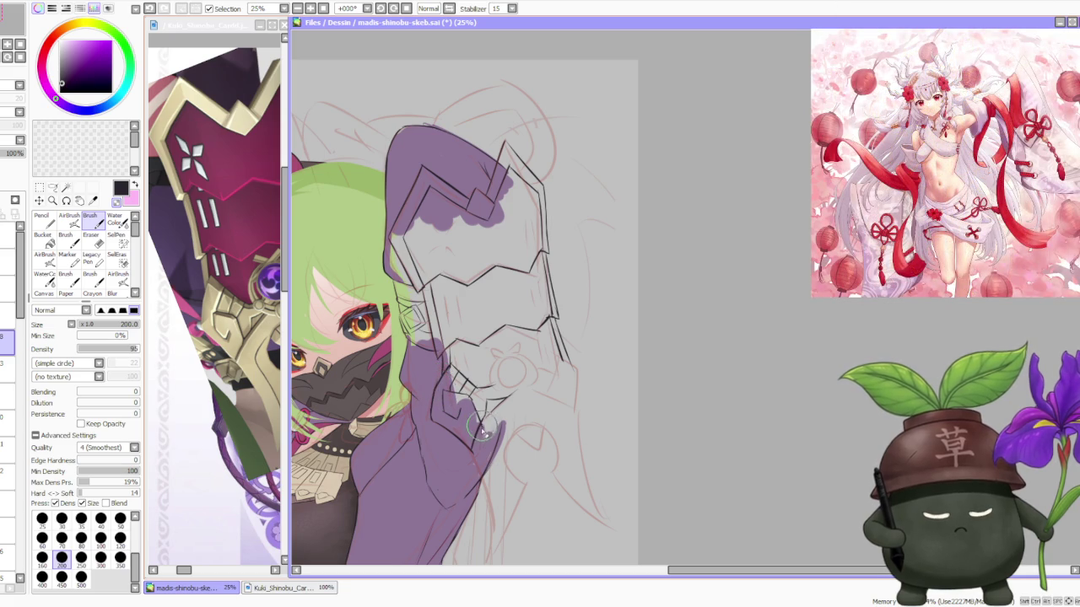
pyautogui.scroll(-1, 485, 429)
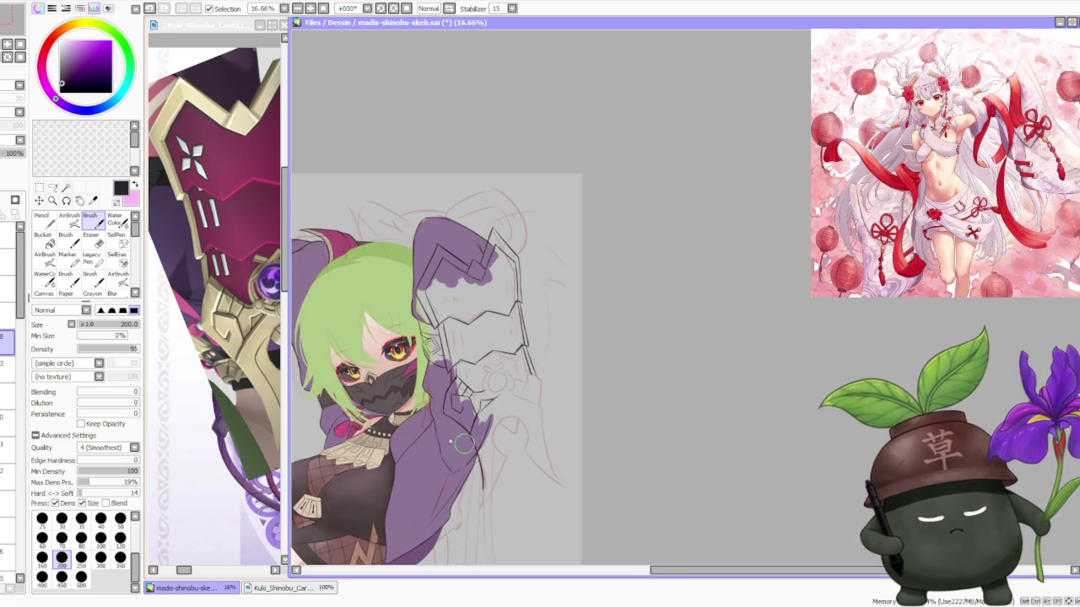
# Zoom the reference window to 75% to show the claw blades
pyautogui.scroll(-2, 253, 472)
pyautogui.scroll(1, 254, 472)
pyautogui.scroll(-2, 253, 472)
pyautogui.scroll(1, 253, 472)
pyautogui.scroll(1, 244, 464)
pyautogui.scroll(1, 227, 456)
pyautogui.scroll(1, 210, 441)
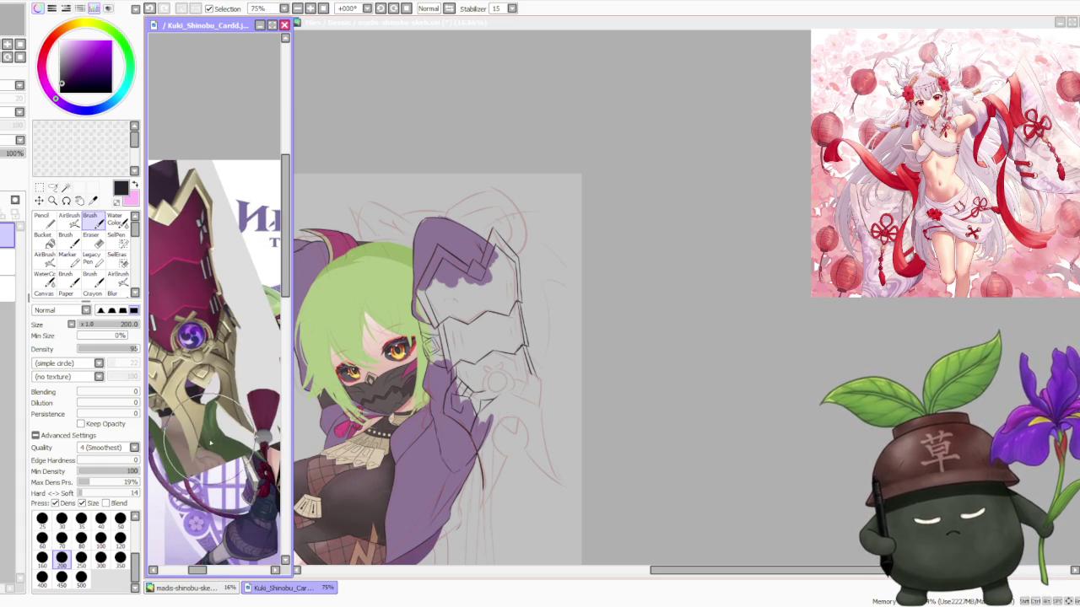
pyautogui.click(638, 335)
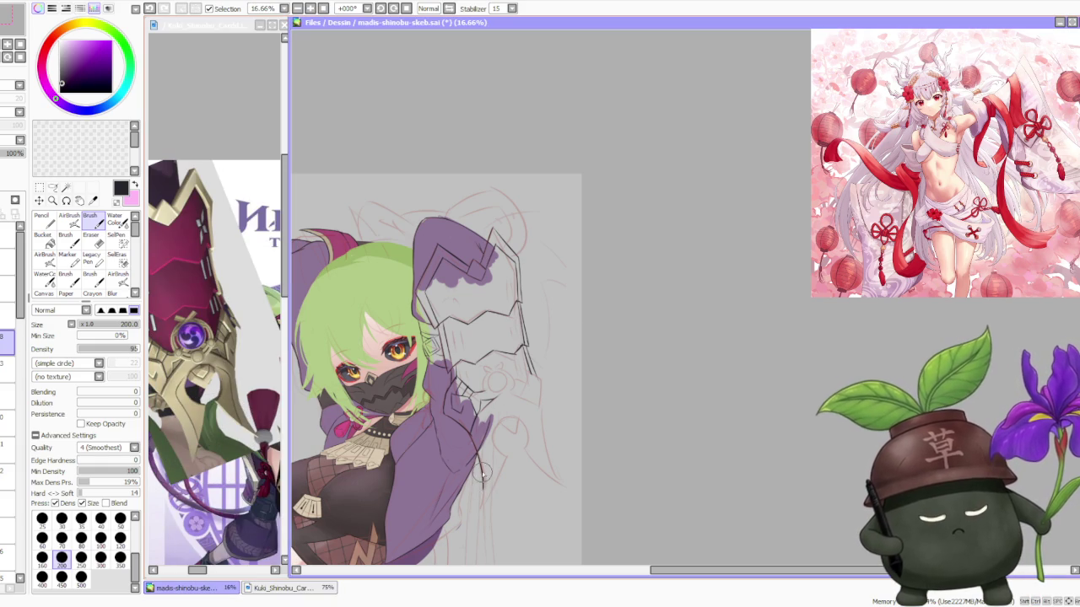
# Try a claw line below the sleeve, then undo the attempts
pyautogui.moveTo(477, 463); pyautogui.dragTo(480, 508)
pyautogui.hotkey('ctrl', 'z')
pyautogui.moveTo(478, 466)
pyautogui.mouseDown()
pyautogui.moveTo(490, 501)
pyautogui.moveTo(504, 458)
pyautogui.moveTo(483, 508)
pyautogui.mouseUp()
pyautogui.hotkey('ctrl', 'z')
pyautogui.hotkey('ctrl', 'z')
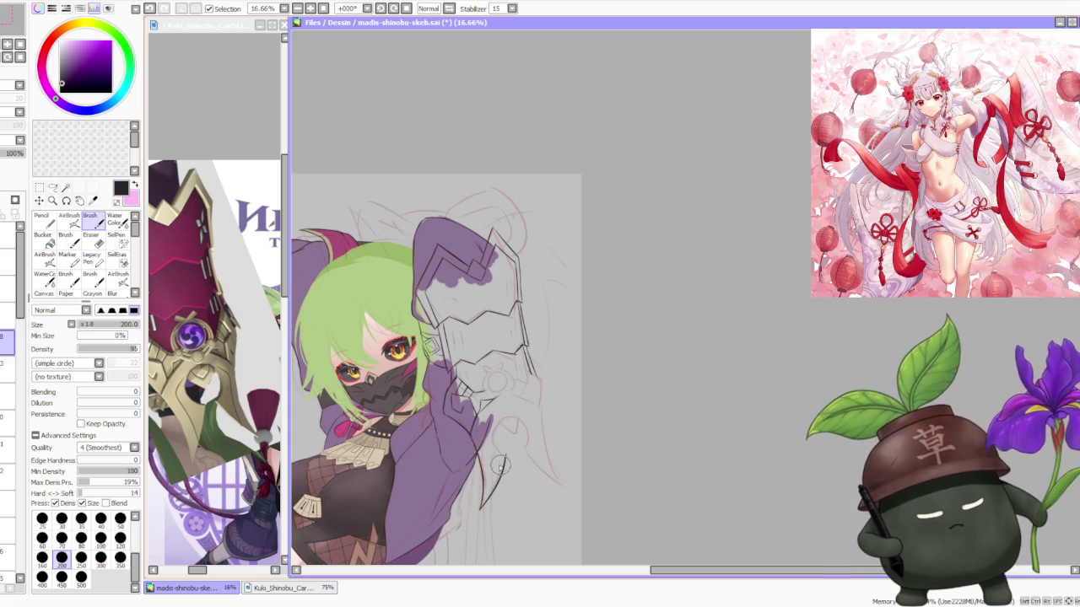
pyautogui.hotkey('ctrl', 'z')
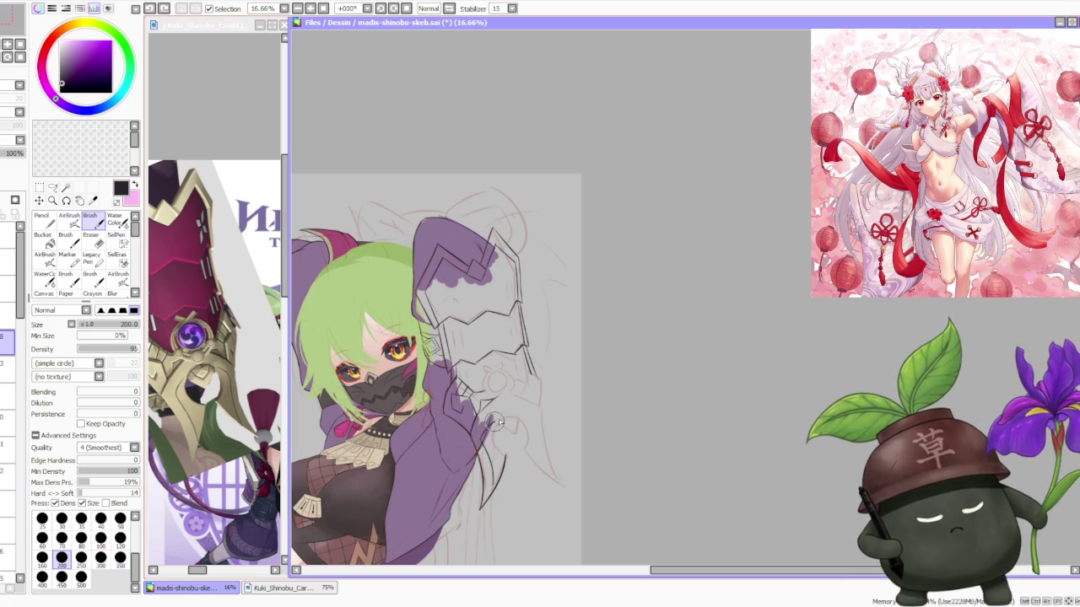
pyautogui.scroll(2, 489, 430)
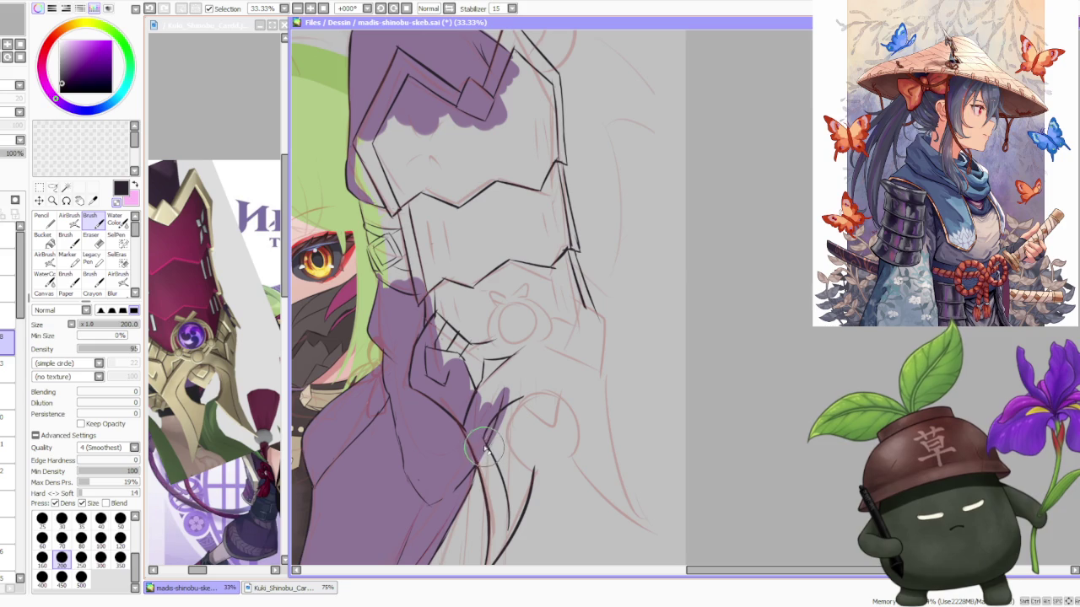
# Ink the small claw lines near the hand and a long blade sweeping down-right
pyautogui.moveTo(498, 426); pyautogui.dragTo(500, 411)
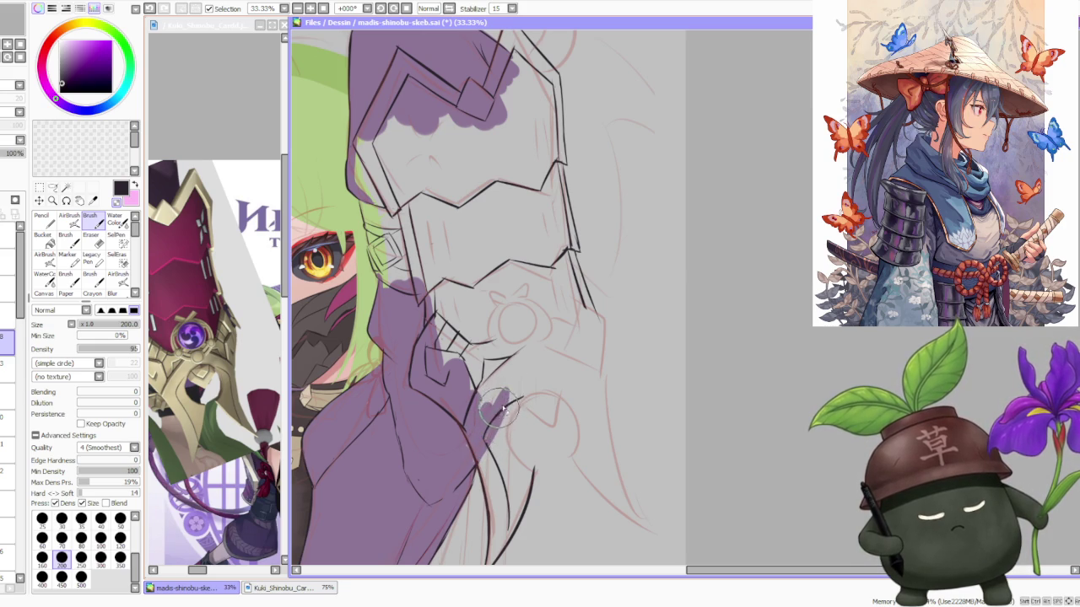
pyautogui.scroll(-1, 512, 404)
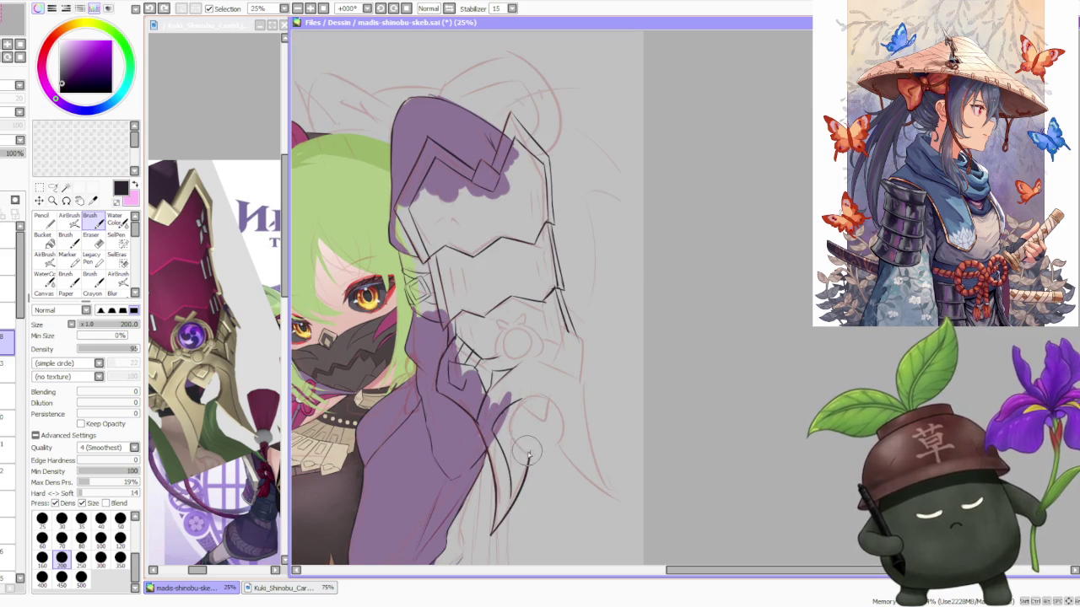
pyautogui.moveTo(533, 415); pyautogui.dragTo(517, 393)
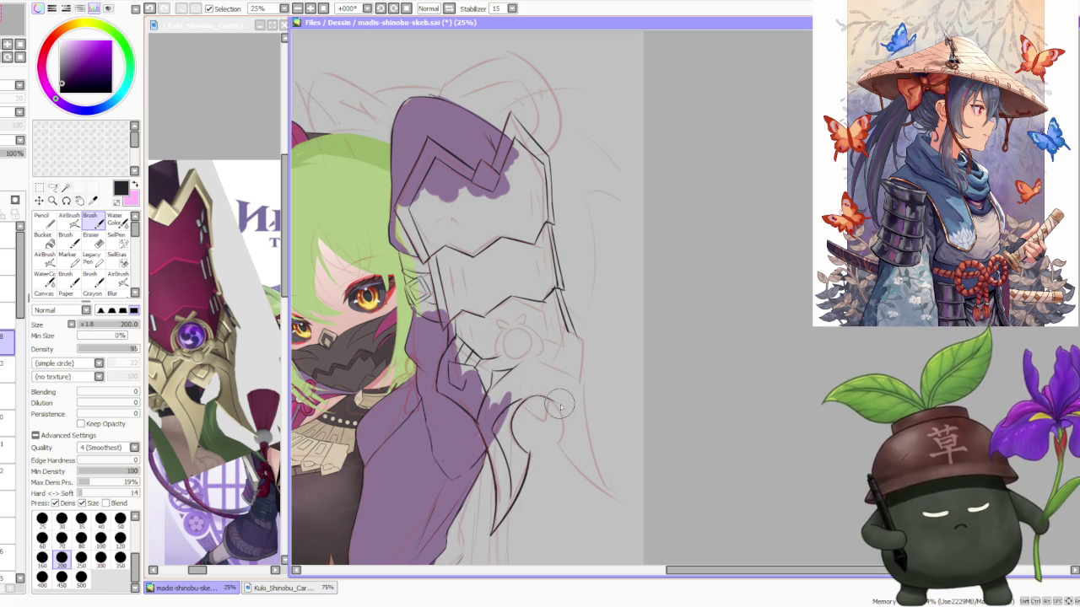
pyautogui.moveTo(550, 397); pyautogui.dragTo(556, 428)
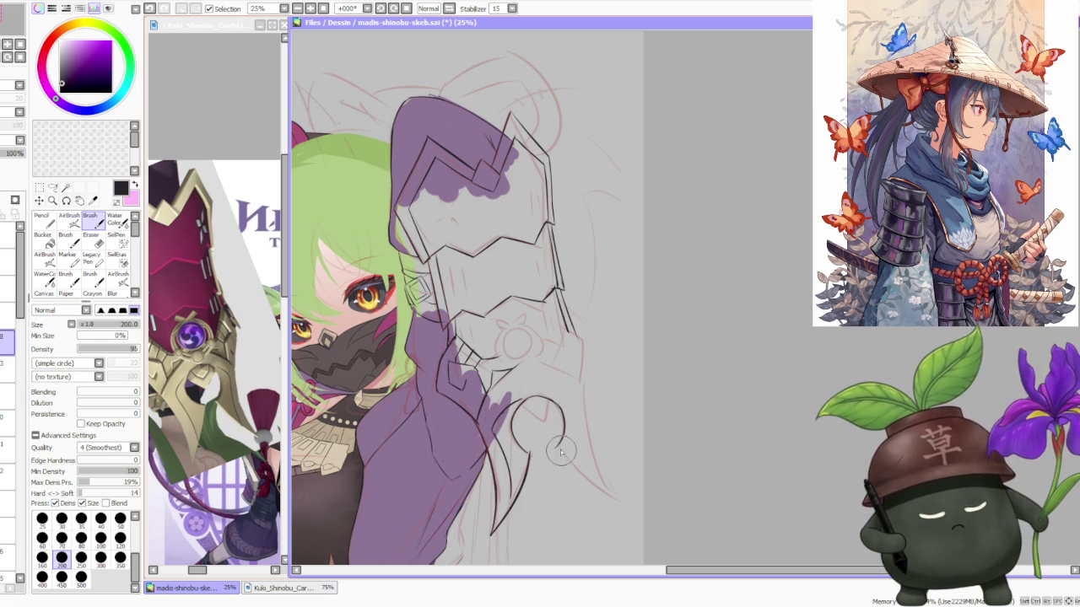
pyautogui.moveTo(553, 448); pyautogui.dragTo(629, 500)
pyautogui.hotkey('ctrl', 'z')
pyautogui.moveTo(553, 448); pyautogui.dragTo(629, 500)
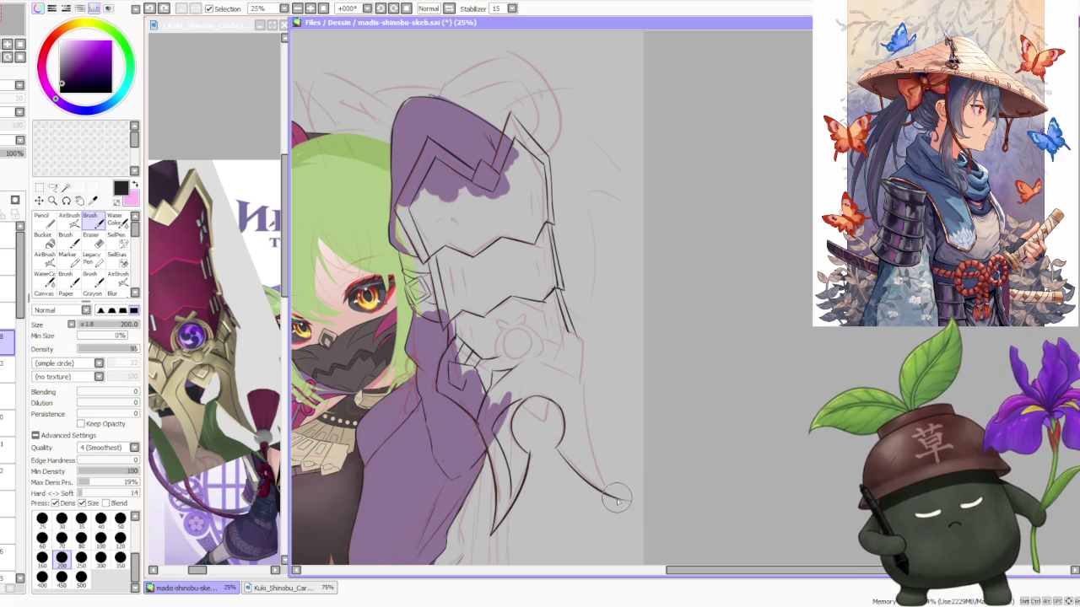
pyautogui.moveTo(591, 443); pyautogui.dragTo(582, 387)
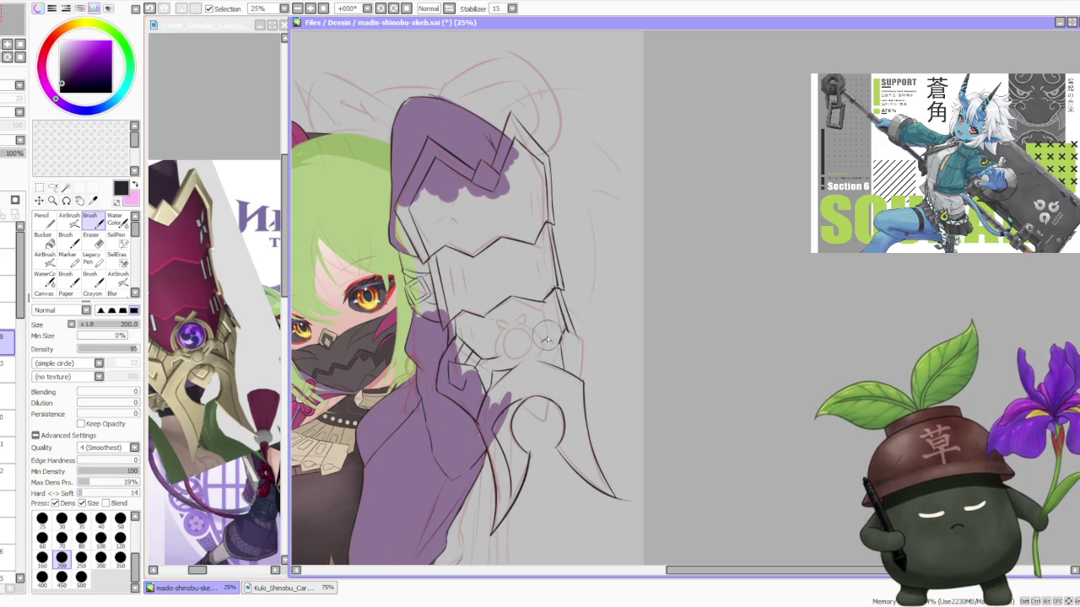
# Remove stray small strokes and ink the lower curve of the claw blade down-right
pyautogui.hotkey('ctrl', 'z')
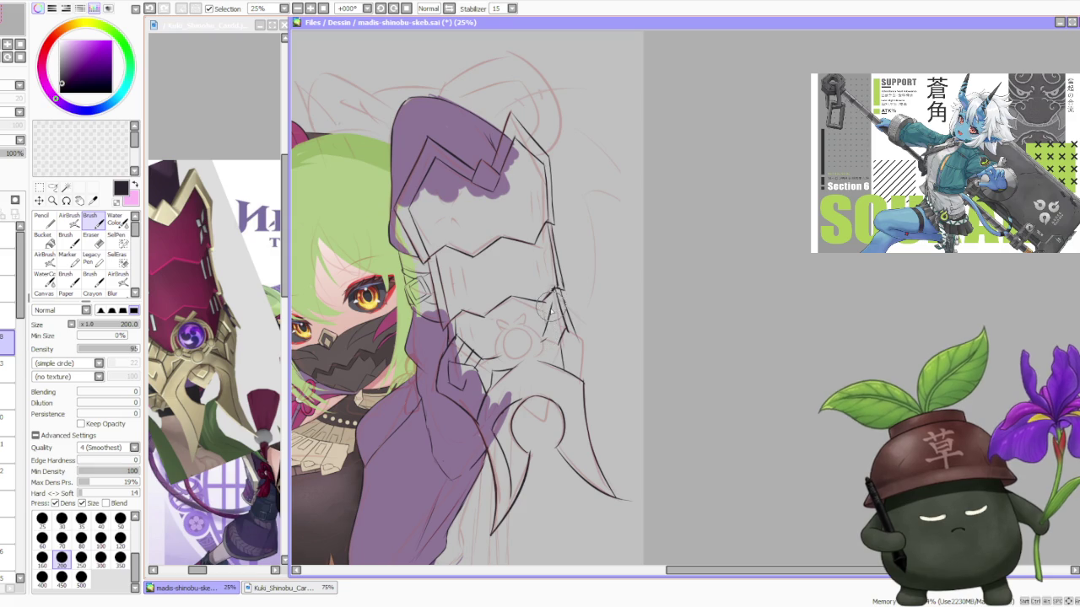
pyautogui.hotkey('ctrl', 'z')
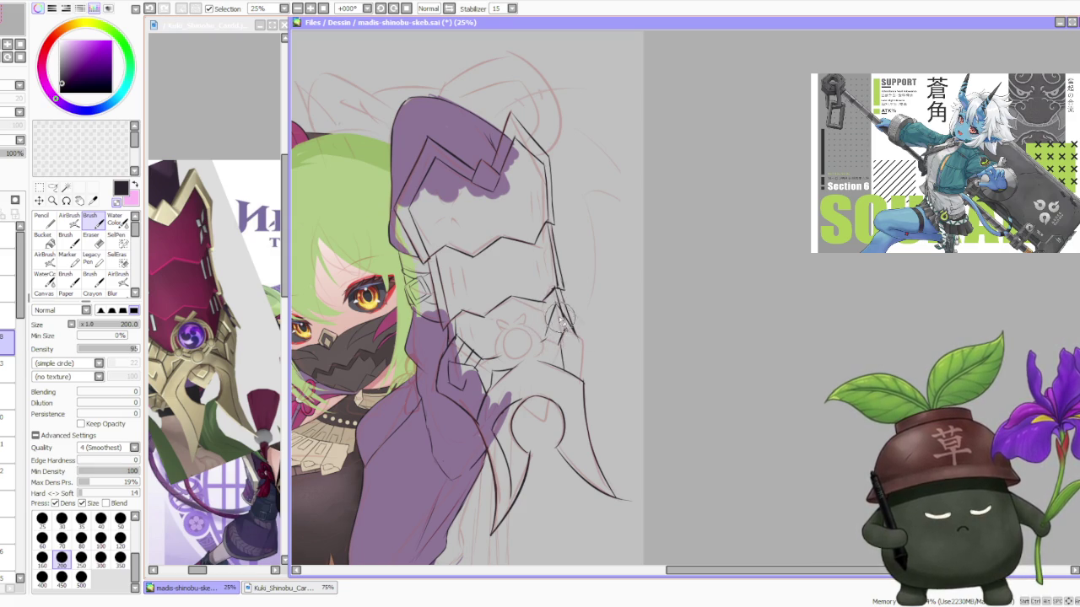
pyautogui.hotkey('ctrl', 'z')
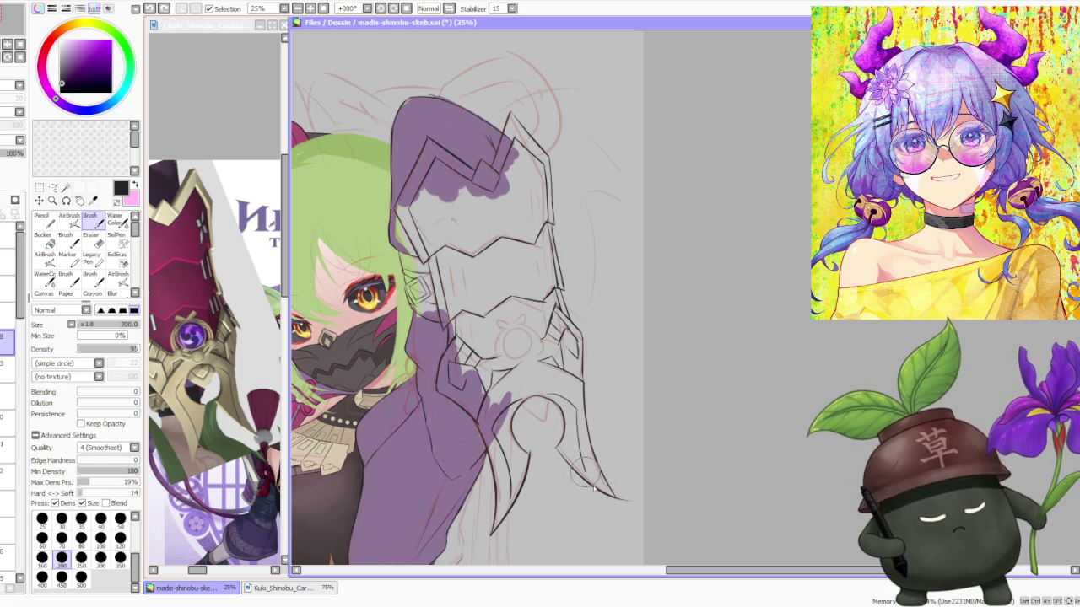
pyautogui.moveTo(577, 434); pyautogui.dragTo(625, 504)
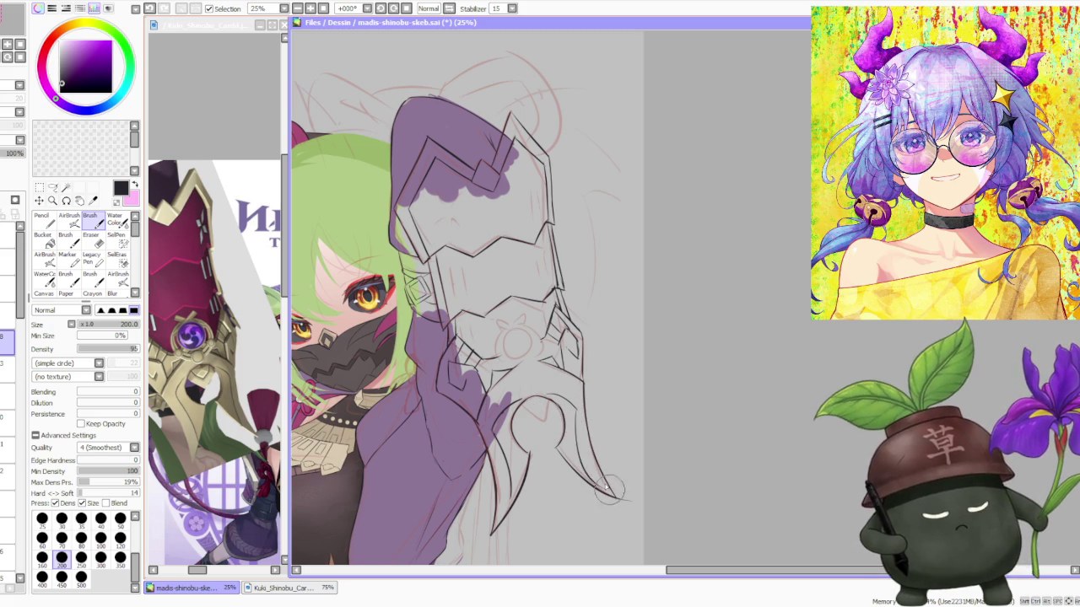
pyautogui.moveTo(574, 403); pyautogui.dragTo(617, 505)
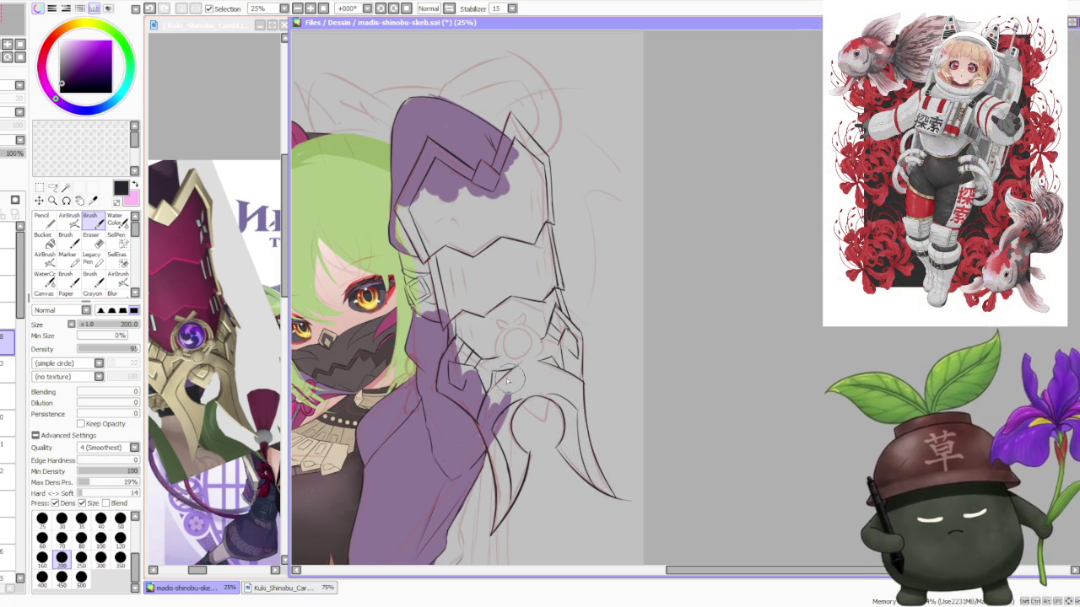
pyautogui.hotkey('ctrl', 'y')
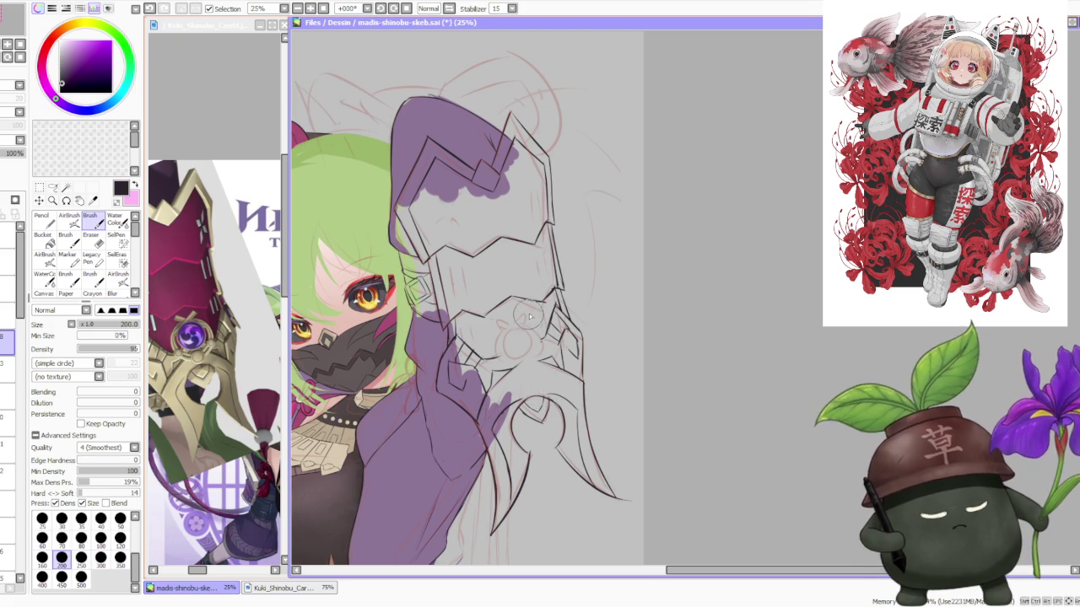
# Review the whole drawing, return to 25% zoom, and ink a small stroke on the central ornament
pyautogui.scroll(1, 529, 317)
pyautogui.scroll(1, 540, 354)
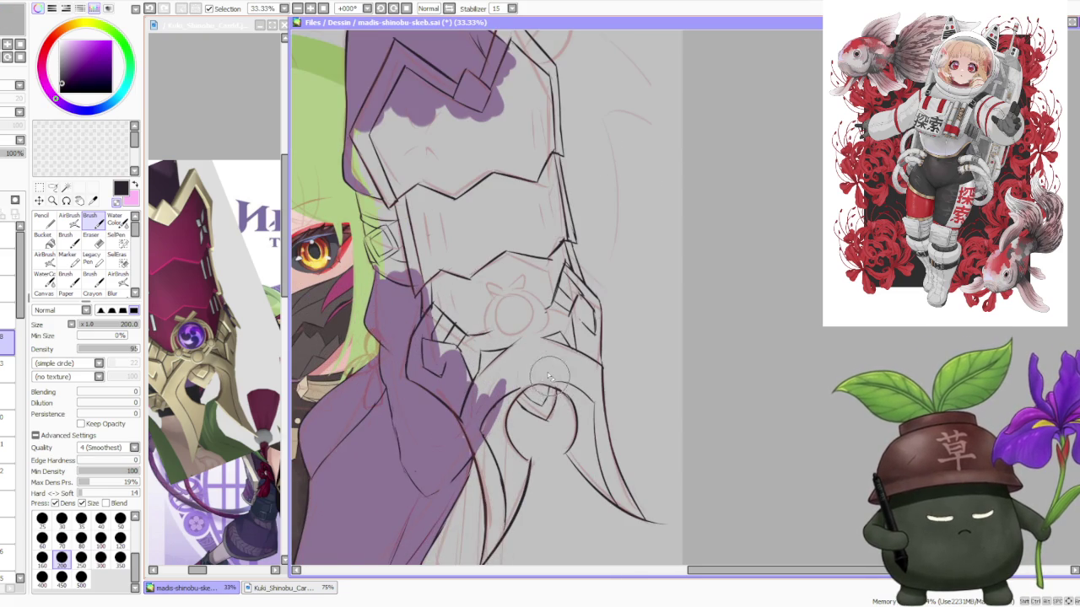
pyautogui.scroll(-1, 547, 371)
pyautogui.scroll(-1, 540, 354)
pyautogui.scroll(-1, 535, 342)
pyautogui.scroll(-1, 530, 312)
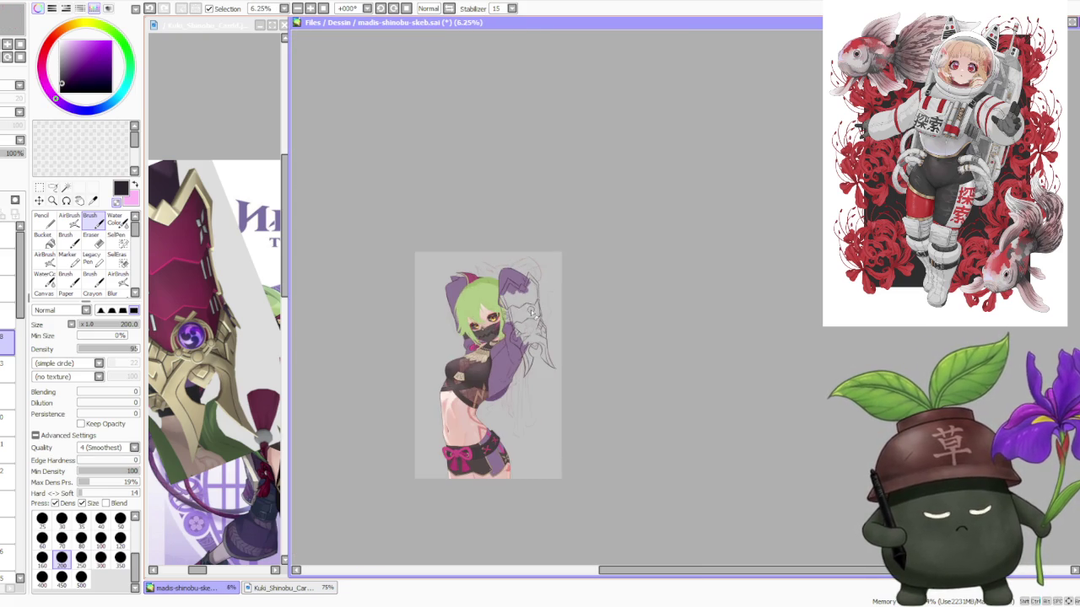
pyautogui.scroll(1, 536, 319)
pyautogui.scroll(1, 528, 320)
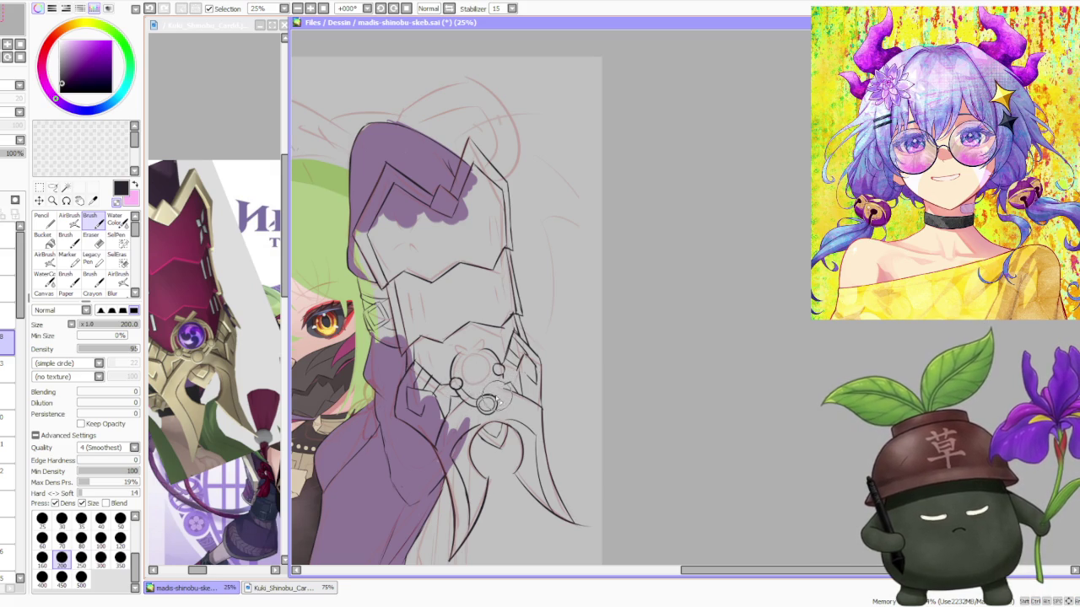
pyautogui.moveTo(498, 371); pyautogui.dragTo(498, 404)
# Retry the small ornament stroke and ink a short detail beside it
pyautogui.hotkey('ctrl', 'z')
pyautogui.moveTo(498, 363); pyautogui.dragTo(506, 412)
pyautogui.hotkey('ctrl', 'z')
pyautogui.hotkey('ctrl', 'z')
pyautogui.hotkey('ctrl', 'z')
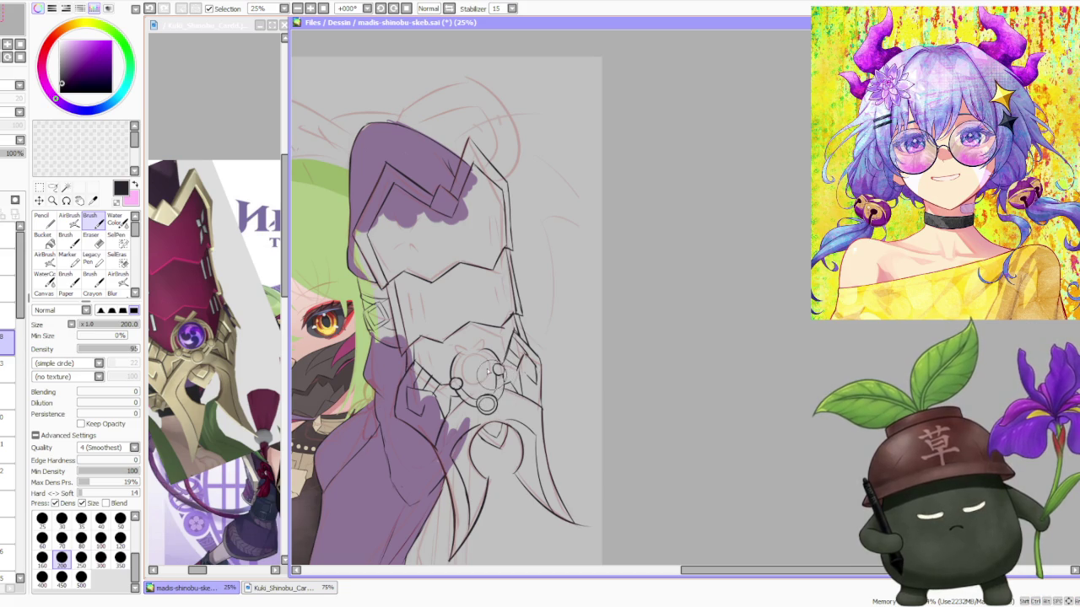
pyautogui.moveTo(453, 354)
pyautogui.mouseDown()
pyautogui.moveTo(462, 377)
pyautogui.moveTo(460, 353)
pyautogui.mouseUp()
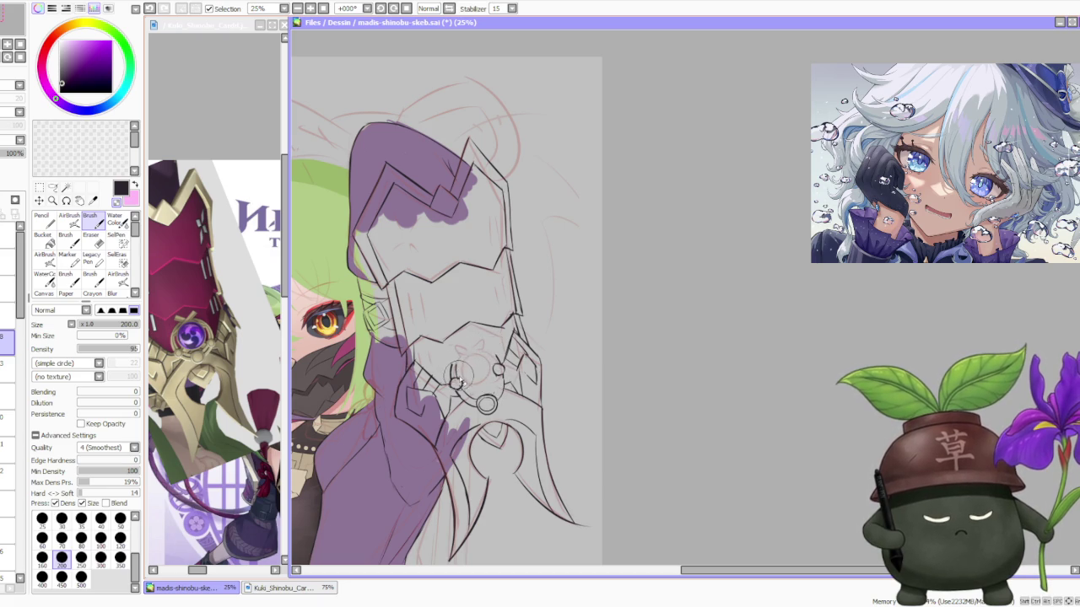
# At 33.33% zoom, ink a circle of the central ornament, undoing the wobbly attempt
pyautogui.scroll(-1, 472, 372)
pyautogui.scroll(-1, 471, 371)
pyautogui.scroll(1, 464, 367)
pyautogui.scroll(2, 460, 364)
pyautogui.moveTo(451, 354); pyautogui.dragTo(469, 332)
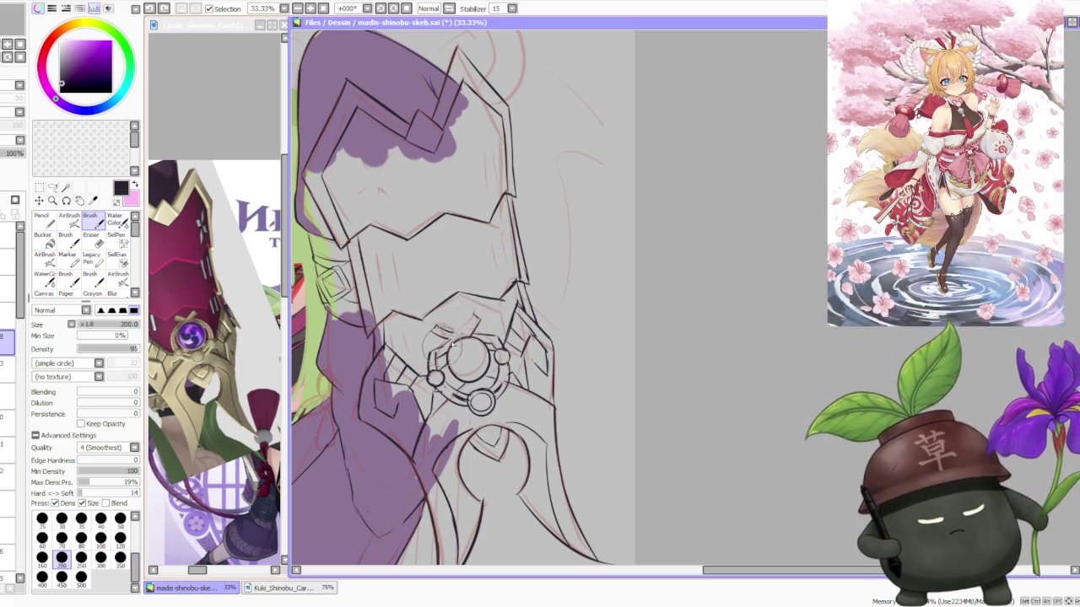
pyautogui.hotkey('ctrl', 'z')
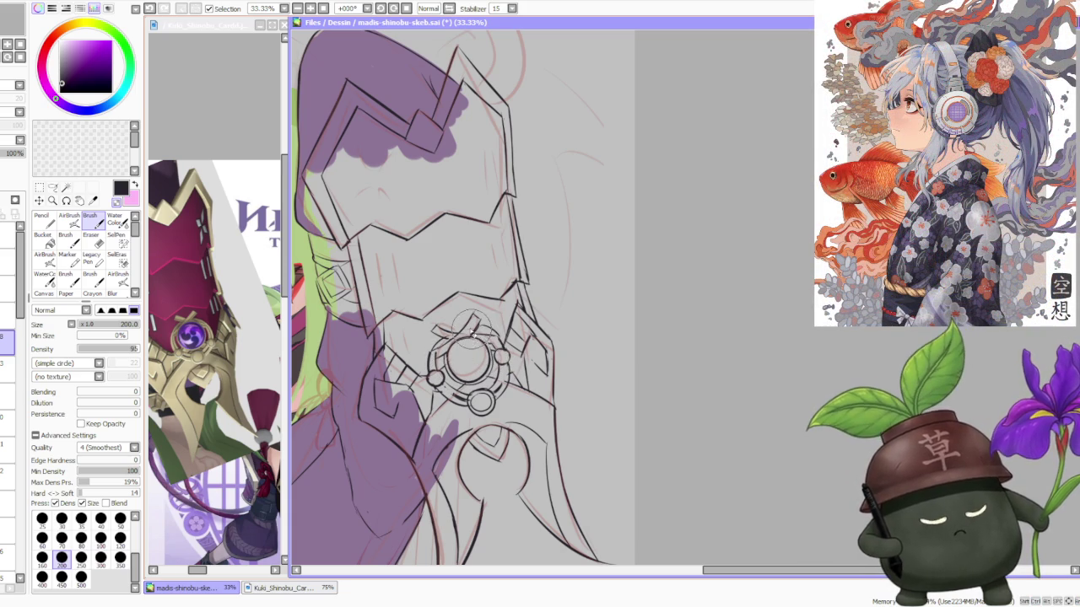
# Zoom the Kuki_Shinobu reference image to 100% on the gauntlet weapon
pyautogui.scroll(-2, 473, 334)
pyautogui.scroll(-2, 487, 274)
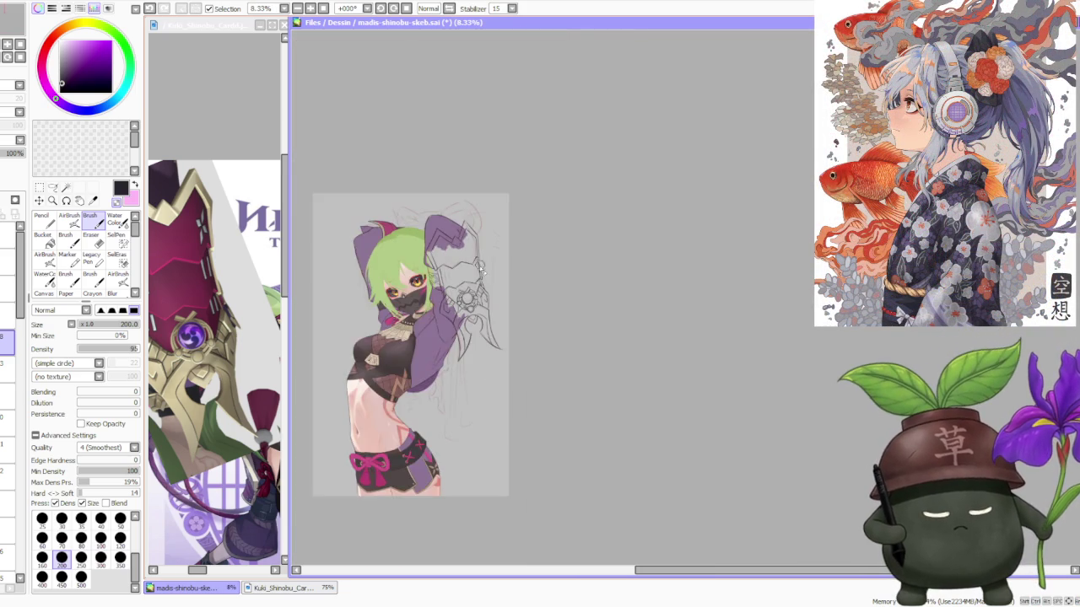
pyautogui.scroll(3, 488, 274)
pyautogui.scroll(2, 472, 287)
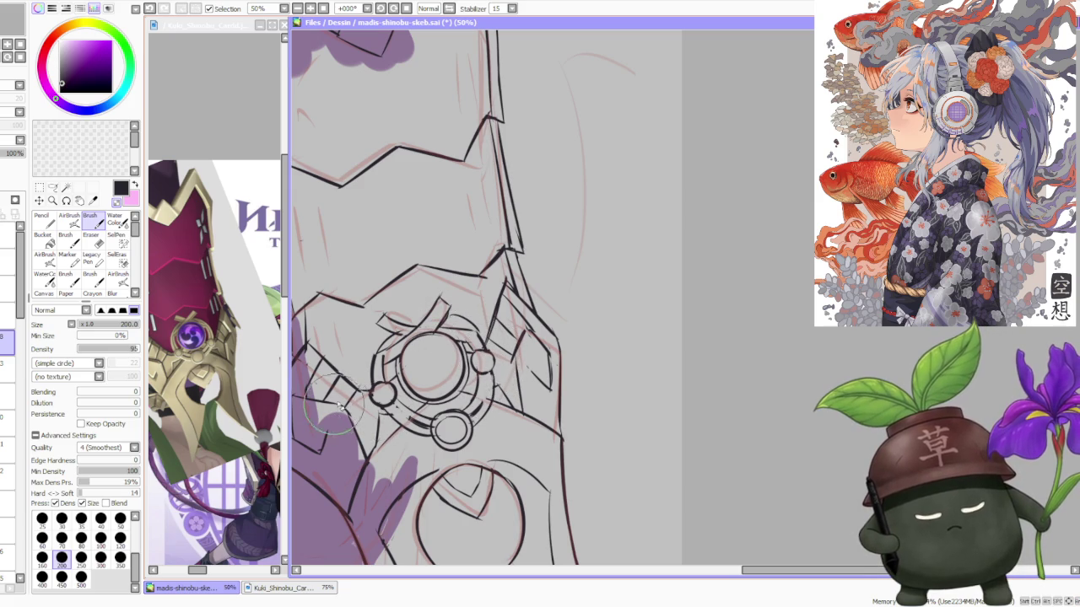
pyautogui.scroll(-3, 426, 285)
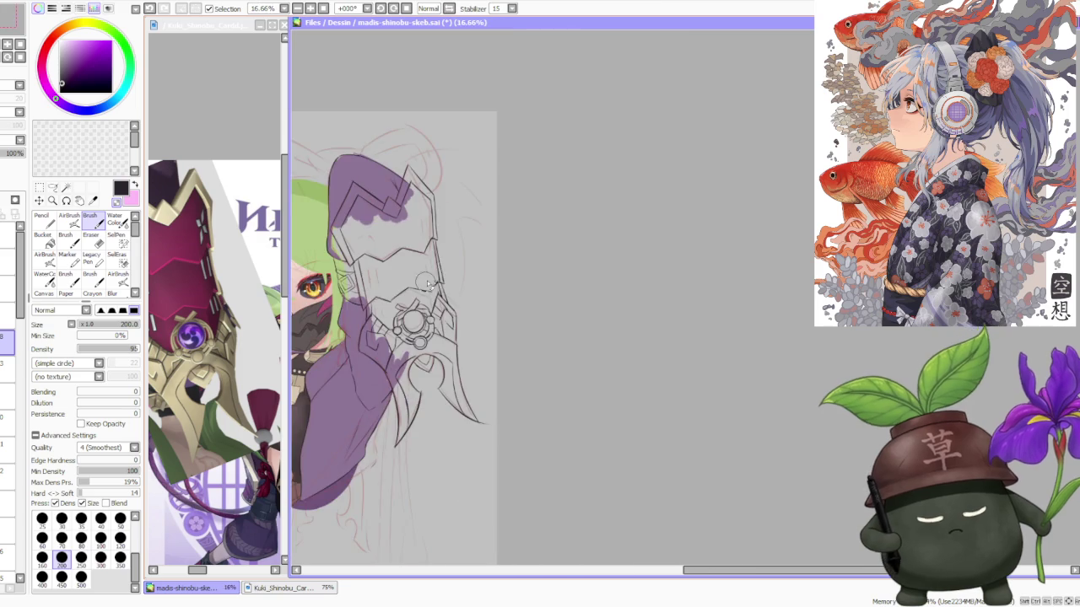
pyautogui.scroll(-1, 452, 267)
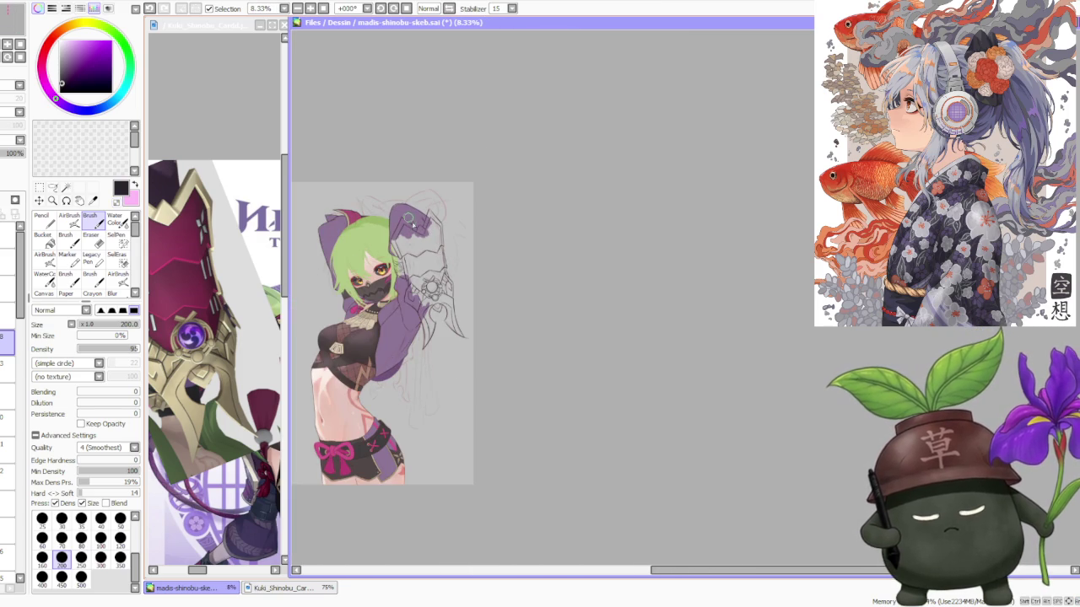
pyautogui.click(215, 338)
pyautogui.scroll(-1, 215, 338)
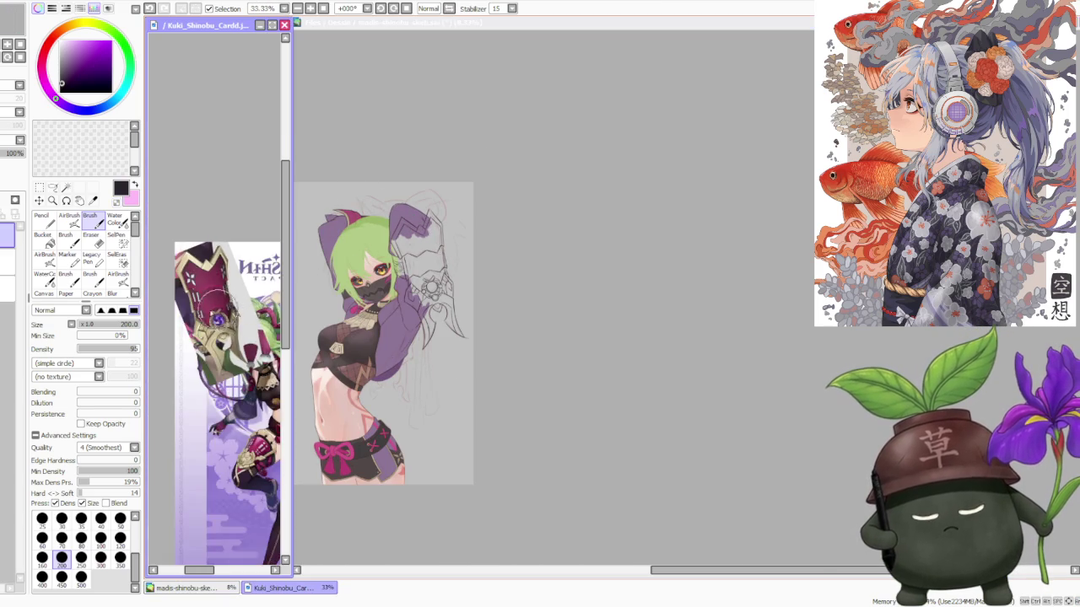
pyautogui.scroll(2, 215, 337)
# Zoom the sketch to 33.33% and ink a short stroke on the gauntlet's right edge
pyautogui.click(493, 163)
pyautogui.scroll(2, 389, 211)
pyautogui.scroll(2, 422, 337)
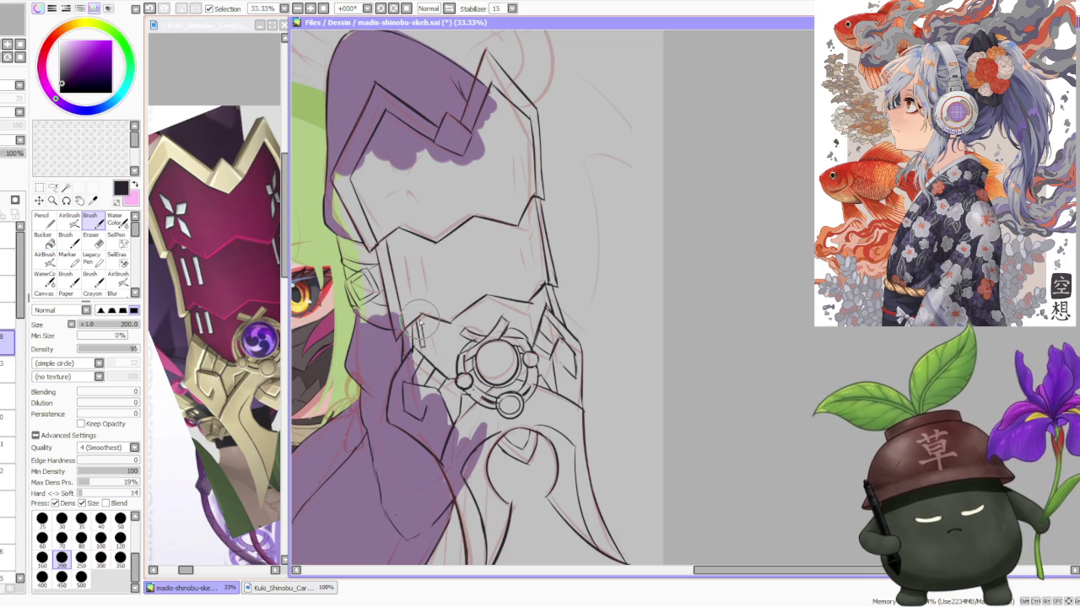
pyautogui.moveTo(424, 324)
pyautogui.mouseDown()
pyautogui.moveTo(428, 355)
pyautogui.moveTo(429, 325)
pyautogui.mouseUp()
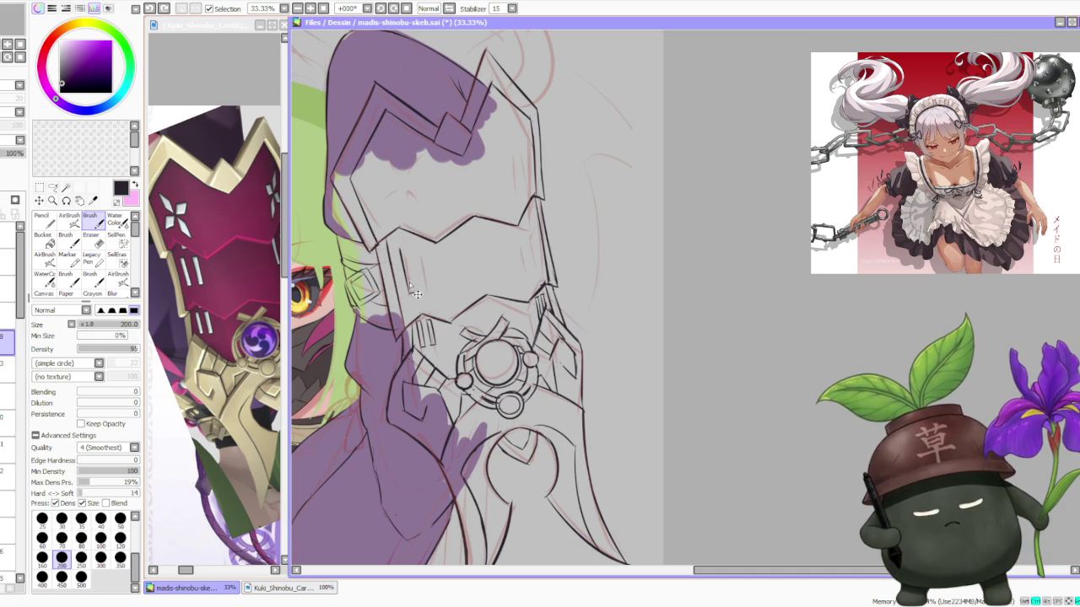
# Undo a stray mark, ink paired vertical slit lines on the gauntlet plate, and zoom out to check
pyautogui.hotkey('ctrl', 'z')
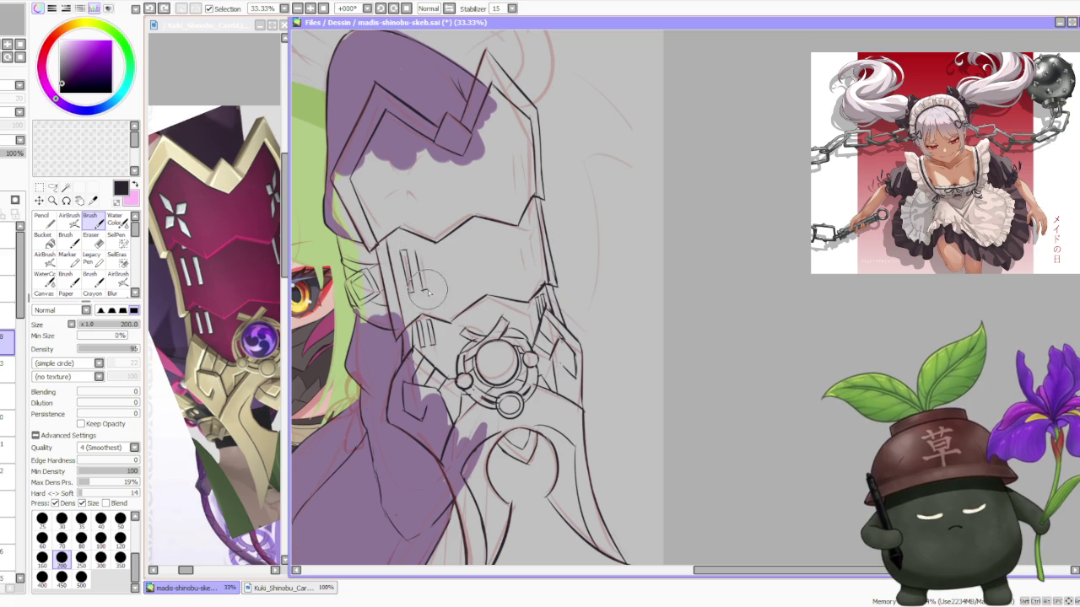
pyautogui.moveTo(430, 292); pyautogui.dragTo(424, 267)
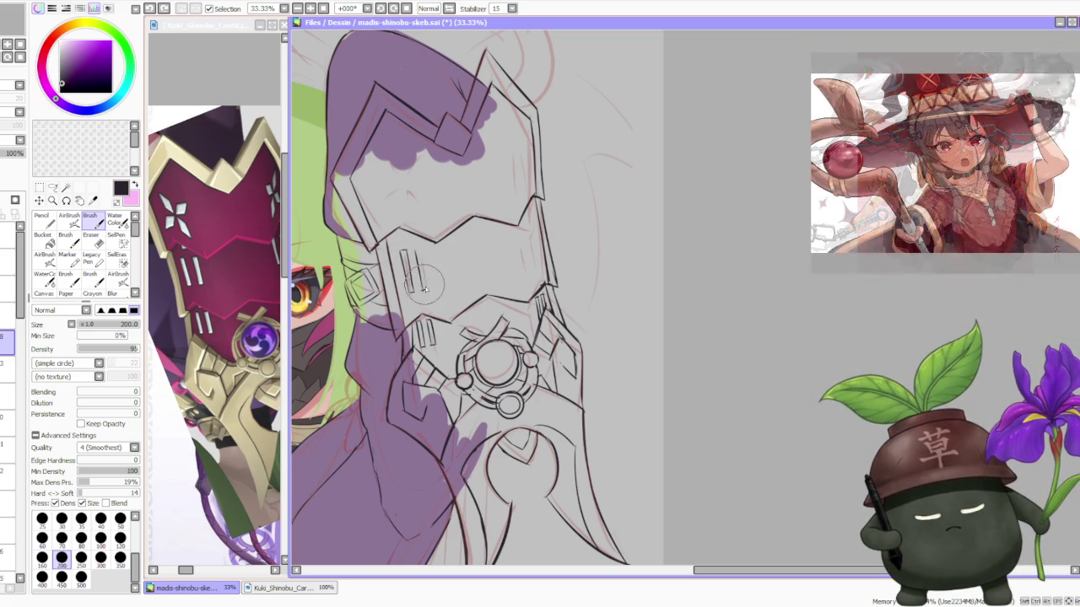
pyautogui.moveTo(402, 253); pyautogui.dragTo(404, 270)
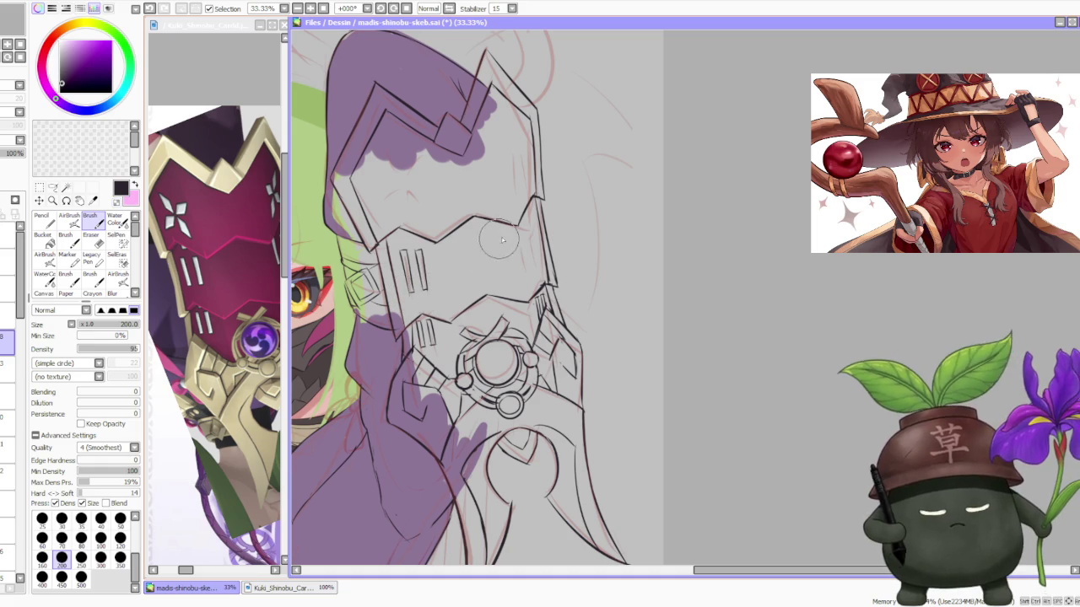
pyautogui.moveTo(515, 236); pyautogui.dragTo(523, 238)
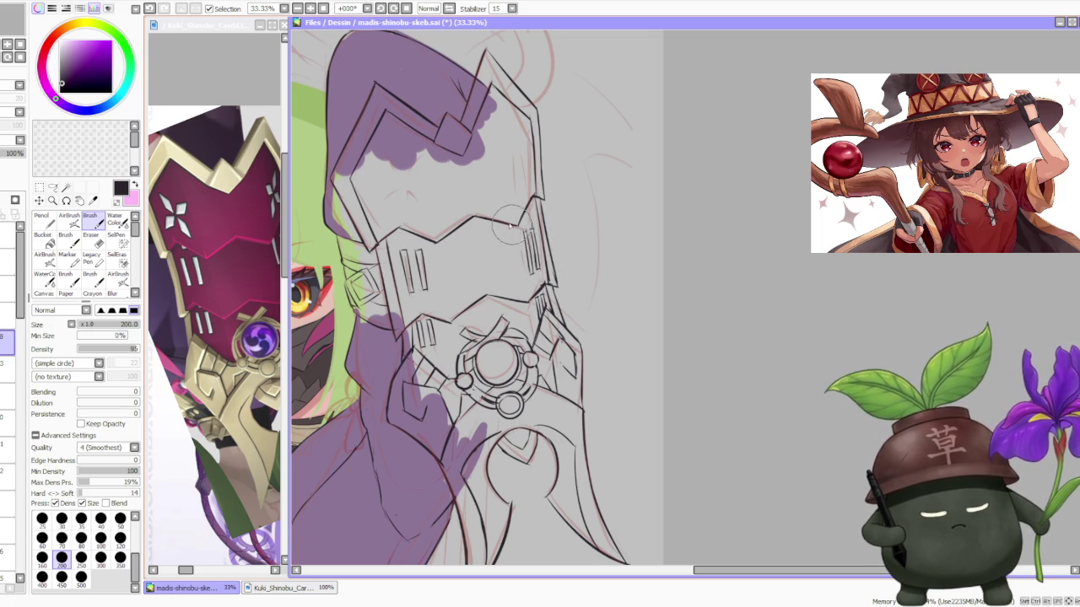
pyautogui.scroll(-3, 536, 278)
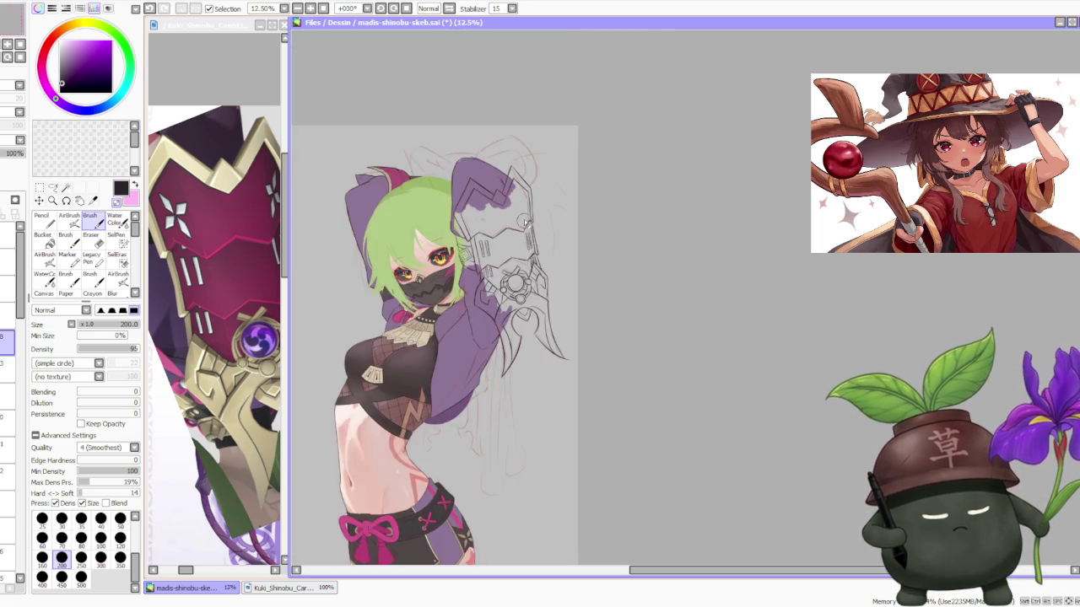
pyautogui.scroll(-2, 511, 192)
pyautogui.scroll(3, 502, 177)
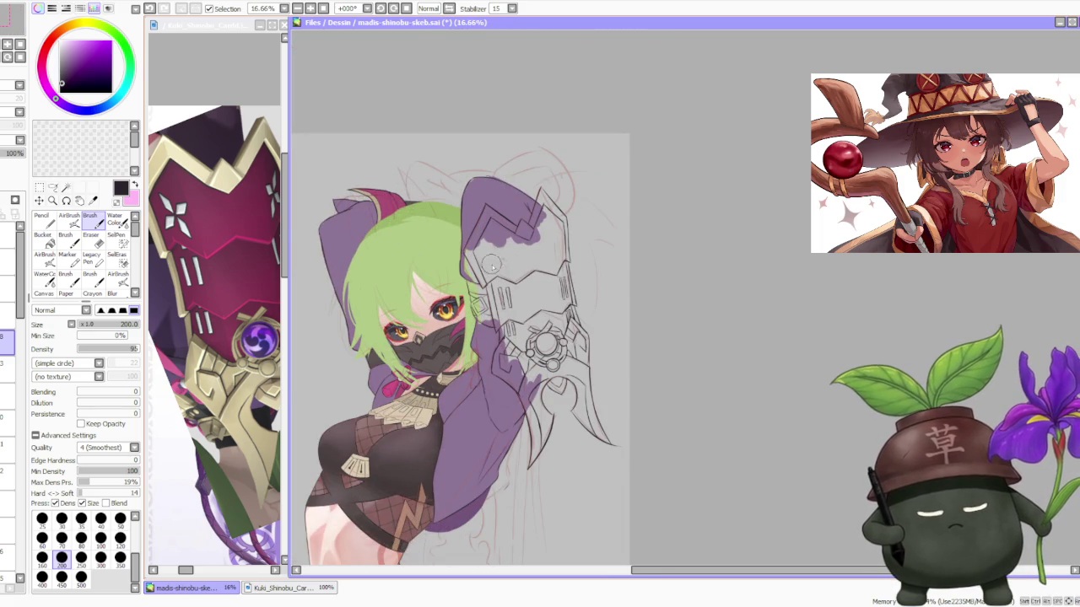
pyautogui.scroll(1, 491, 263)
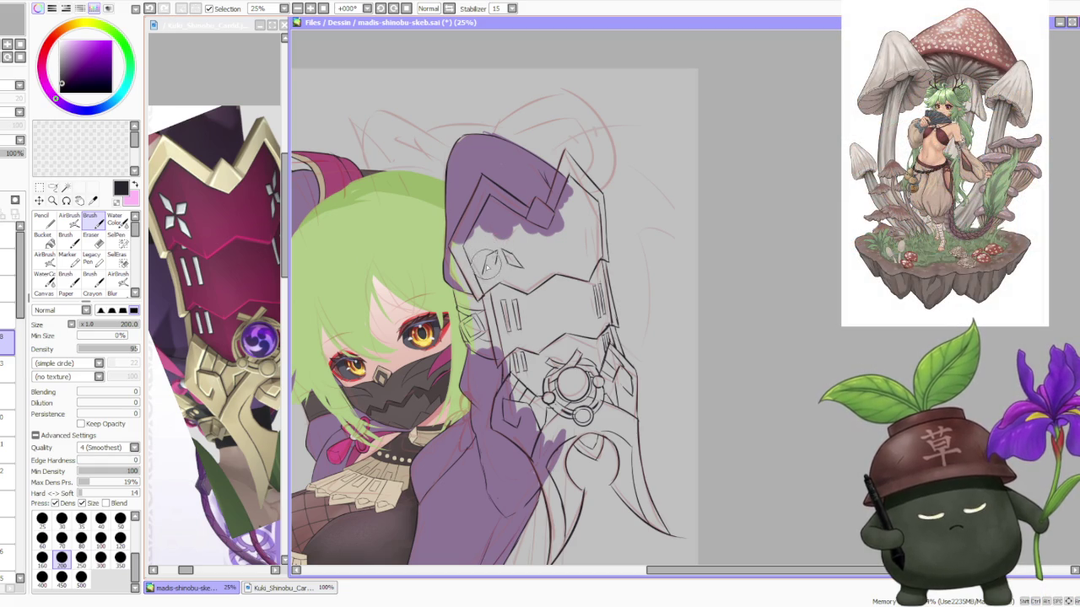
# Ink the four diamond petals of the star emblem on the upper gauntlet plate at 25% zoom
pyautogui.moveTo(471, 278); pyautogui.dragTo(506, 276)
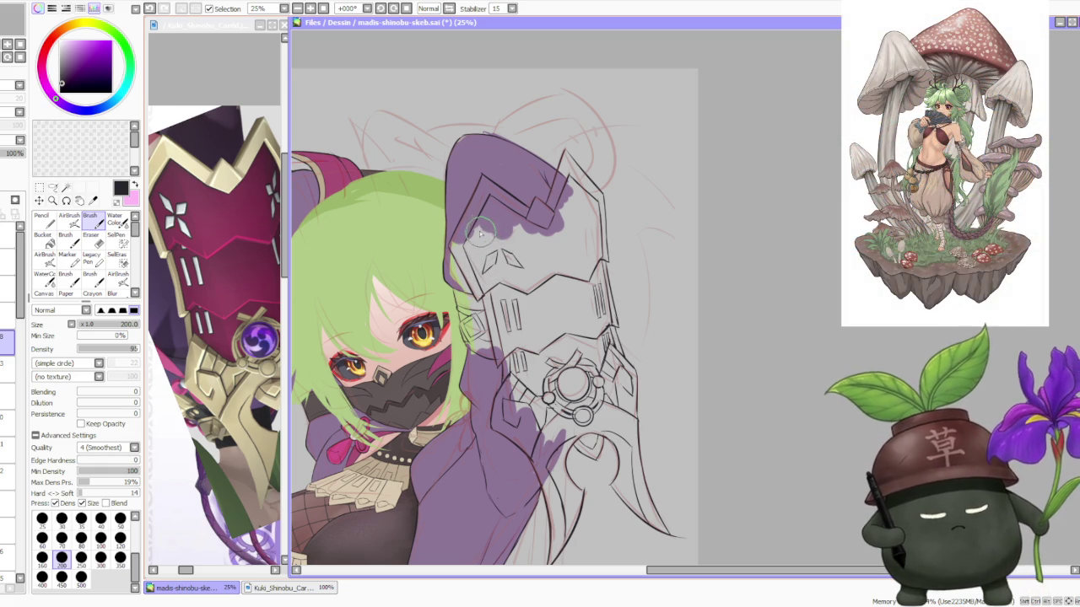
pyautogui.moveTo(481, 230); pyautogui.dragTo(498, 239)
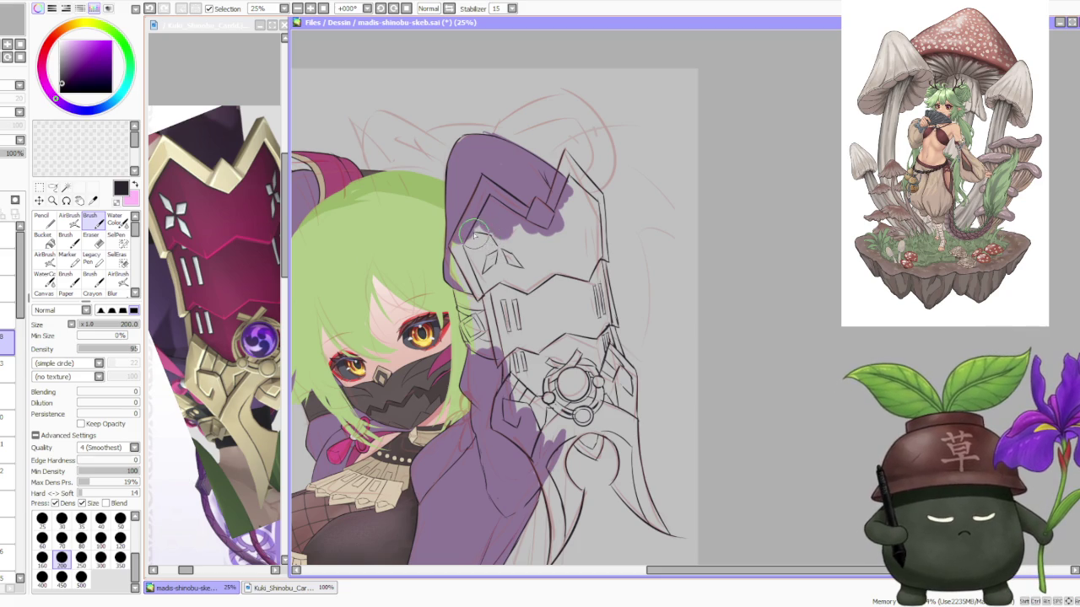
pyautogui.moveTo(503, 235)
pyautogui.mouseDown()
pyautogui.moveTo(526, 213)
pyautogui.moveTo(531, 221)
pyautogui.mouseUp()
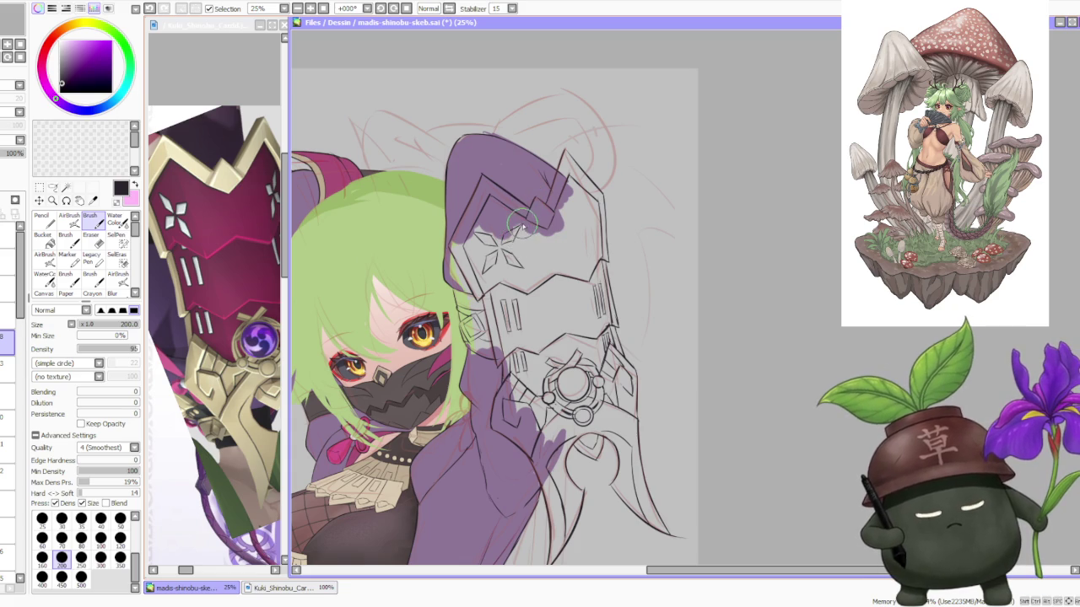
pyautogui.moveTo(583, 247); pyautogui.dragTo(585, 250)
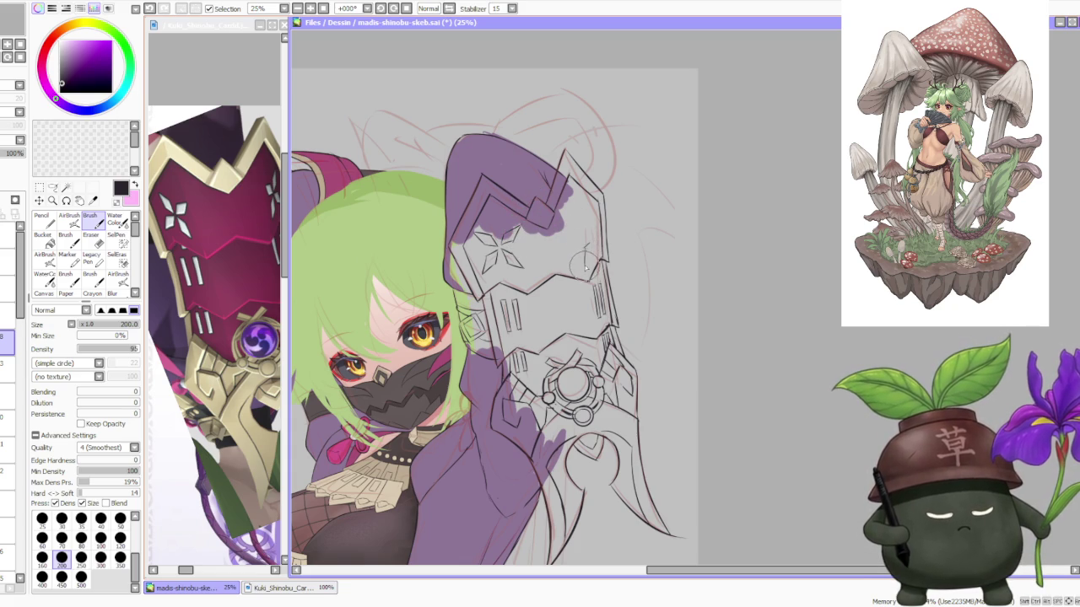